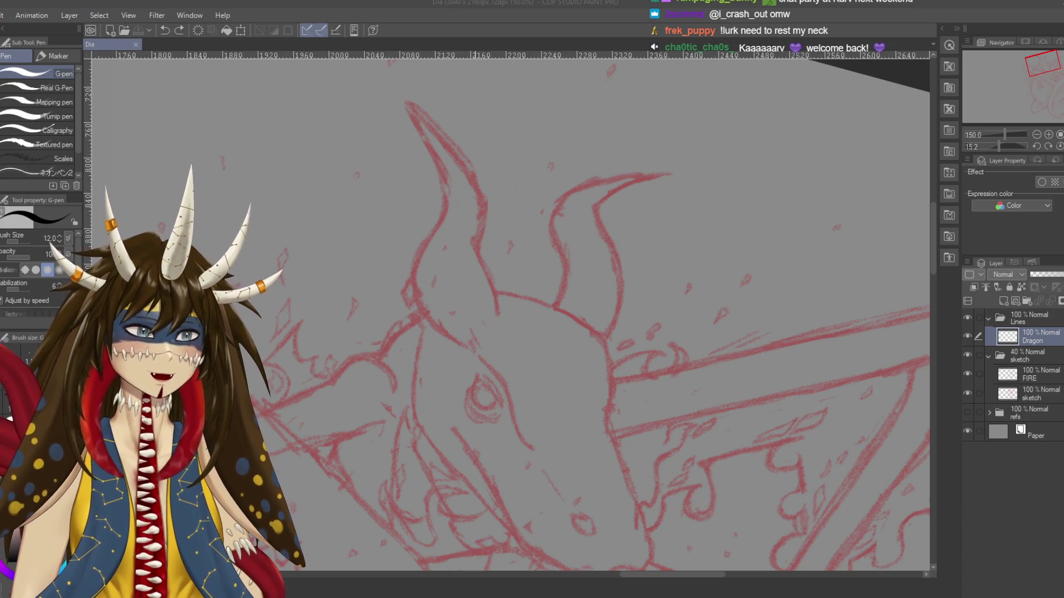
Test the G-pen, then ink the left horn's left edge from the tip downward
{"action": "left_click", "coordinate": [392, 167]}
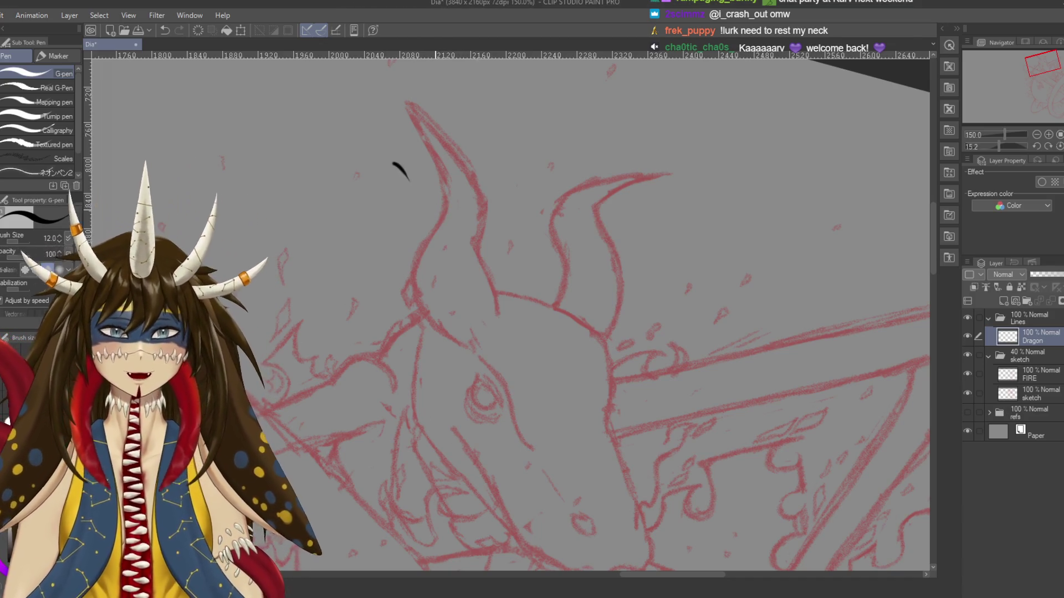
{"action": "key", "text": "ctrl+s"}
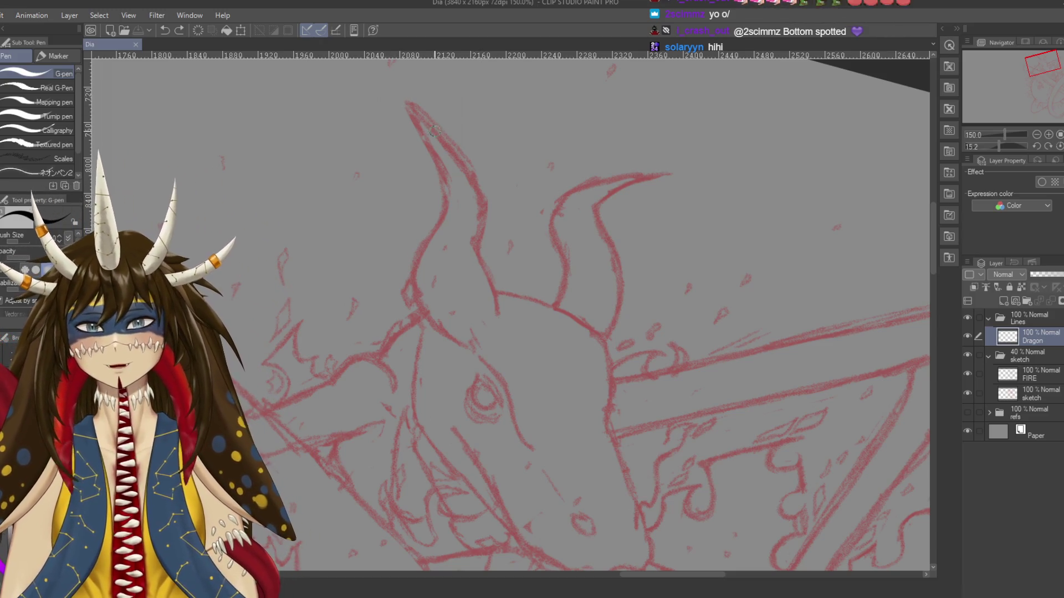
{"action": "left_click_drag", "start_coordinate": [407, 106], "coordinate": [432, 175]}
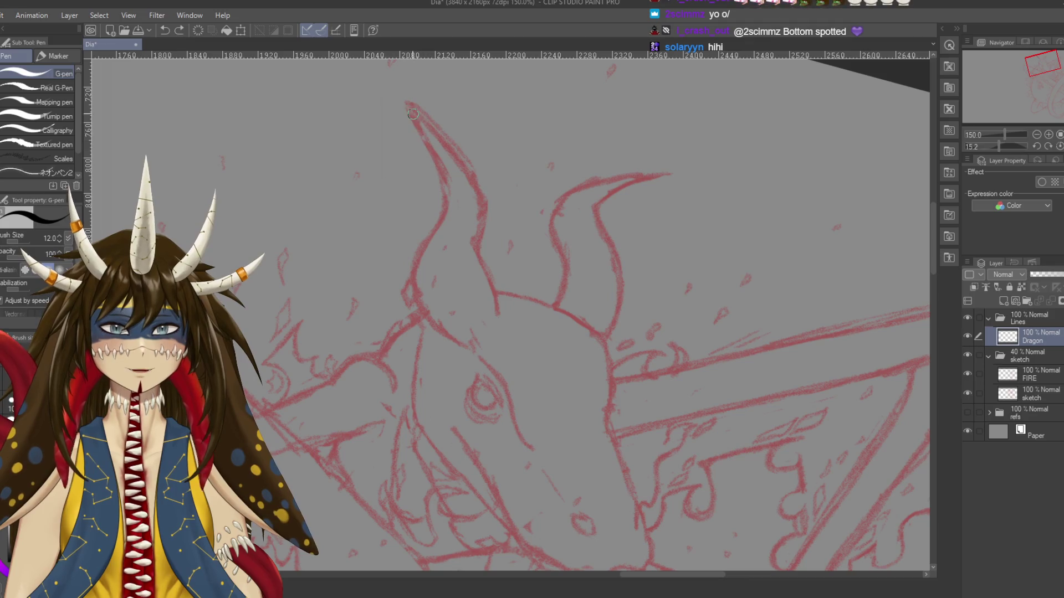
{"action": "left_click_drag", "start_coordinate": [423, 134], "coordinate": [419, 259]}
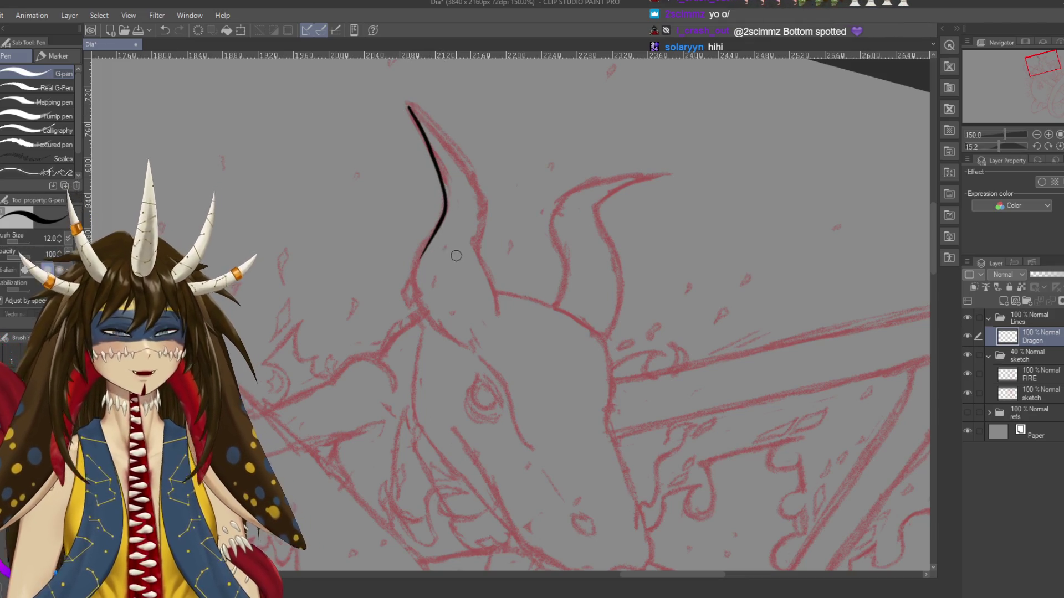
{"action": "left_click_drag", "start_coordinate": [401, 94], "coordinate": [469, 166]}
{"action": "key", "text": "ctrl+z"}
Continue the horn outline downward and retry strokes along the horn's right edge
{"action": "left_click_drag", "start_coordinate": [480, 216], "coordinate": [482, 289]}
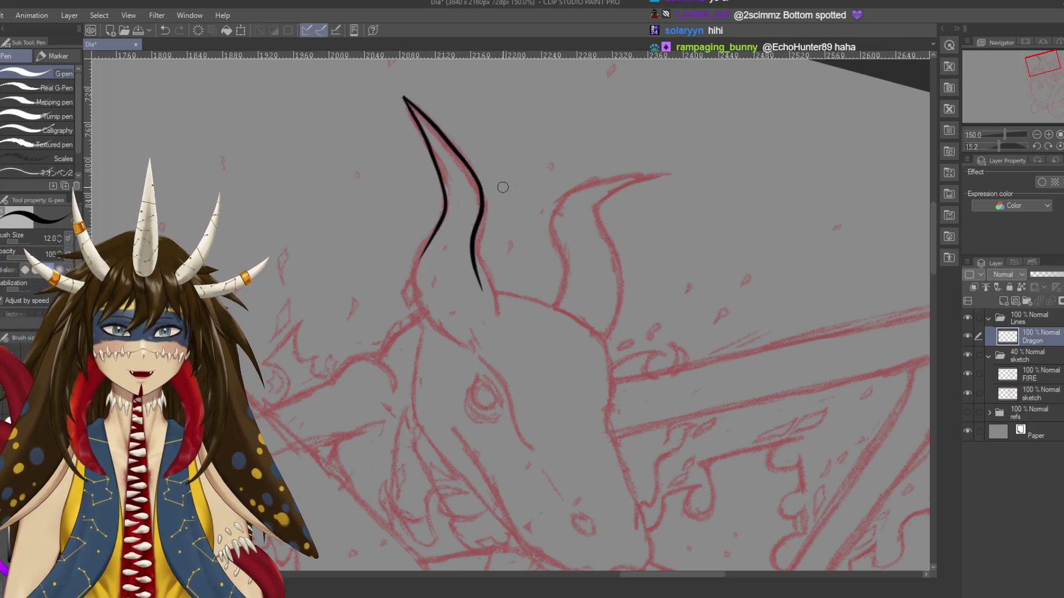
{"action": "left_click_drag", "start_coordinate": [503, 188], "coordinate": [549, 141]}
{"action": "key", "text": "ctrl+z"}
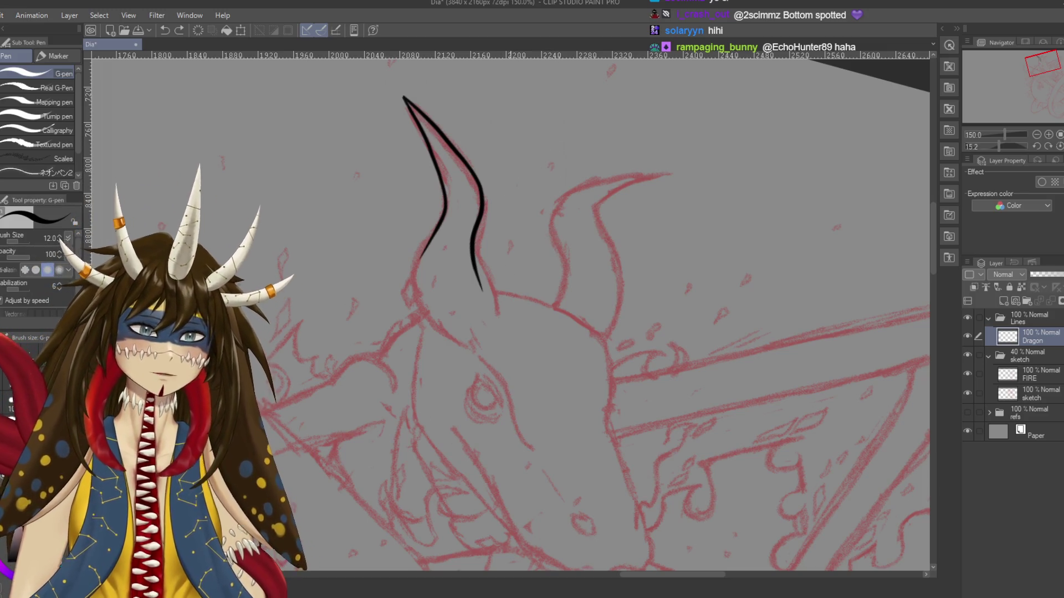
{"action": "key", "text": "ctrl+z"}
{"action": "key", "text": "ctrl+z"}
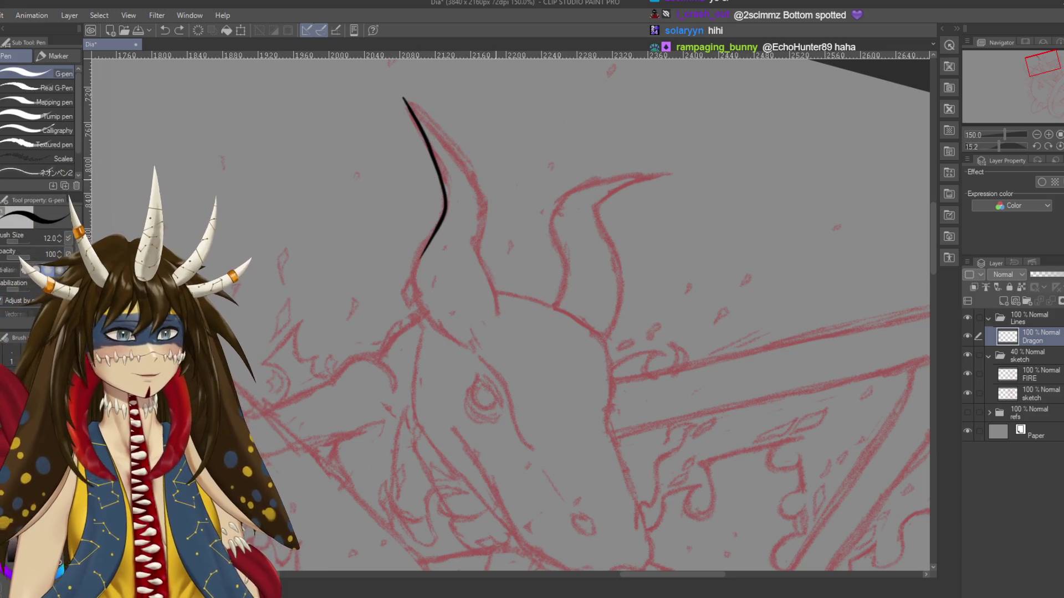
{"action": "left_click_drag", "start_coordinate": [497, 182], "coordinate": [493, 163]}
{"action": "scroll", "coordinate": [407, 129], "scroll_direction": "up", "scroll_amount": 3}
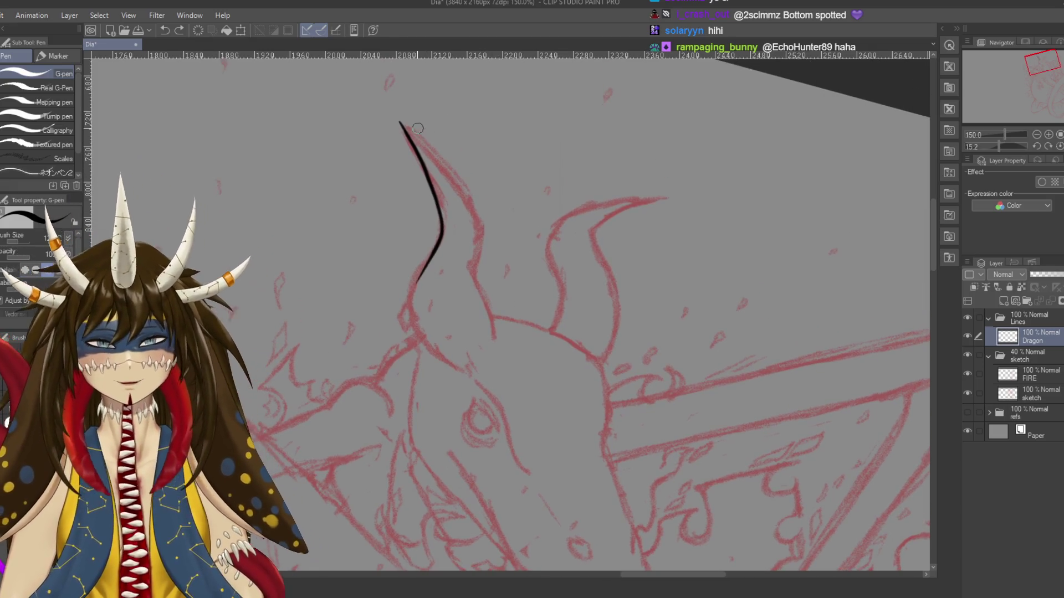
{"action": "left_click_drag", "start_coordinate": [407, 129], "coordinate": [471, 197]}
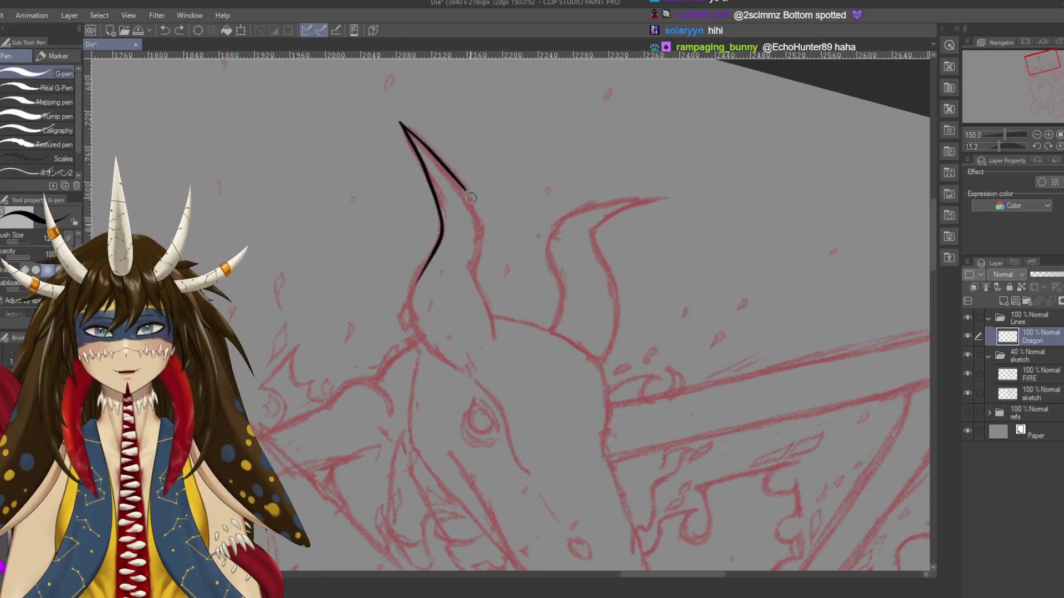
{"action": "key", "text": "ctrl+z"}
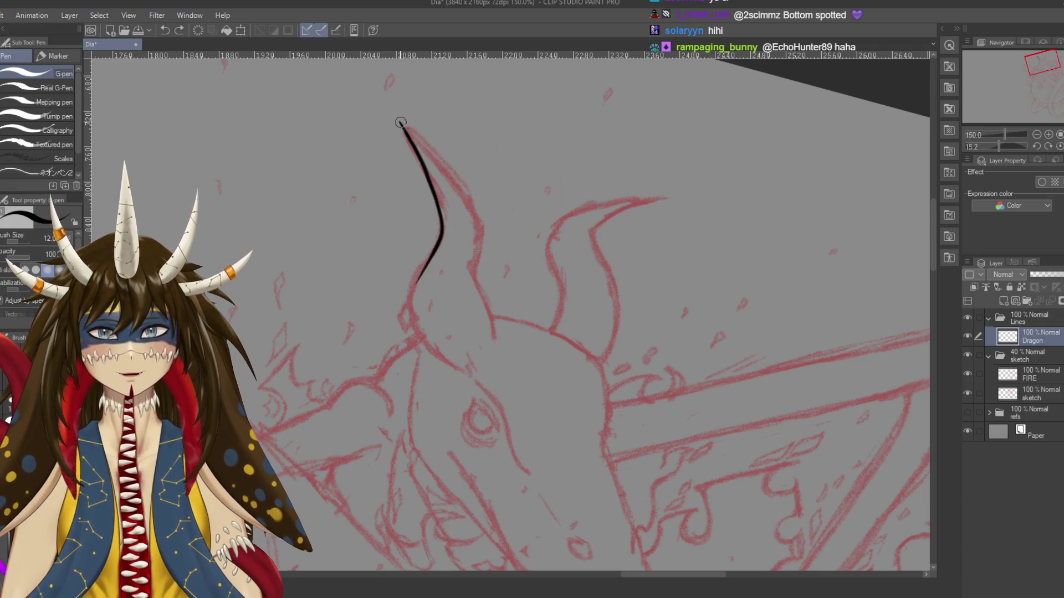
{"action": "key", "text": "ctrl+z"}
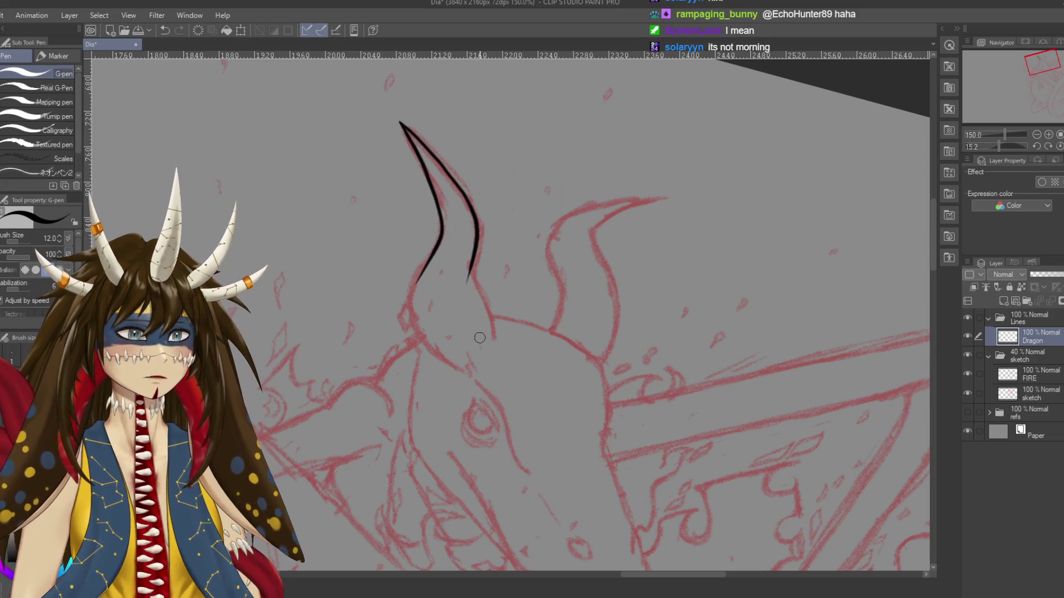
Save, then ink the lower right edge of the left horn
{"action": "left_click_drag", "start_coordinate": [480, 334], "coordinate": [460, 322]}
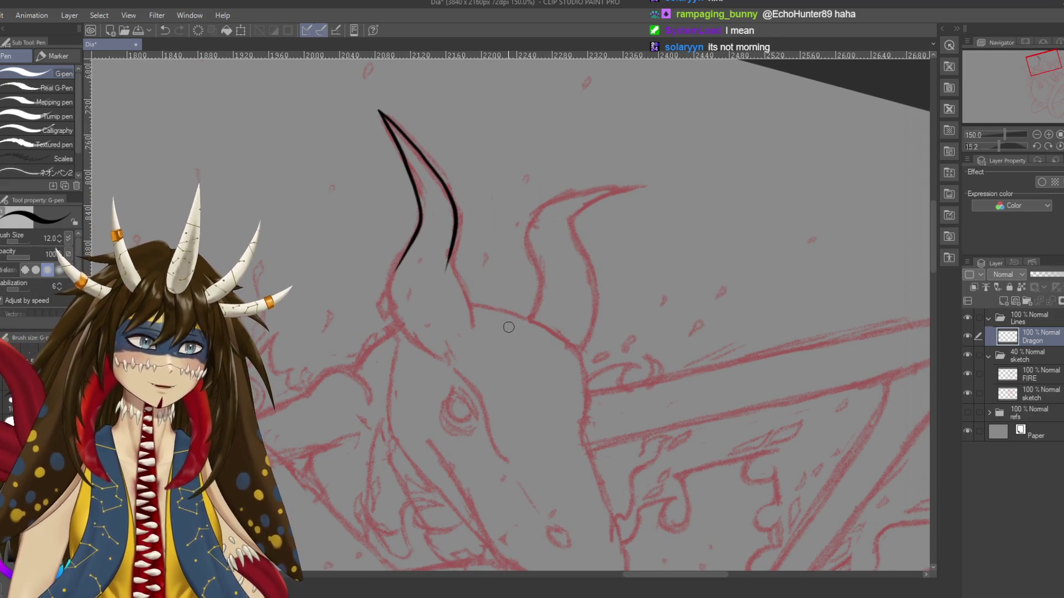
{"action": "key", "text": "ctrl+s"}
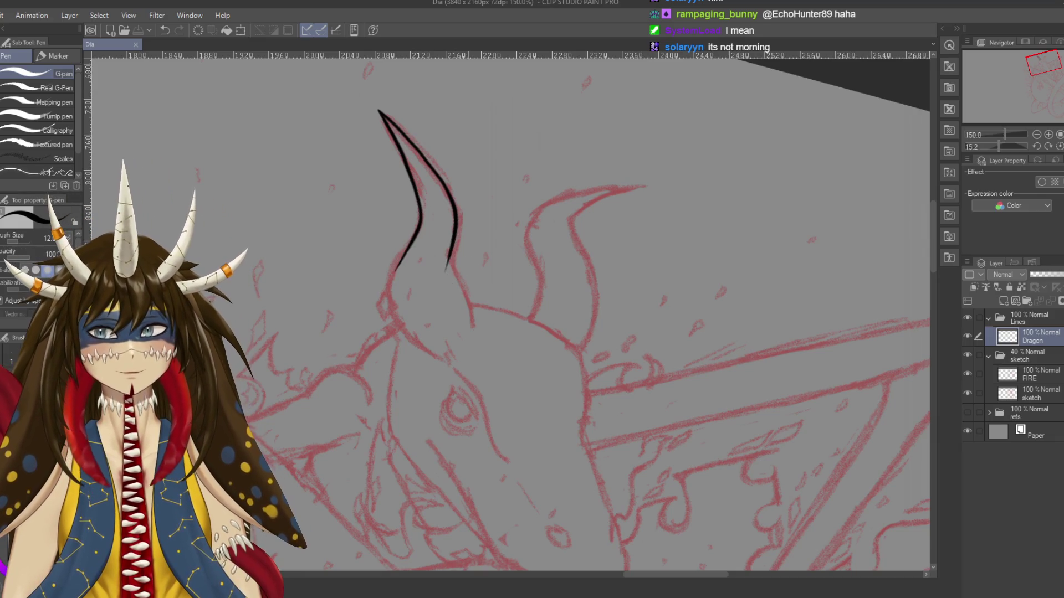
{"action": "scroll", "coordinate": [506, 310], "scroll_direction": "down", "scroll_amount": 2}
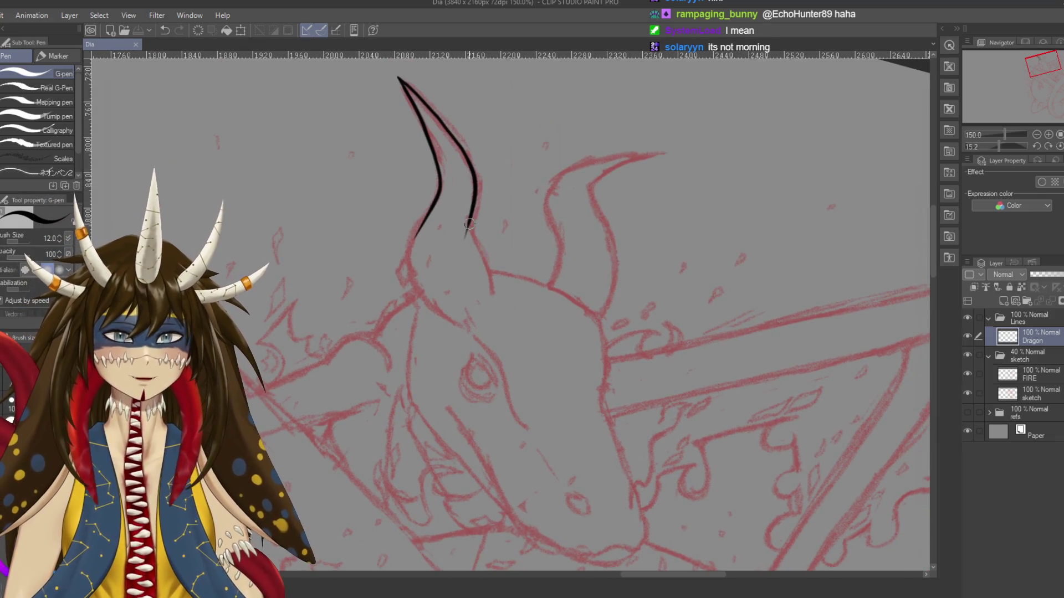
{"action": "left_click_drag", "start_coordinate": [470, 225], "coordinate": [486, 266]}
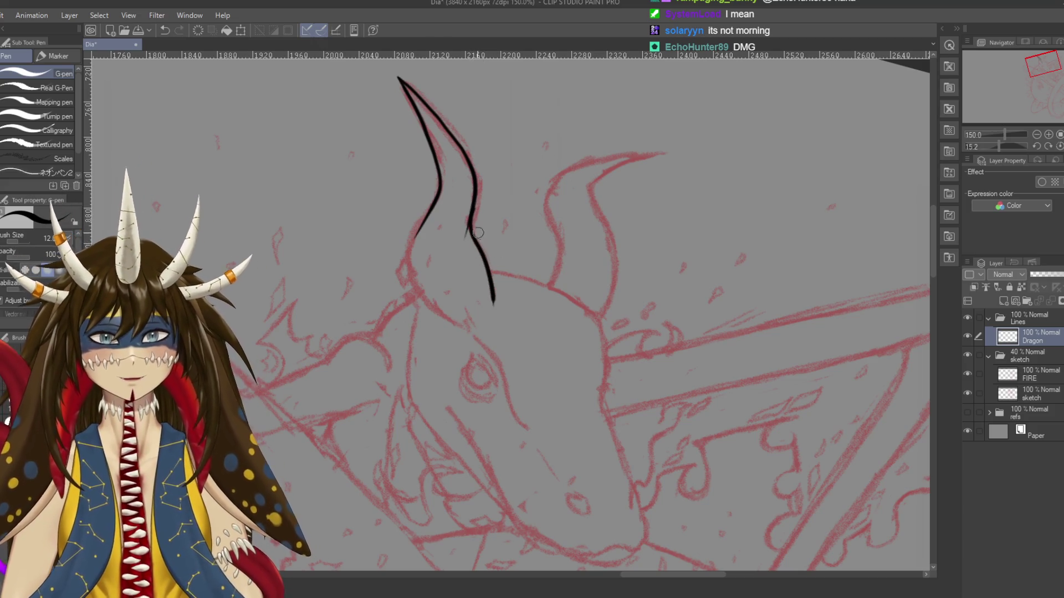
{"action": "key", "text": "ctrl+z"}
{"action": "left_click_drag", "start_coordinate": [470, 230], "coordinate": [490, 301]}
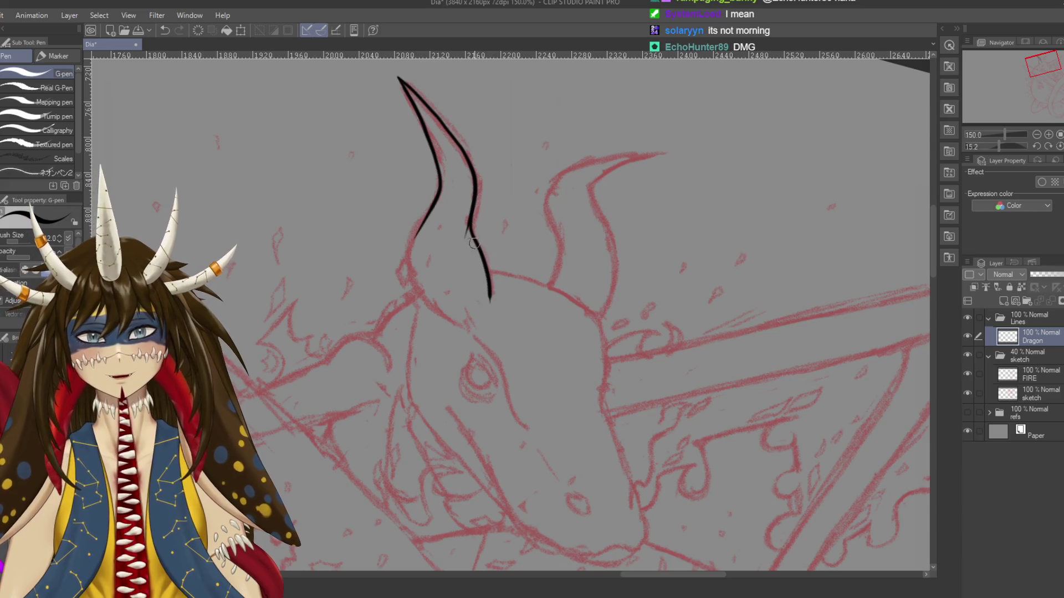
{"action": "key", "text": "e"}
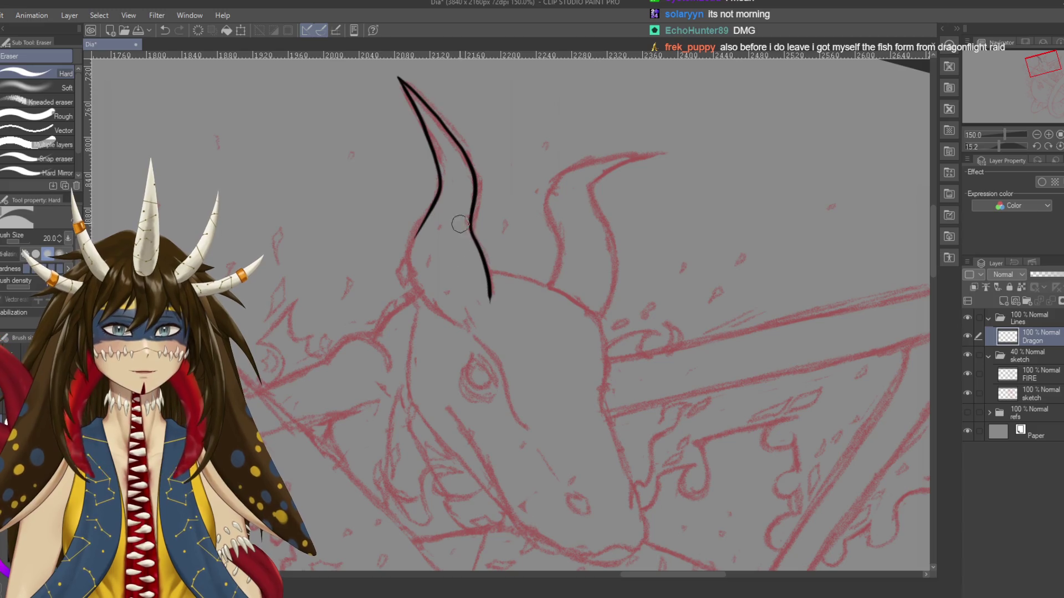
Back on the G-pen and saved, extend the horn tip and touch up its upper inner edge
{"action": "key", "text": "ctrl+s"}
{"action": "key", "text": "p"}
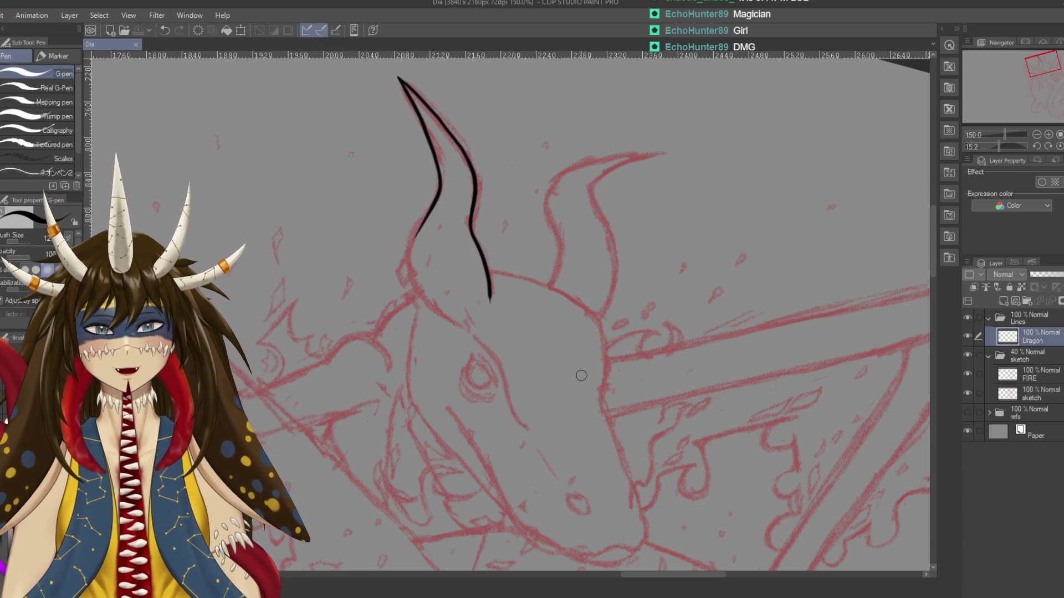
{"action": "mouse_move", "coordinate": [581, 376]}
{"action": "left_mouse_down"}
{"action": "mouse_move", "coordinate": [611, 381]}
{"action": "mouse_move", "coordinate": [636, 417]}
{"action": "left_mouse_up"}
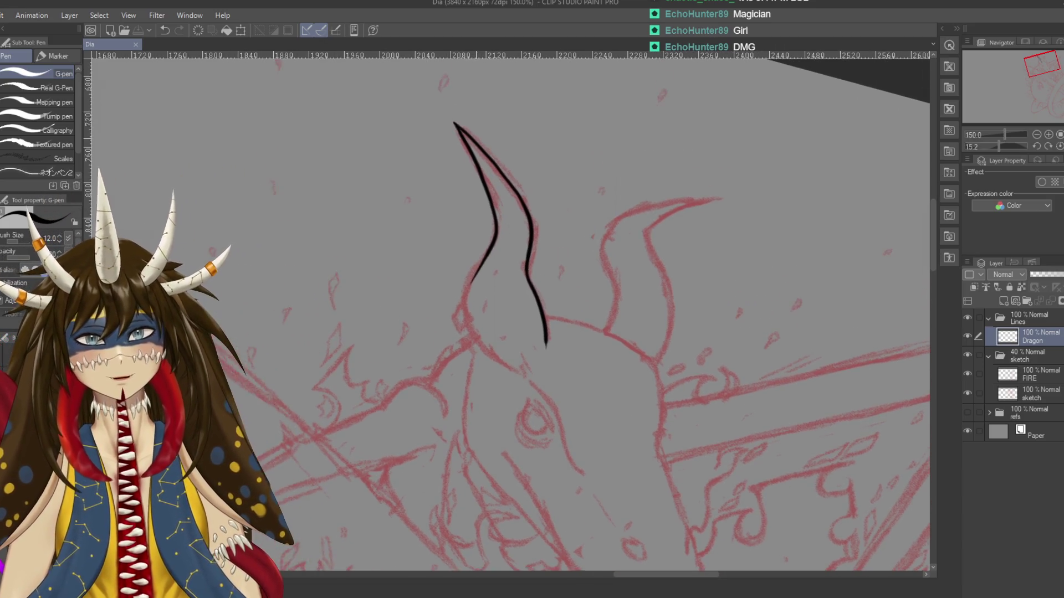
{"action": "left_click_drag", "start_coordinate": [459, 131], "coordinate": [452, 120]}
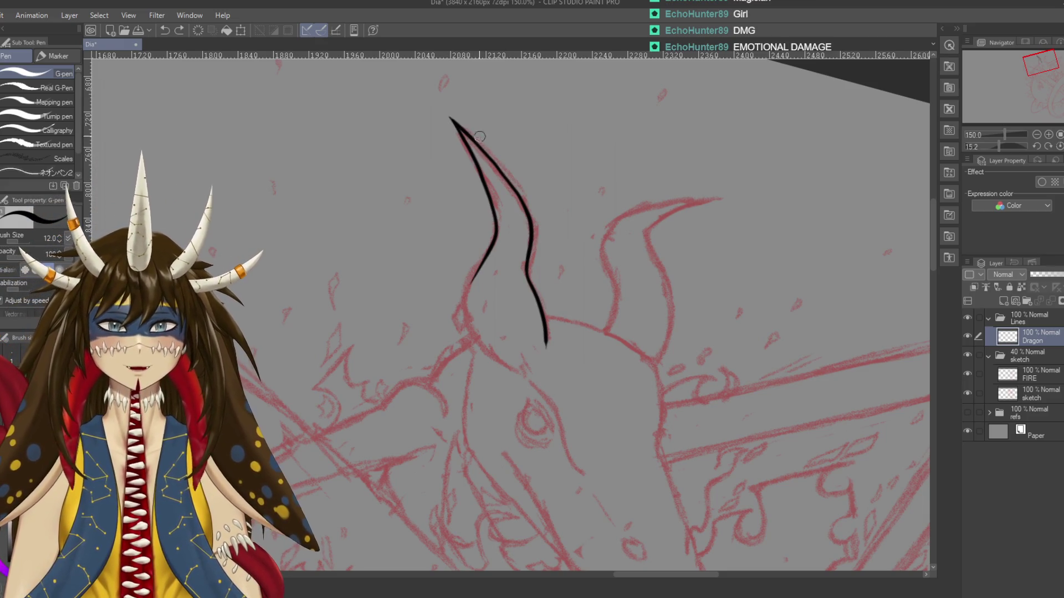
{"action": "left_click_drag", "start_coordinate": [469, 137], "coordinate": [485, 156]}
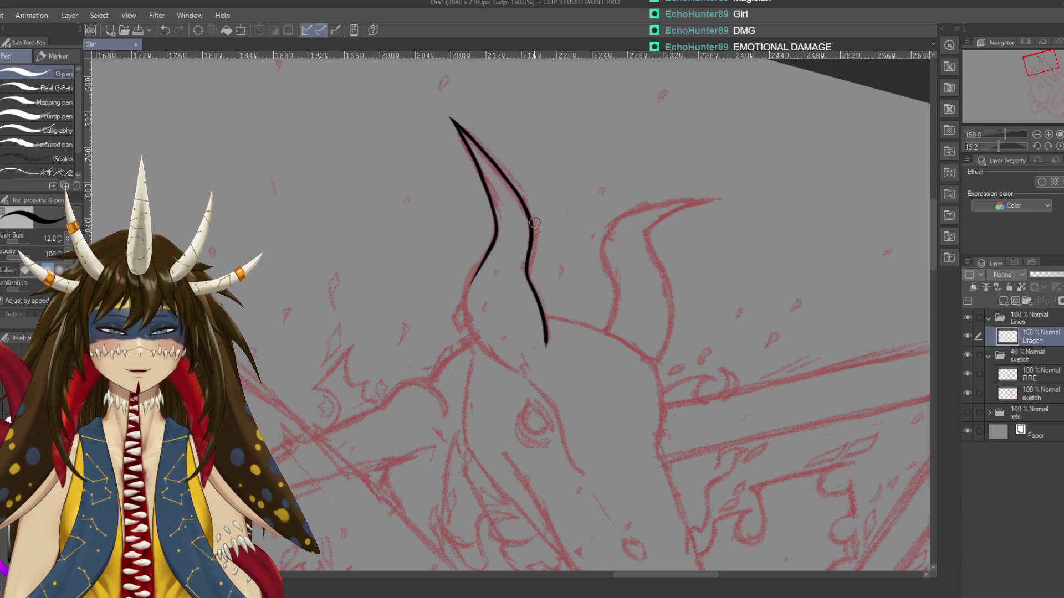
{"action": "mouse_move", "coordinate": [515, 294]}
{"action": "left_mouse_down"}
{"action": "mouse_move", "coordinate": [532, 260]}
{"action": "mouse_move", "coordinate": [477, 255]}
{"action": "mouse_move", "coordinate": [426, 230]}
{"action": "left_mouse_up"}
{"action": "key", "text": "ctrl+z"}
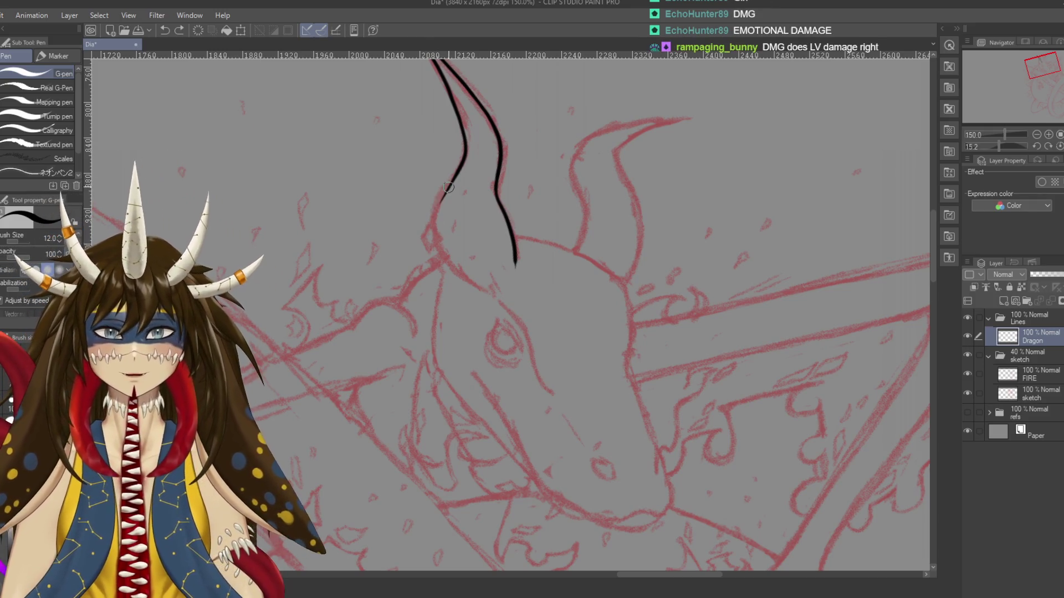
{"action": "key", "text": "ctrl+z"}
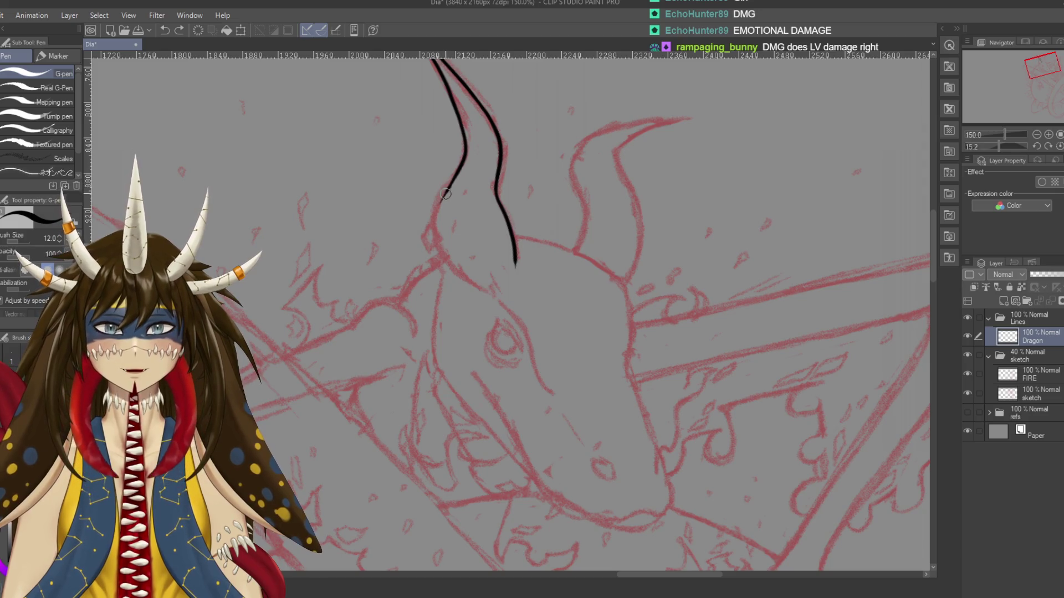
Redraw the horn's lower left outline and ink its base curving into the head
{"action": "left_click_drag", "start_coordinate": [482, 229], "coordinate": [530, 263]}
{"action": "key", "text": "ctrl+s"}
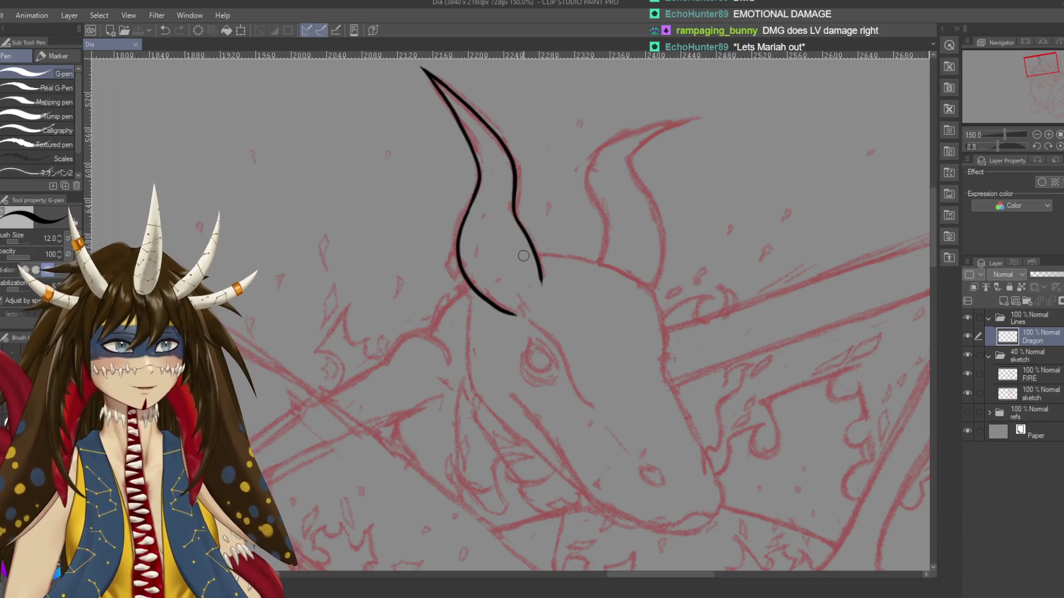
{"action": "left_click_drag", "start_coordinate": [502, 232], "coordinate": [534, 241]}
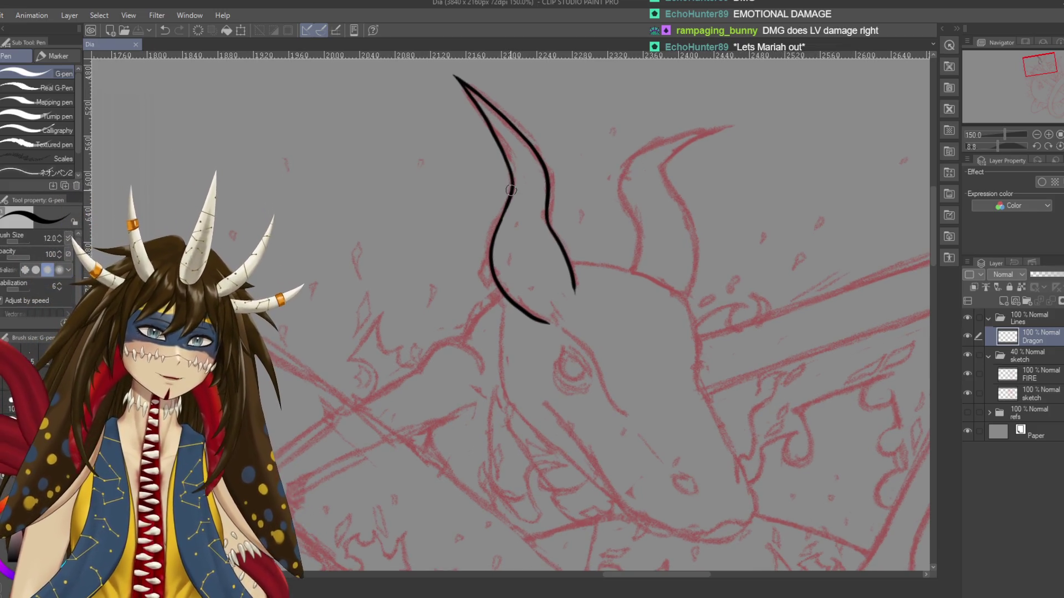
{"action": "key", "text": "ctrl+z"}
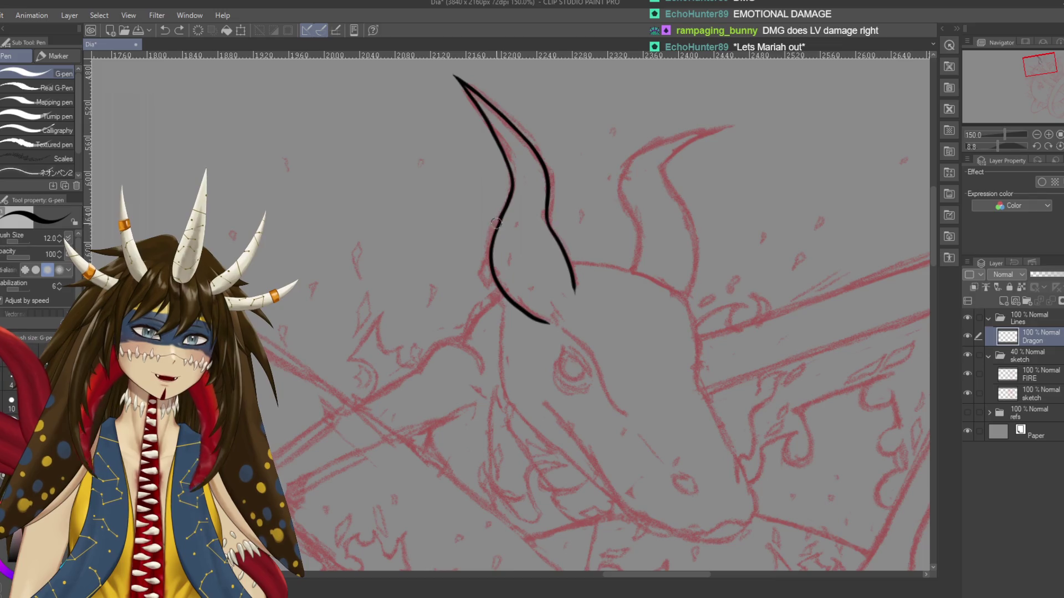
{"action": "mouse_move", "coordinate": [497, 221]}
{"action": "left_mouse_down"}
{"action": "mouse_move", "coordinate": [489, 265]}
{"action": "mouse_move", "coordinate": [499, 299]}
{"action": "left_mouse_up"}
{"action": "key", "text": "ctrl+z"}
{"action": "key", "text": "ctrl+z"}
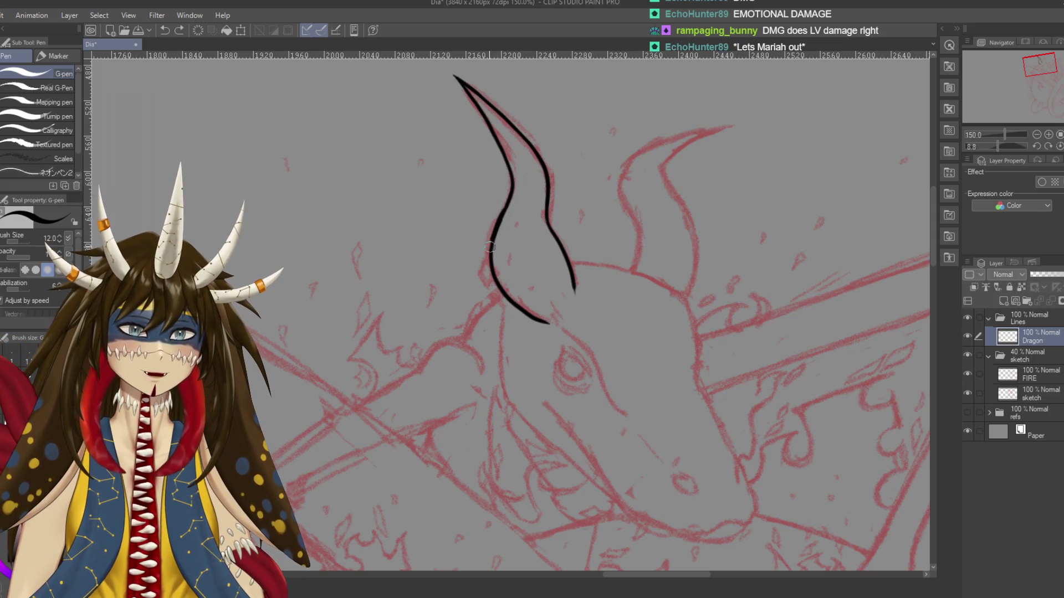
{"action": "key", "text": "ctrl+z"}
{"action": "left_click_drag", "start_coordinate": [509, 209], "coordinate": [490, 244]}
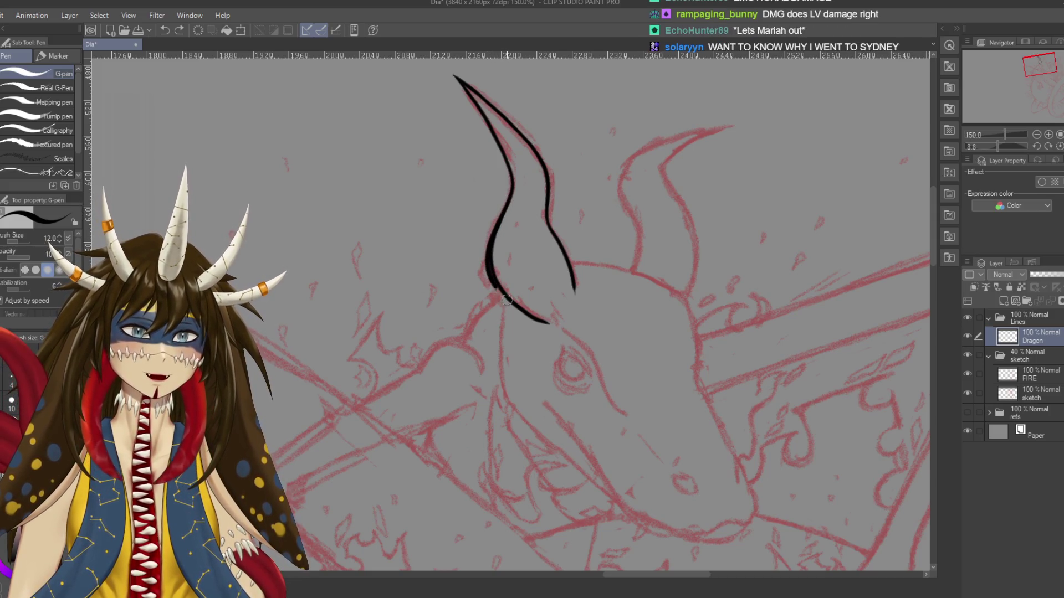
{"action": "left_click_drag", "start_coordinate": [541, 306], "coordinate": [536, 237]}
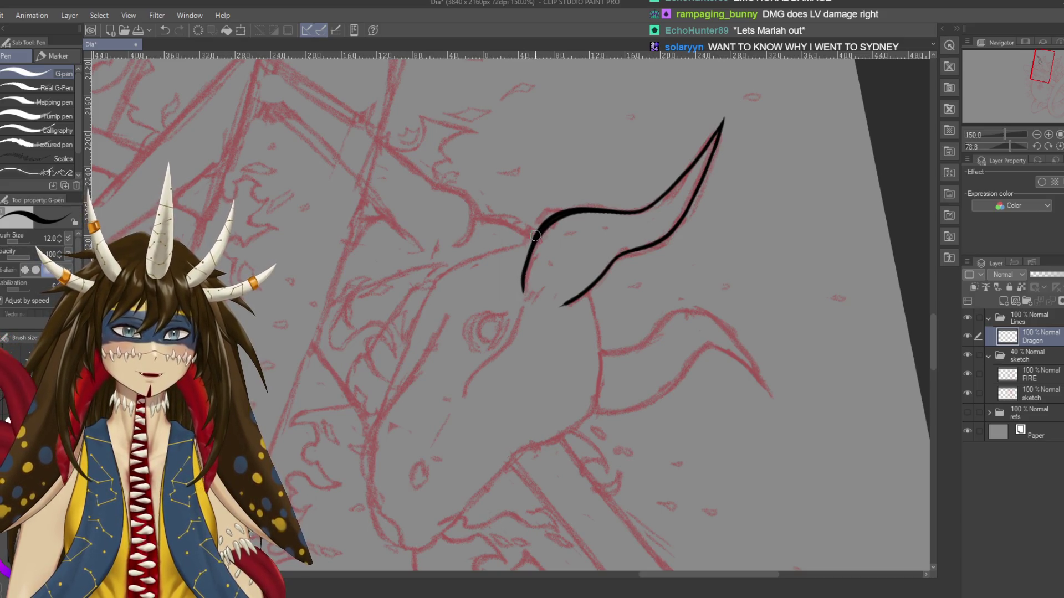
{"action": "left_click_drag", "start_coordinate": [531, 251], "coordinate": [448, 288]}
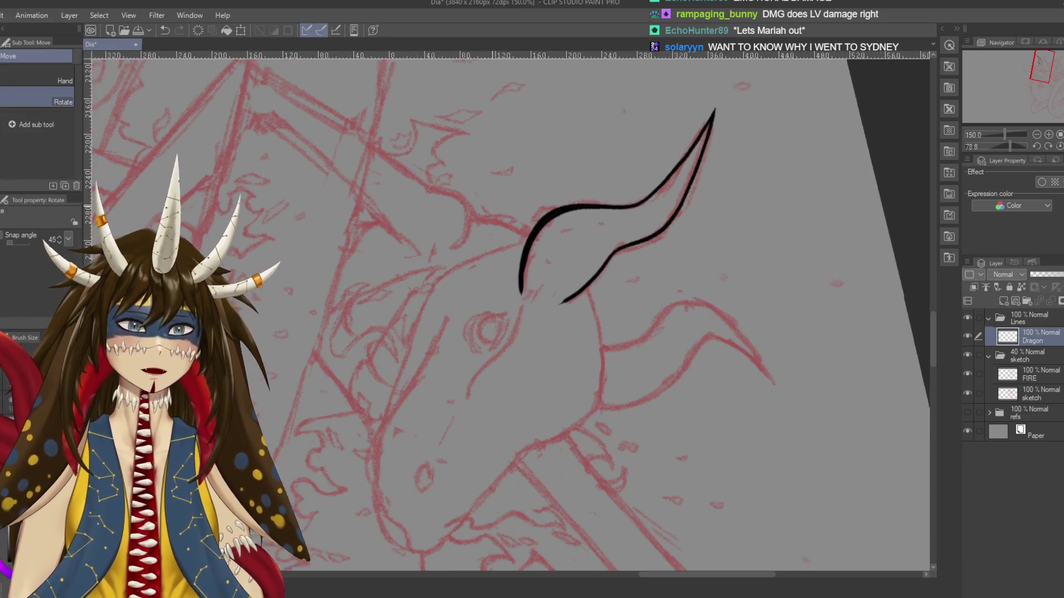
{"action": "scroll", "coordinate": [467, 310], "scroll_direction": "up", "scroll_amount": 1}
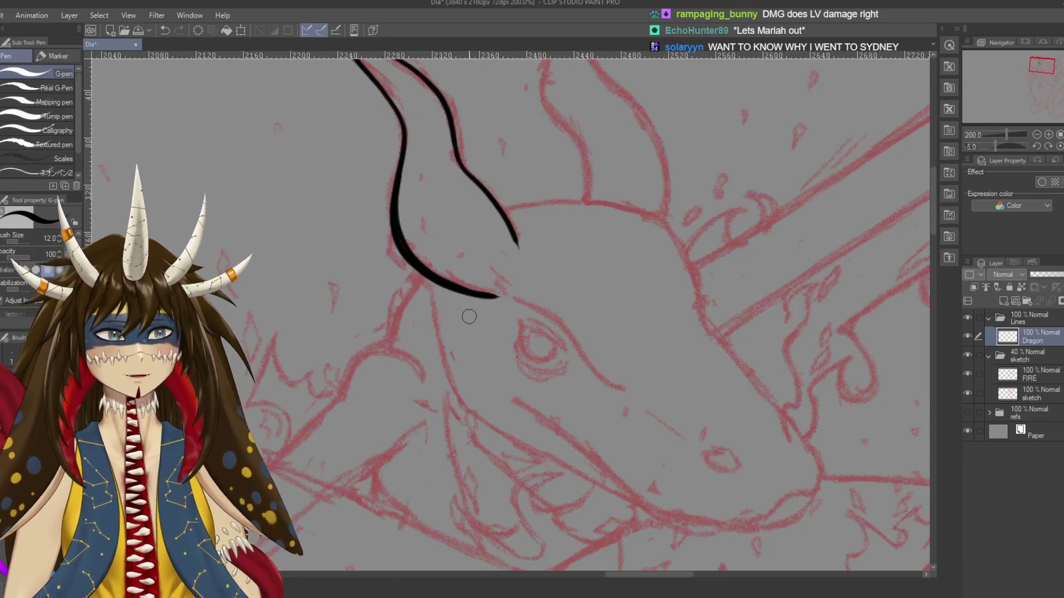
{"action": "scroll", "coordinate": [468, 310], "scroll_direction": "up", "scroll_amount": 1}
{"action": "left_click_drag", "start_coordinate": [582, 240], "coordinate": [517, 156]}
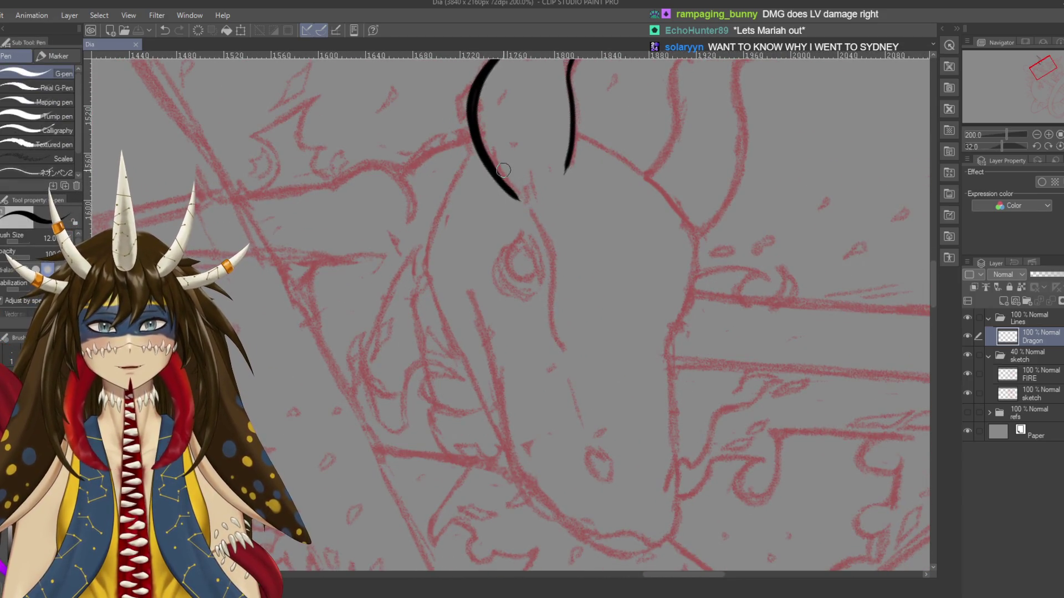
{"action": "key", "text": "e"}
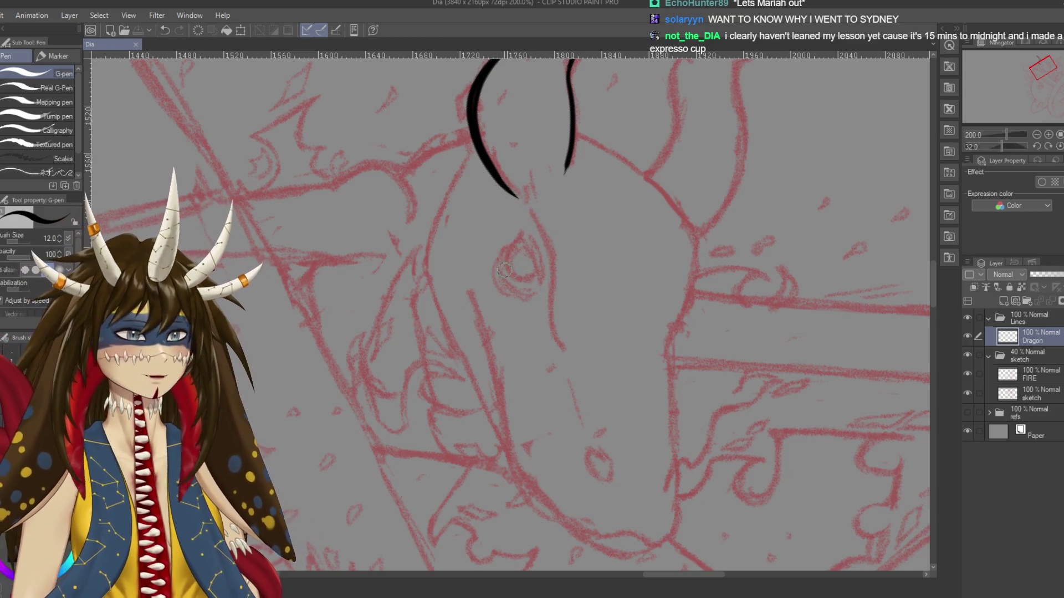
{"action": "key", "text": "p"}
{"action": "left_click_drag", "start_coordinate": [514, 260], "coordinate": [515, 404]}
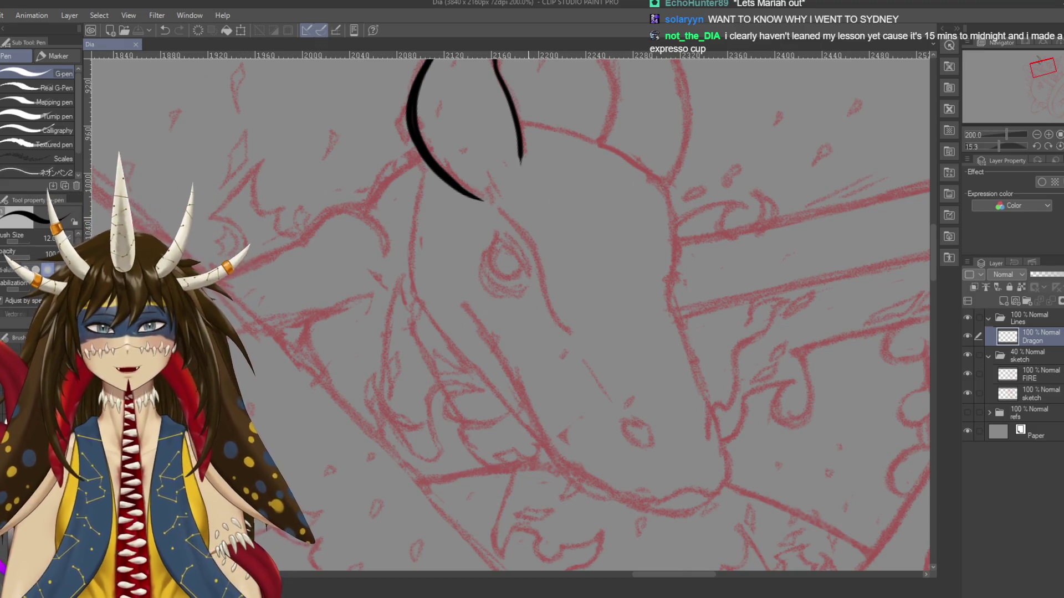
{"action": "left_click_drag", "start_coordinate": [536, 376], "coordinate": [582, 593]}
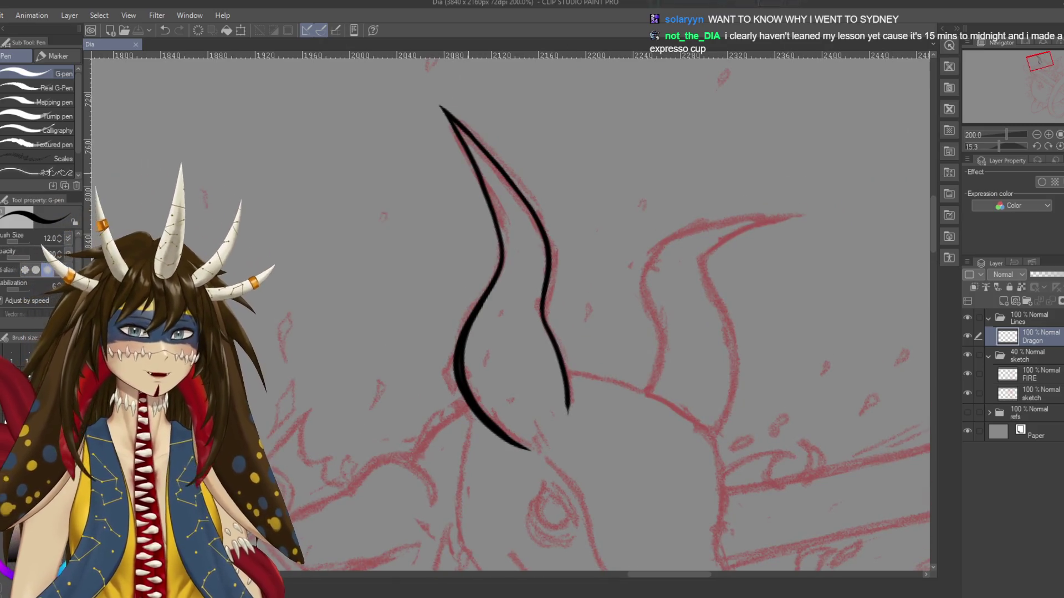
Redraw the horn's upper inner edge as one tapered line, thicken it, and save
{"action": "left_click_drag", "start_coordinate": [456, 136], "coordinate": [437, 110]}
{"action": "left_click_drag", "start_coordinate": [438, 106], "coordinate": [502, 257]}
{"action": "mouse_move", "coordinate": [490, 211]}
{"action": "left_mouse_down"}
{"action": "mouse_move", "coordinate": [486, 283]}
{"action": "mouse_move", "coordinate": [458, 346]}
{"action": "left_mouse_up"}
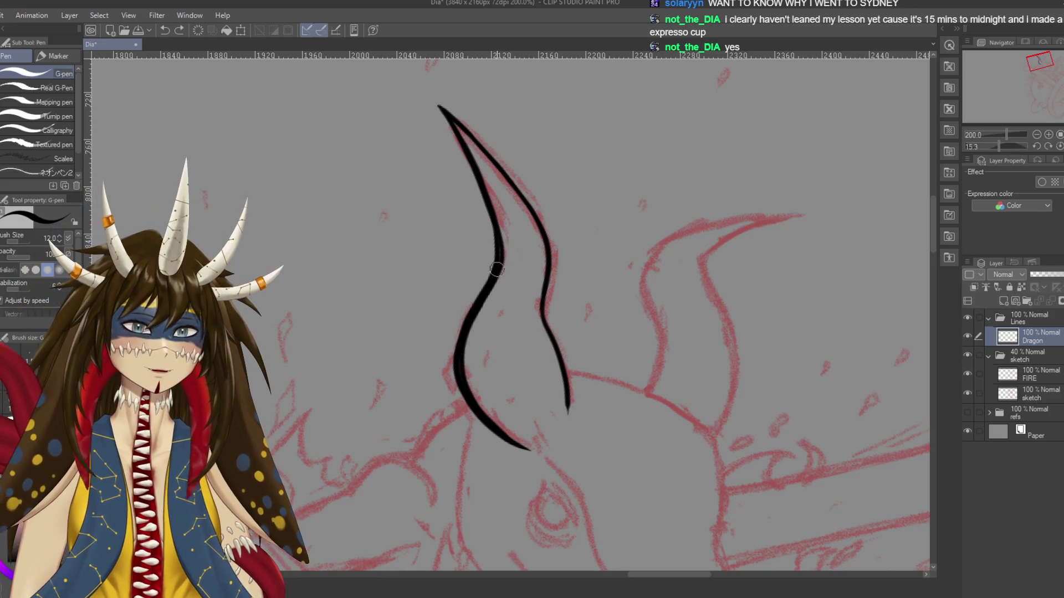
{"action": "mouse_move", "coordinate": [496, 270]}
{"action": "left_mouse_down"}
{"action": "mouse_move", "coordinate": [464, 324]}
{"action": "mouse_move", "coordinate": [467, 391]}
{"action": "left_mouse_up"}
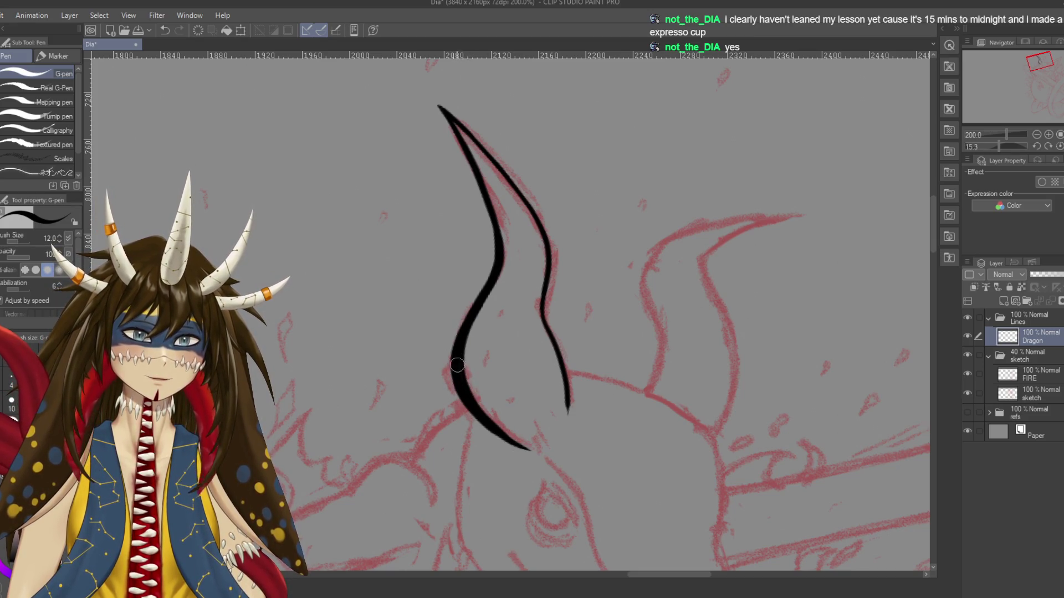
{"action": "mouse_move", "coordinate": [457, 365]}
{"action": "left_mouse_down"}
{"action": "mouse_move", "coordinate": [481, 423]}
{"action": "mouse_move", "coordinate": [521, 448]}
{"action": "left_mouse_up"}
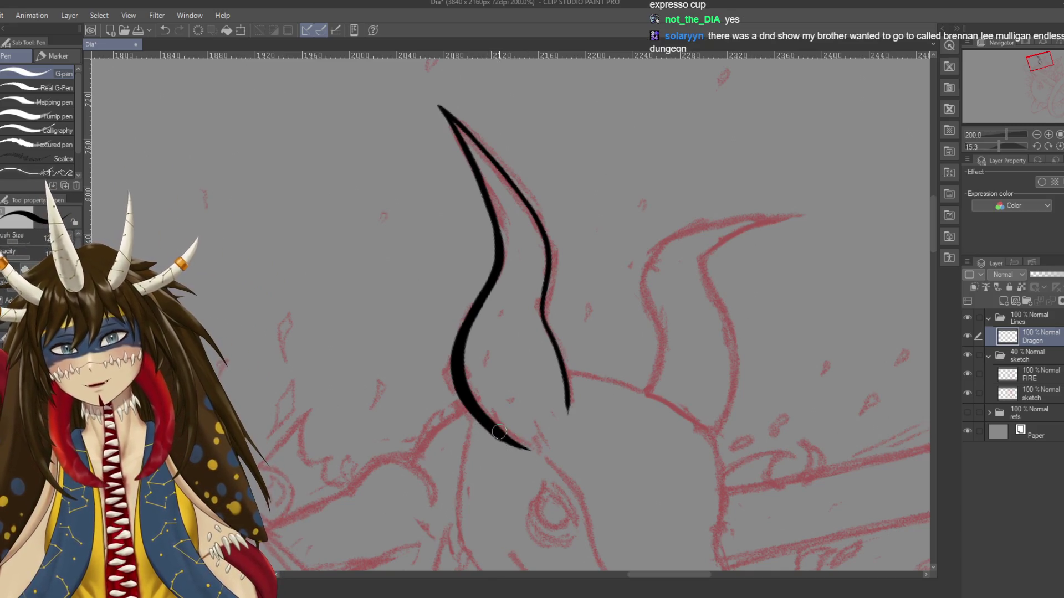
{"action": "key", "text": "ctrl+z"}
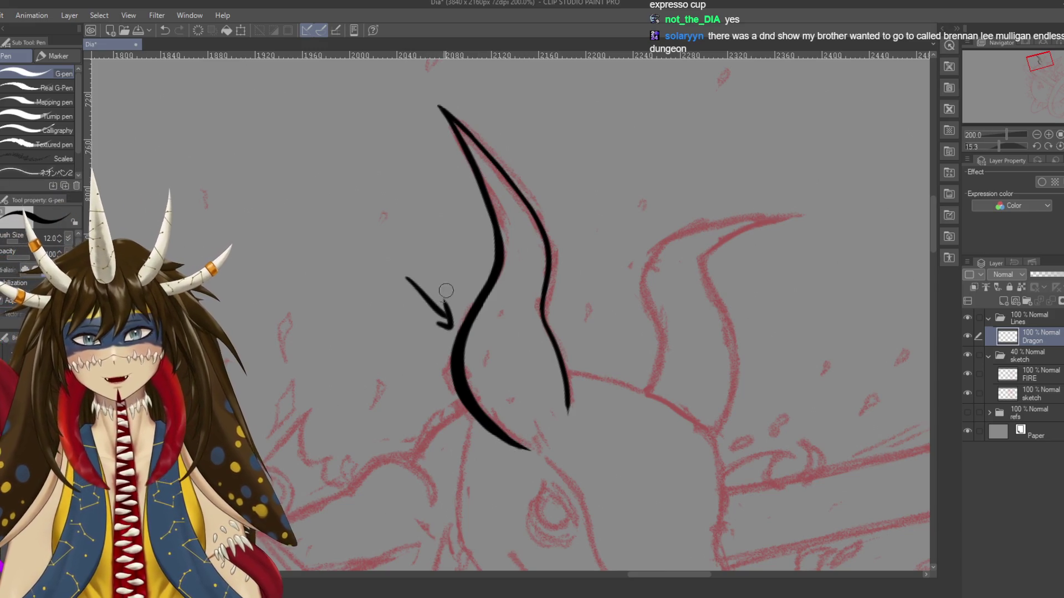
{"action": "left_click_drag", "start_coordinate": [511, 382], "coordinate": [474, 250]}
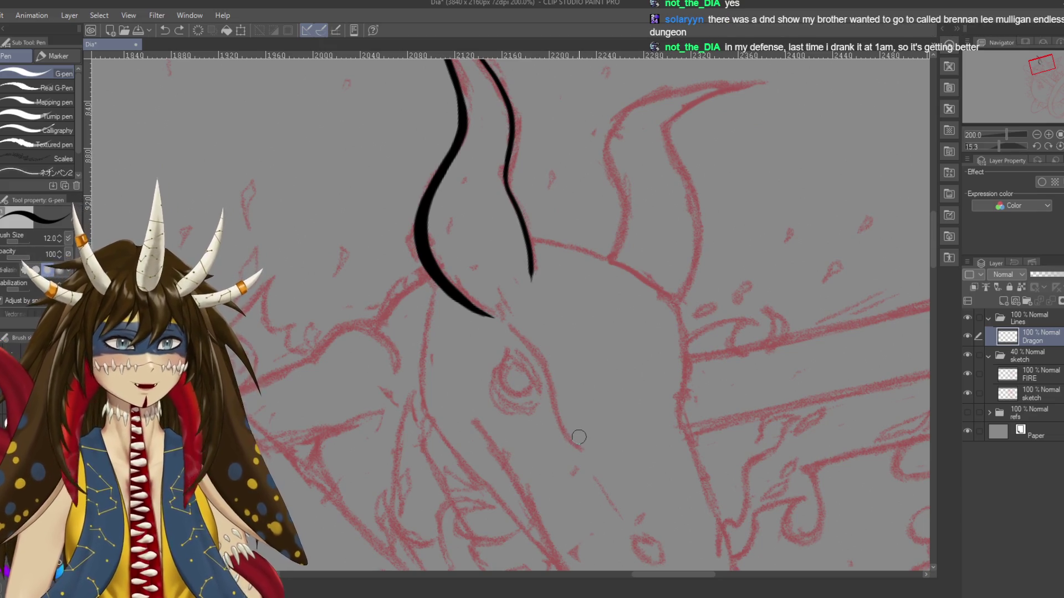
{"action": "key", "text": "ctrl+s"}
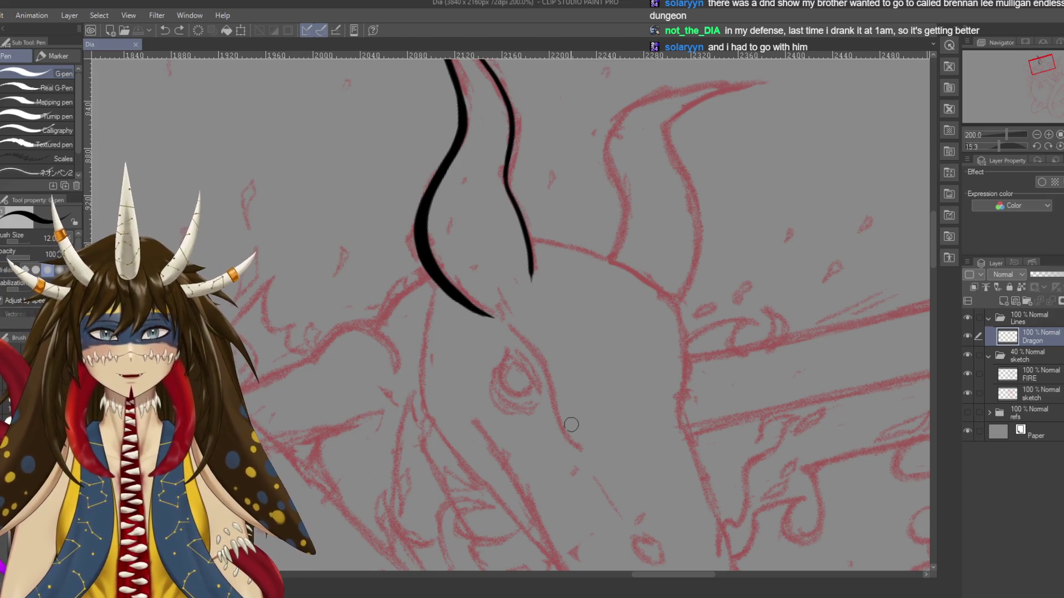
Touch up the horn's inner line, thicken its outer line, and save
{"action": "left_click_drag", "start_coordinate": [498, 277], "coordinate": [465, 354]}
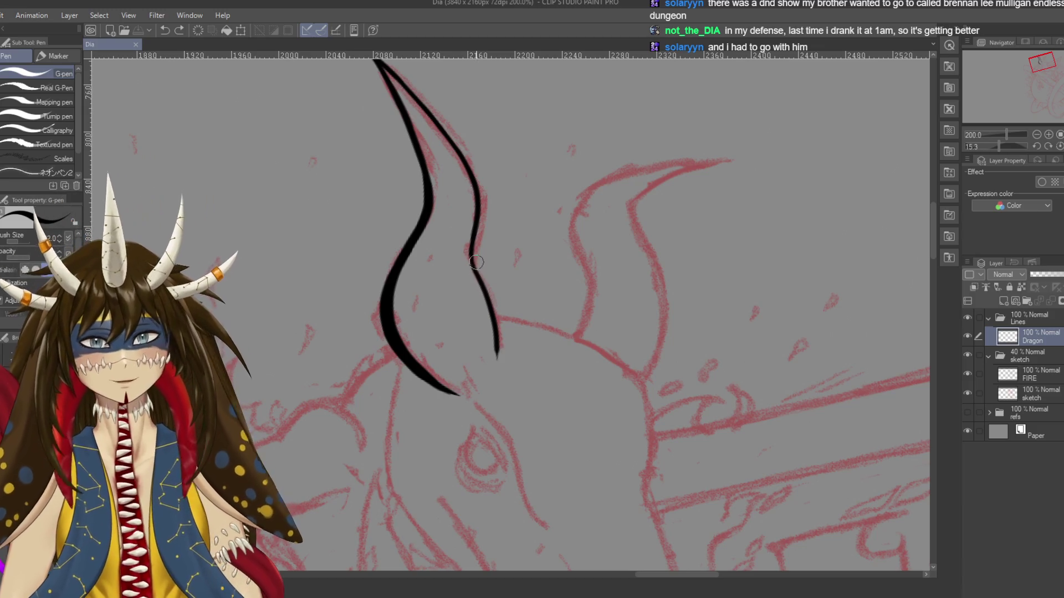
{"action": "left_click_drag", "start_coordinate": [472, 257], "coordinate": [464, 251]}
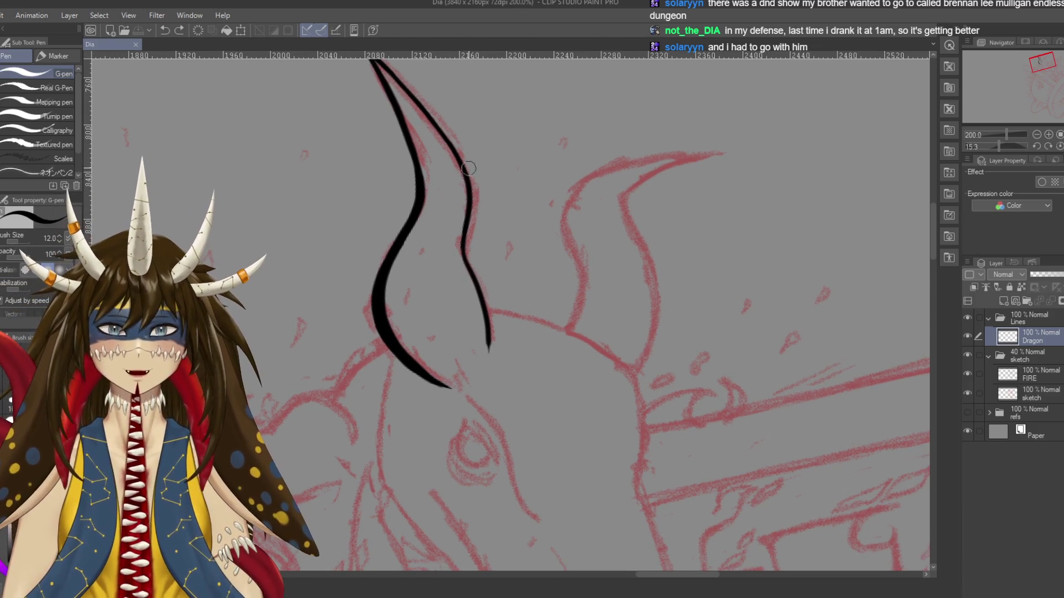
{"action": "left_click_drag", "start_coordinate": [469, 168], "coordinate": [482, 190]}
{"action": "left_click_drag", "start_coordinate": [479, 271], "coordinate": [480, 277]}
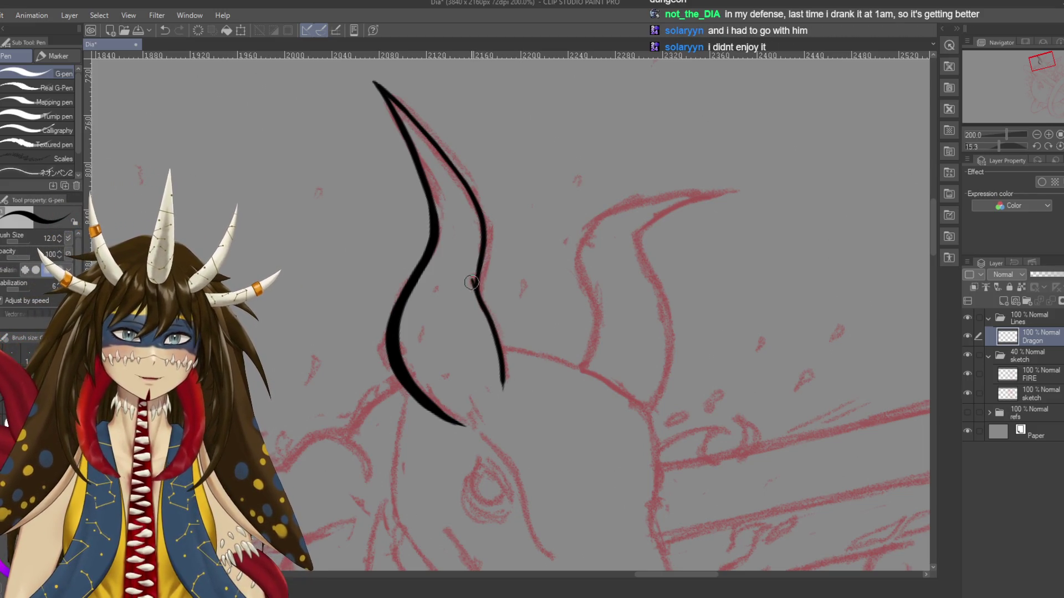
{"action": "key", "text": "ctrl+s"}
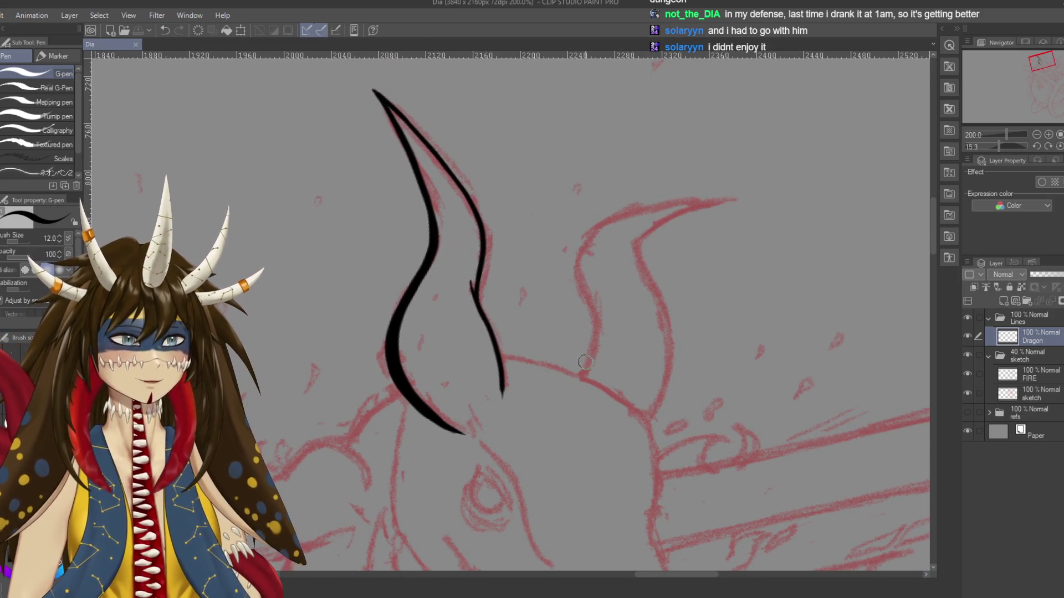
{"action": "left_click_drag", "start_coordinate": [435, 180], "coordinate": [454, 187]}
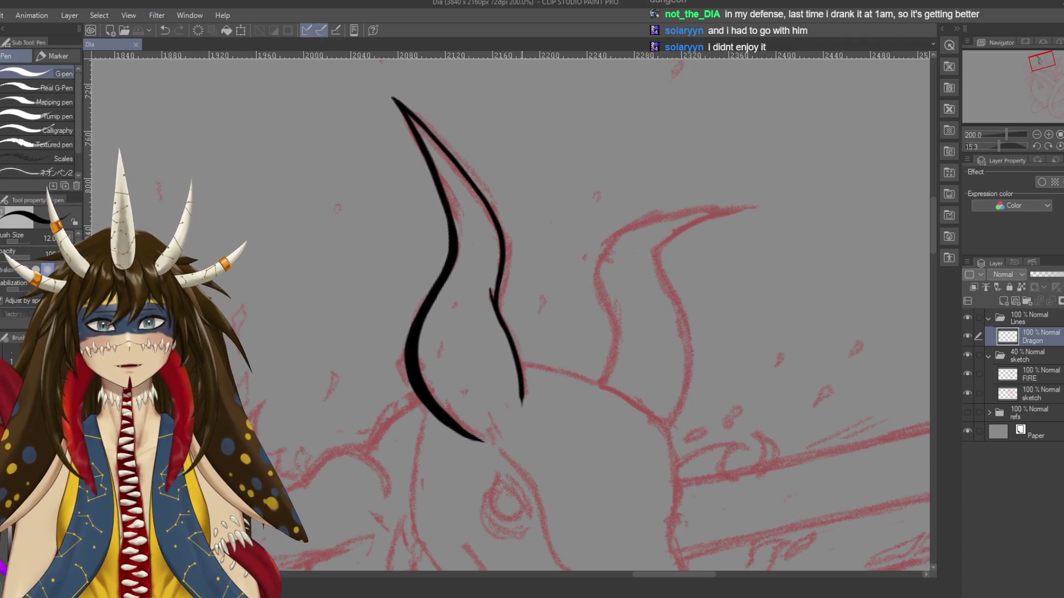
{"action": "left_click_drag", "start_coordinate": [496, 224], "coordinate": [461, 131]}
{"action": "key", "text": "ctrl+s"}
Rotate the canvas toward the snout and try out curving brow strokes
{"action": "left_click_drag", "start_coordinate": [499, 310], "coordinate": [482, 266]}
{"action": "left_click_drag", "start_coordinate": [609, 222], "coordinate": [498, 167]}
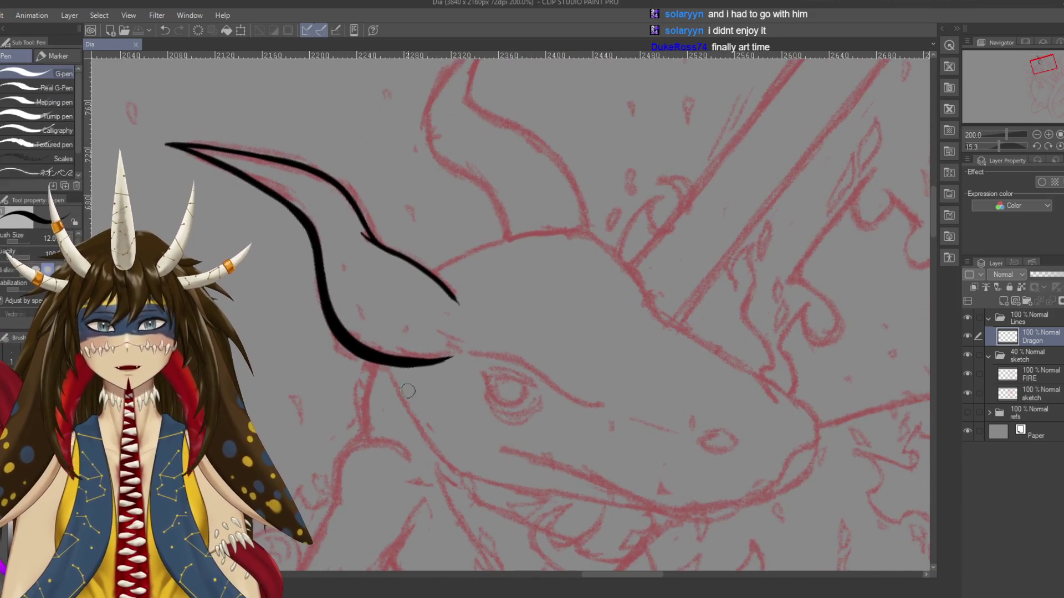
{"action": "left_click_drag", "start_coordinate": [610, 221], "coordinate": [499, 166]}
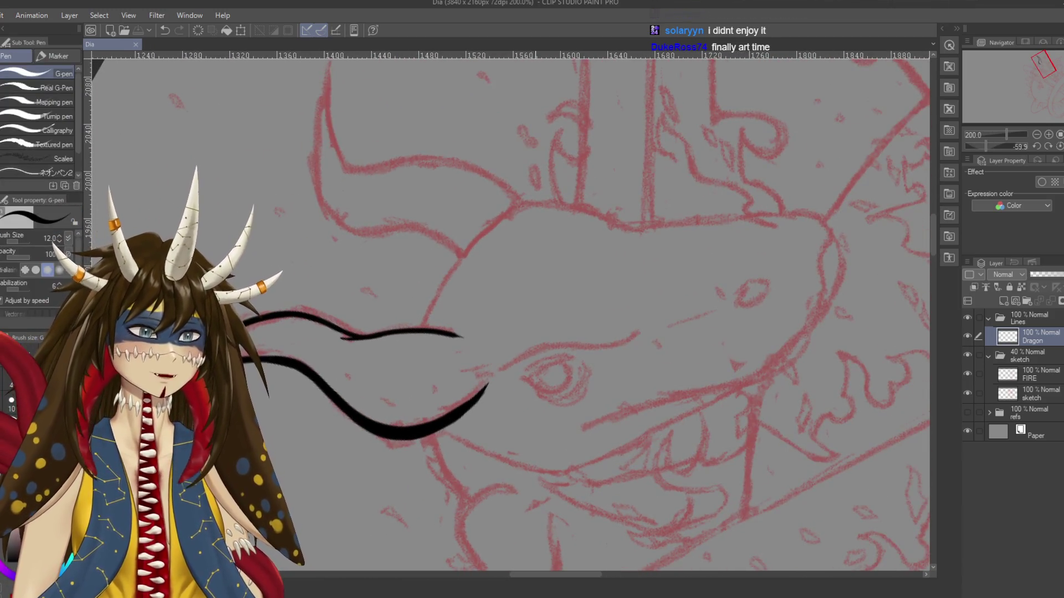
{"action": "left_click_drag", "start_coordinate": [421, 382], "coordinate": [443, 311]}
{"action": "left_click_drag", "start_coordinate": [575, 181], "coordinate": [558, 202]}
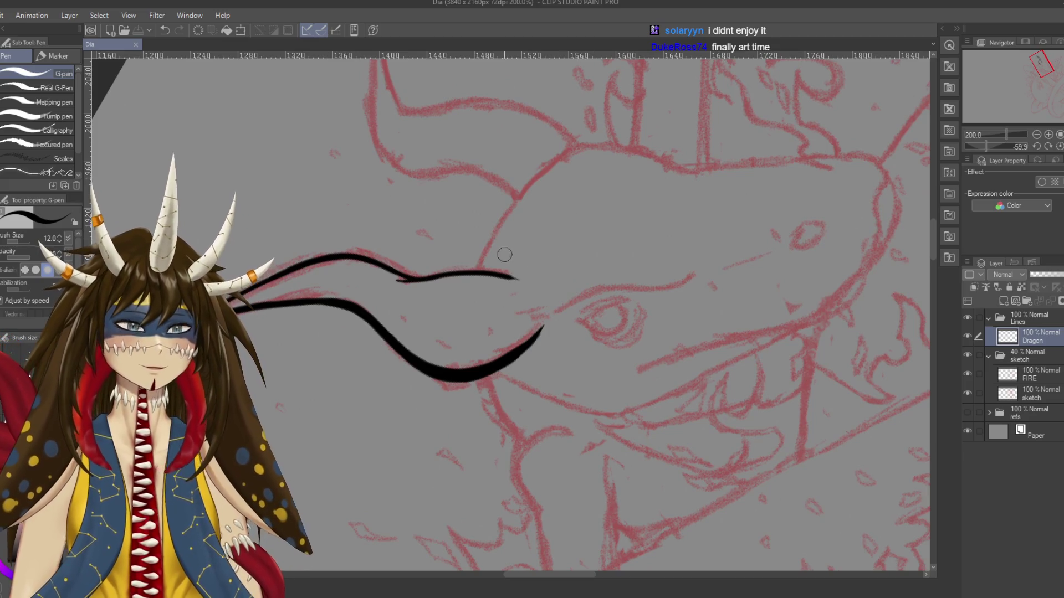
{"action": "left_click_drag", "start_coordinate": [475, 270], "coordinate": [540, 185]}
{"action": "key", "text": "ctrl+z"}
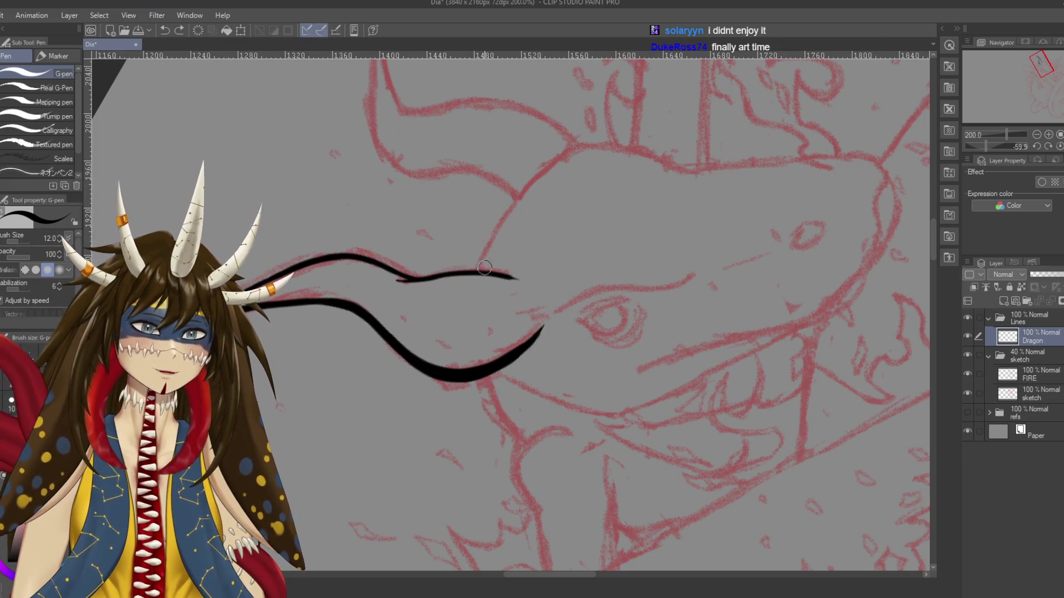
{"action": "left_click_drag", "start_coordinate": [478, 272], "coordinate": [540, 186]}
{"action": "key", "text": "ctrl+z"}
{"action": "left_click_drag", "start_coordinate": [476, 271], "coordinate": [570, 154]}
{"action": "key", "text": "ctrl+z"}
Draw the brow line from the horn base across the head and save
{"action": "mouse_move", "coordinate": [476, 272]}
{"action": "left_mouse_down"}
{"action": "mouse_move", "coordinate": [565, 148]}
{"action": "mouse_move", "coordinate": [654, 288]}
{"action": "mouse_move", "coordinate": [587, 454]}
{"action": "left_mouse_up"}
{"action": "key", "text": "r"}
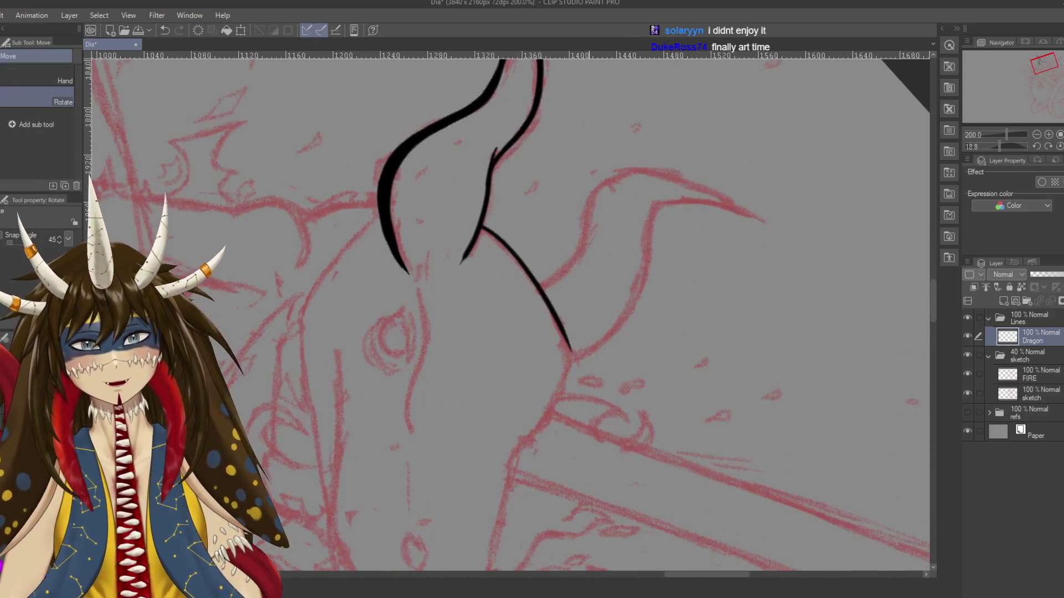
{"action": "key", "text": "p"}
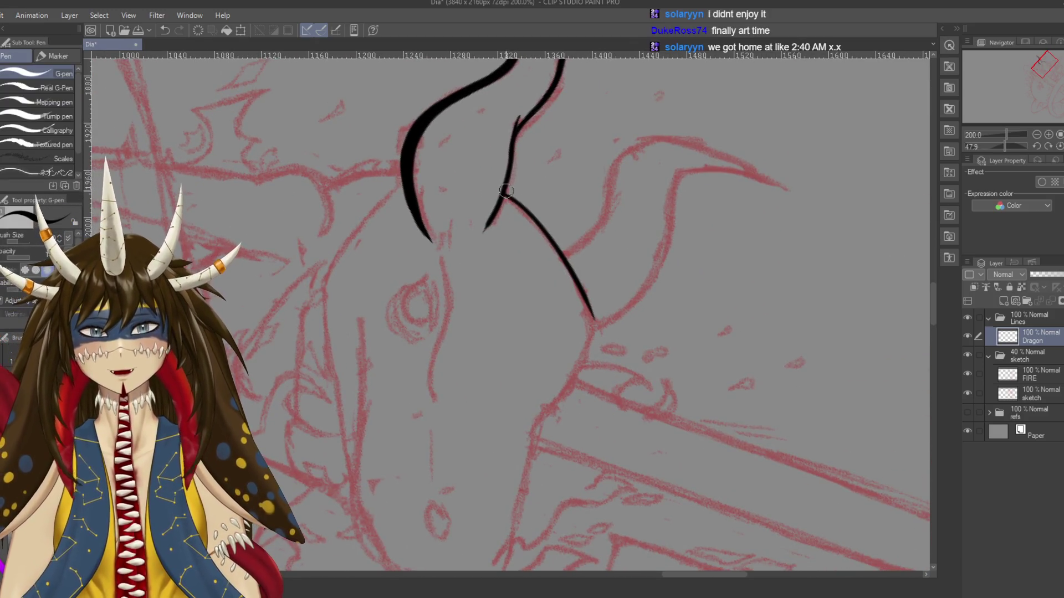
{"action": "key", "text": "ctrl+z"}
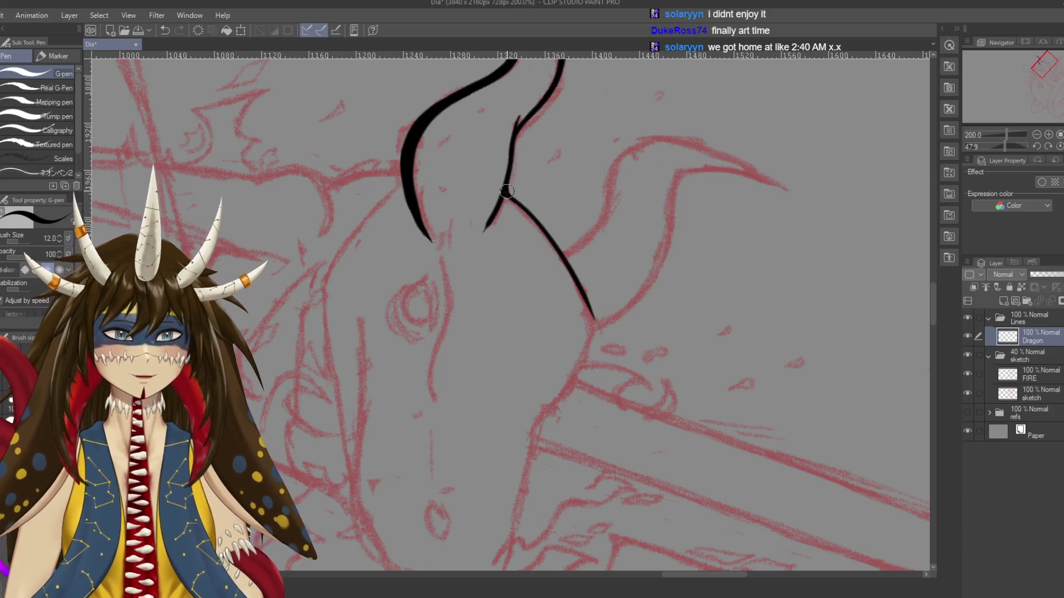
{"action": "left_click_drag", "start_coordinate": [455, 287], "coordinate": [439, 280]}
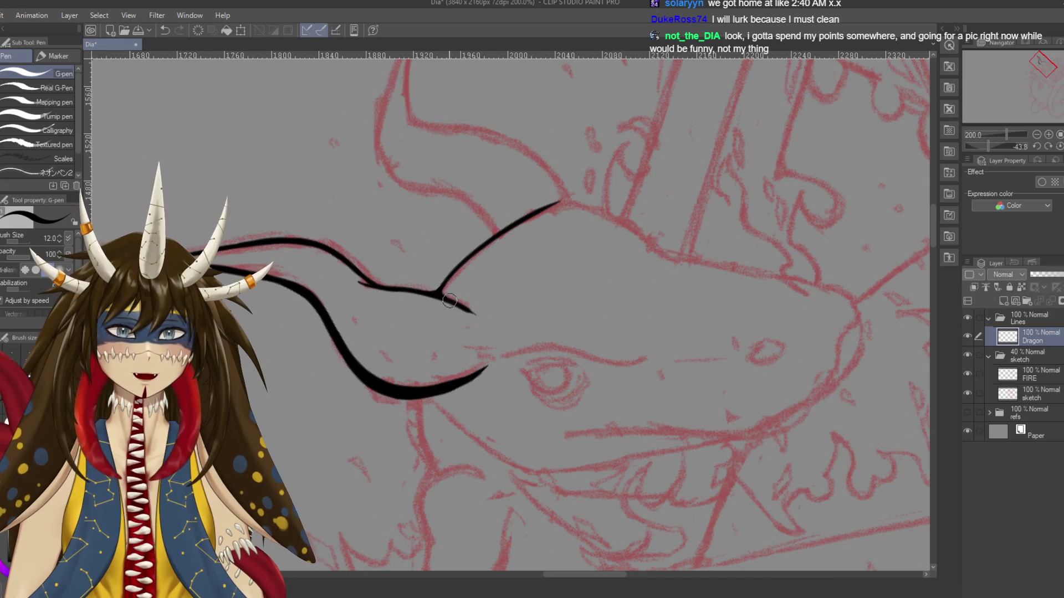
{"action": "left_click_drag", "start_coordinate": [476, 353], "coordinate": [569, 365]}
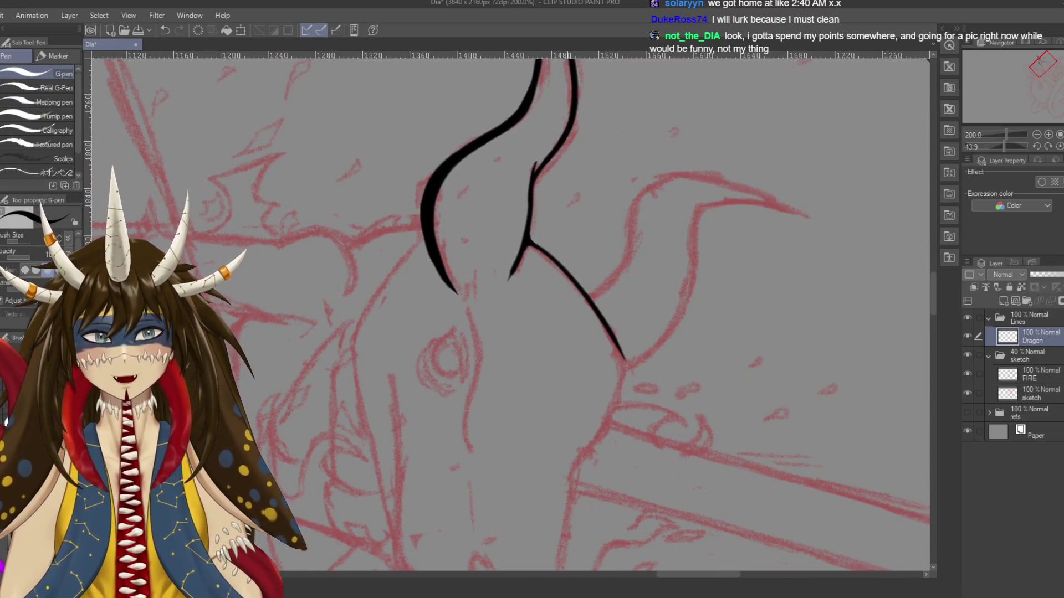
{"action": "key", "text": "ctrl+s"}
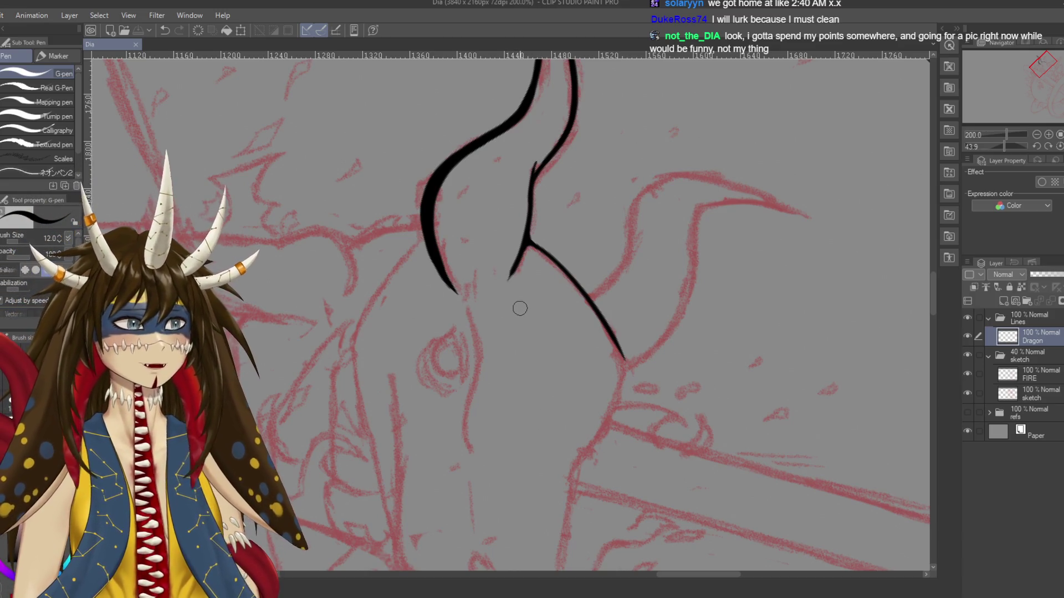
{"action": "mouse_move", "coordinate": [473, 270]}
{"action": "left_mouse_down"}
{"action": "mouse_move", "coordinate": [511, 217]}
{"action": "mouse_move", "coordinate": [492, 243]}
{"action": "left_mouse_up"}
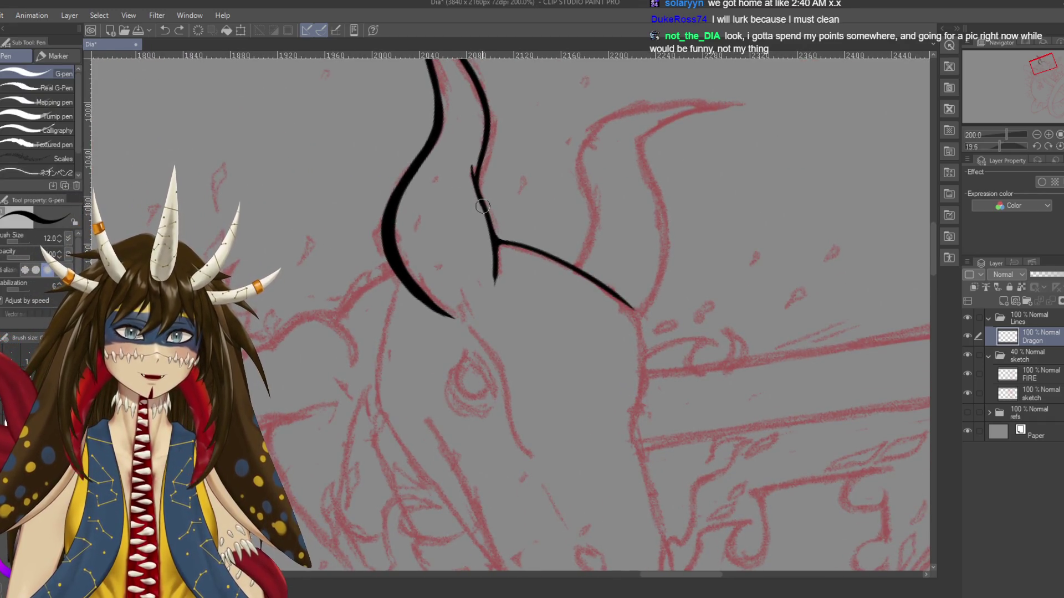
{"action": "key", "text": "ctrl+z"}
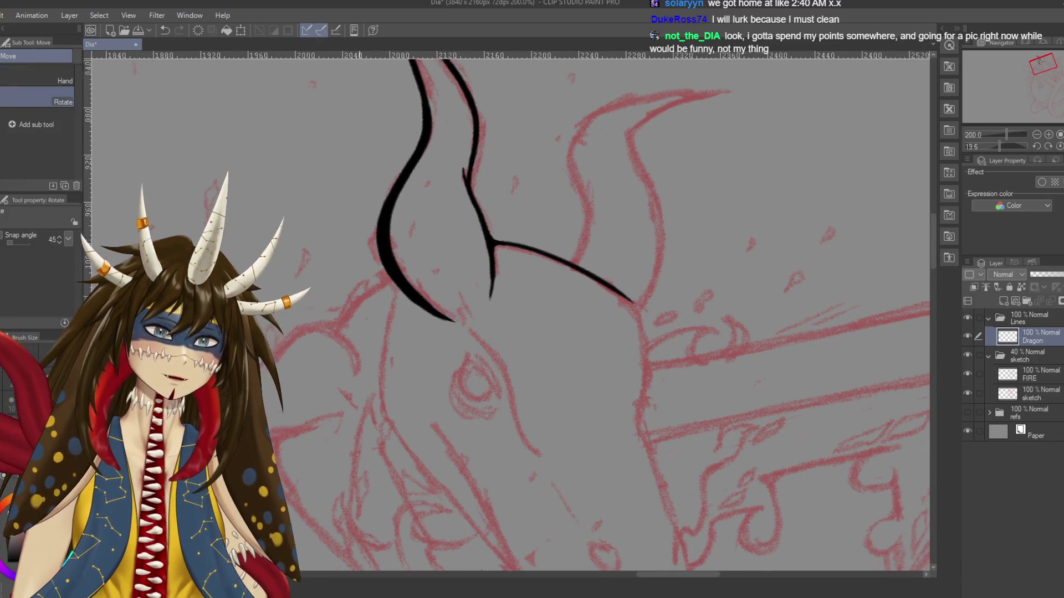
{"action": "left_click_drag", "start_coordinate": [495, 297], "coordinate": [546, 298]}
Trim the end of the left horn's lower ink line with the Hard eraser
{"action": "key", "text": "e"}
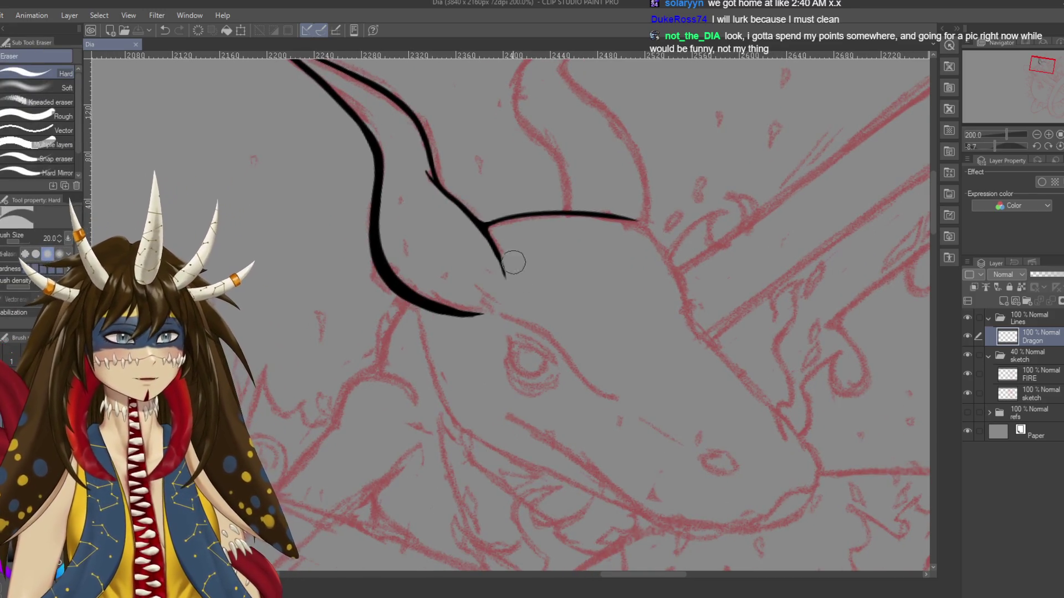
{"action": "key", "text": "ctrl+s"}
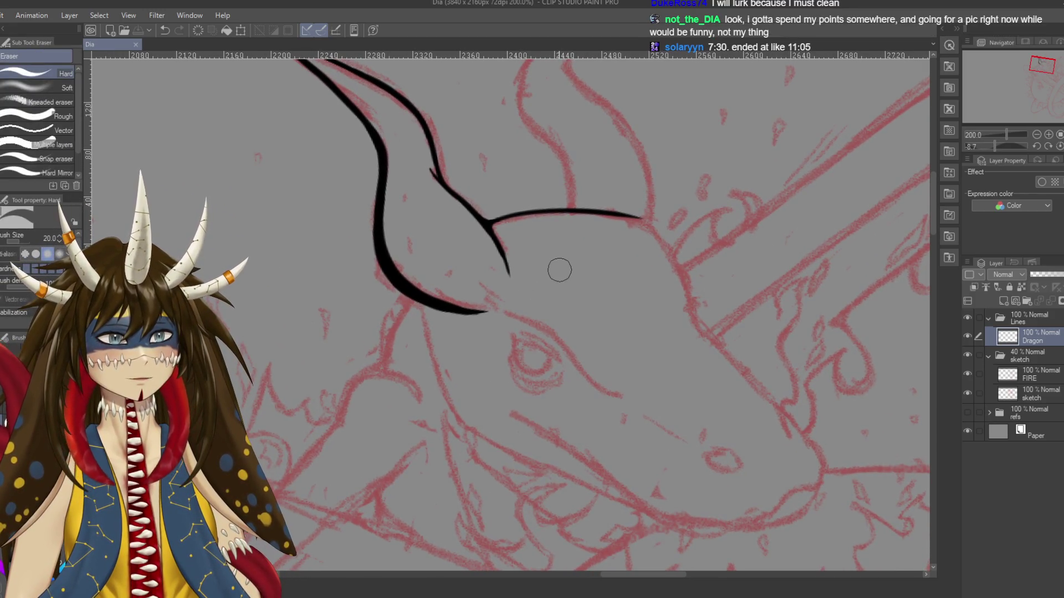
{"action": "left_click_drag", "start_coordinate": [511, 274], "coordinate": [507, 248]}
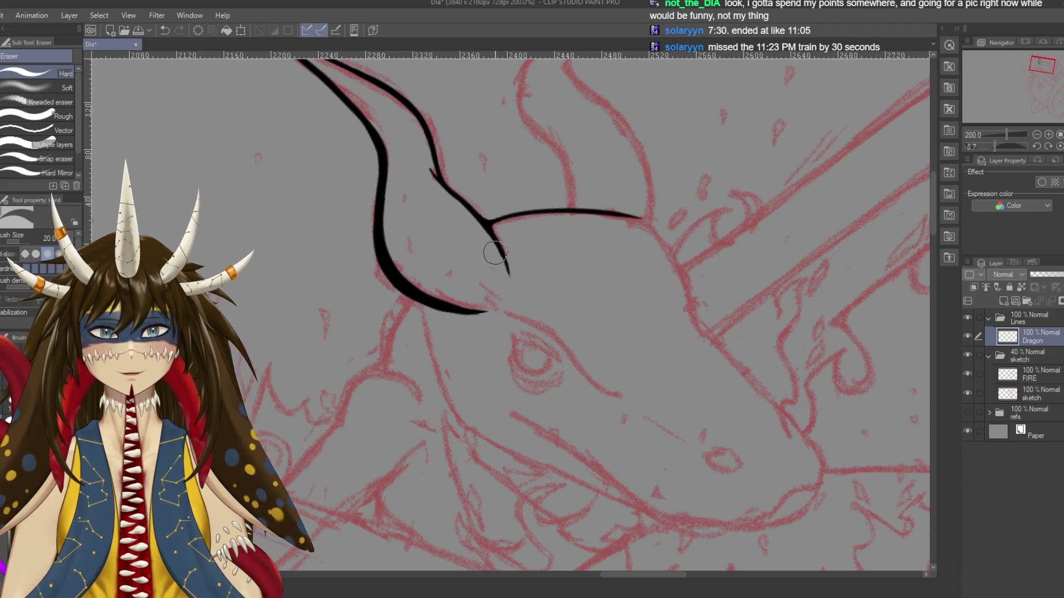
{"action": "left_click_drag", "start_coordinate": [543, 284], "coordinate": [518, 264]}
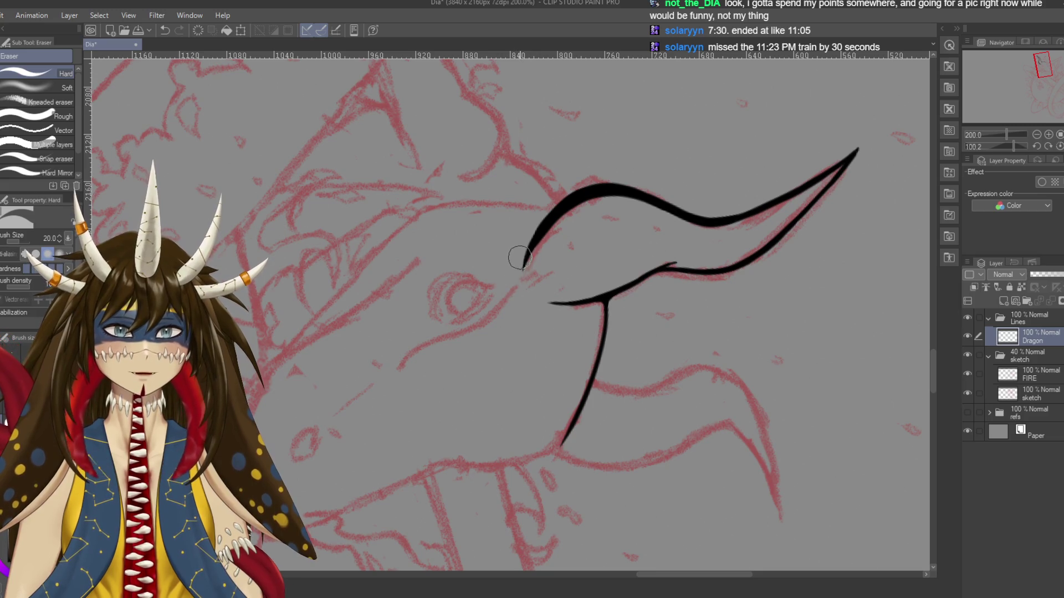
{"action": "left_click_drag", "start_coordinate": [512, 315], "coordinate": [479, 260]}
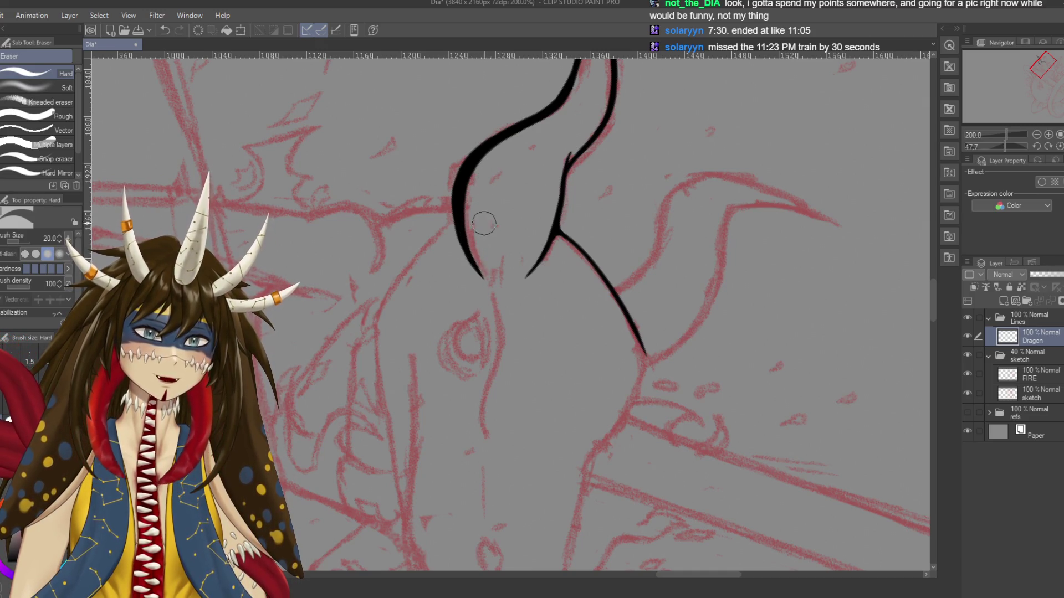
{"action": "left_click_drag", "start_coordinate": [483, 223], "coordinate": [288, 238]}
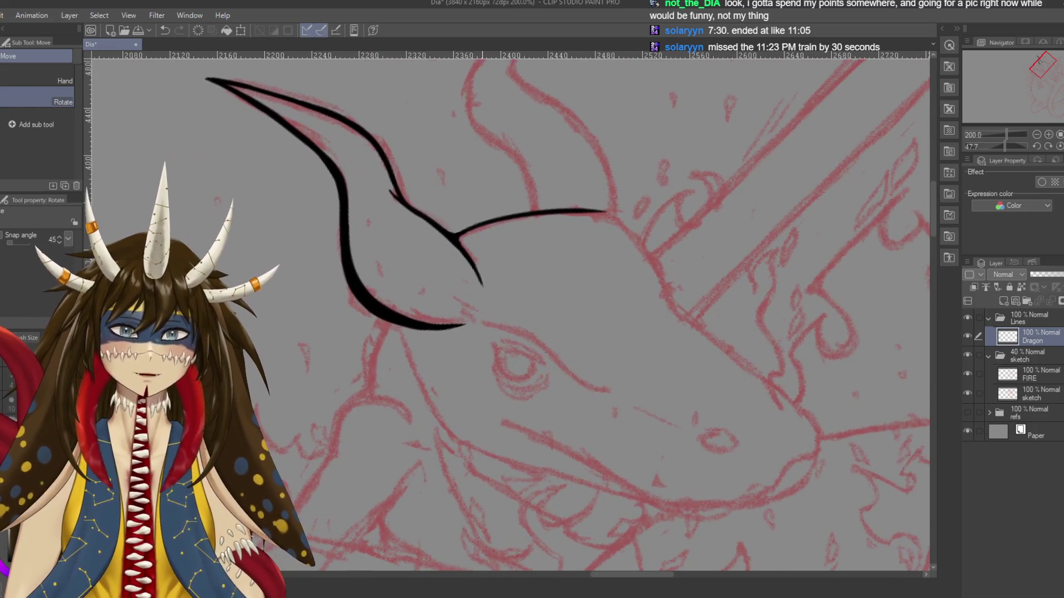
{"action": "mouse_move", "coordinate": [483, 223]}
{"action": "left_mouse_down"}
{"action": "mouse_move", "coordinate": [540, 301]}
{"action": "mouse_move", "coordinate": [512, 273]}
{"action": "left_mouse_up"}
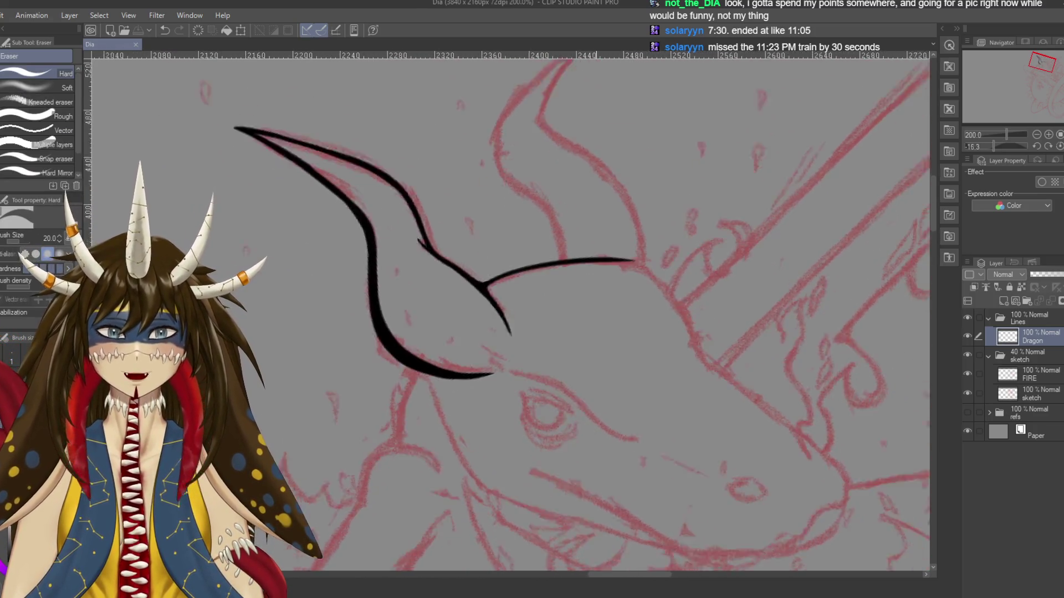
{"action": "left_click_drag", "start_coordinate": [556, 568], "coordinate": [518, 479]}
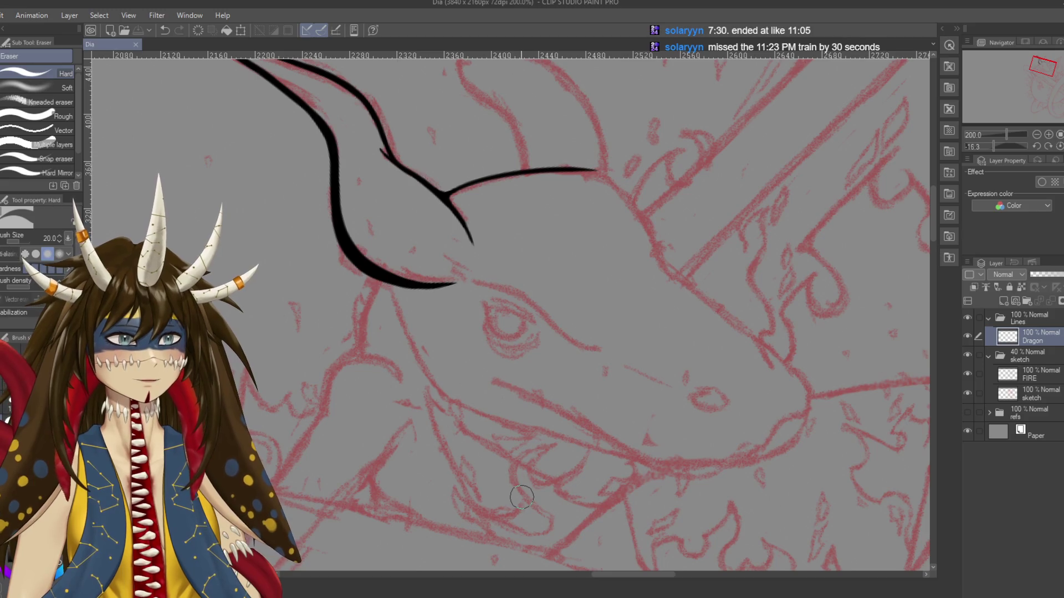
Attempt the second horn's left edge from its tip, retrying strokes, and save
{"action": "key", "text": "p"}
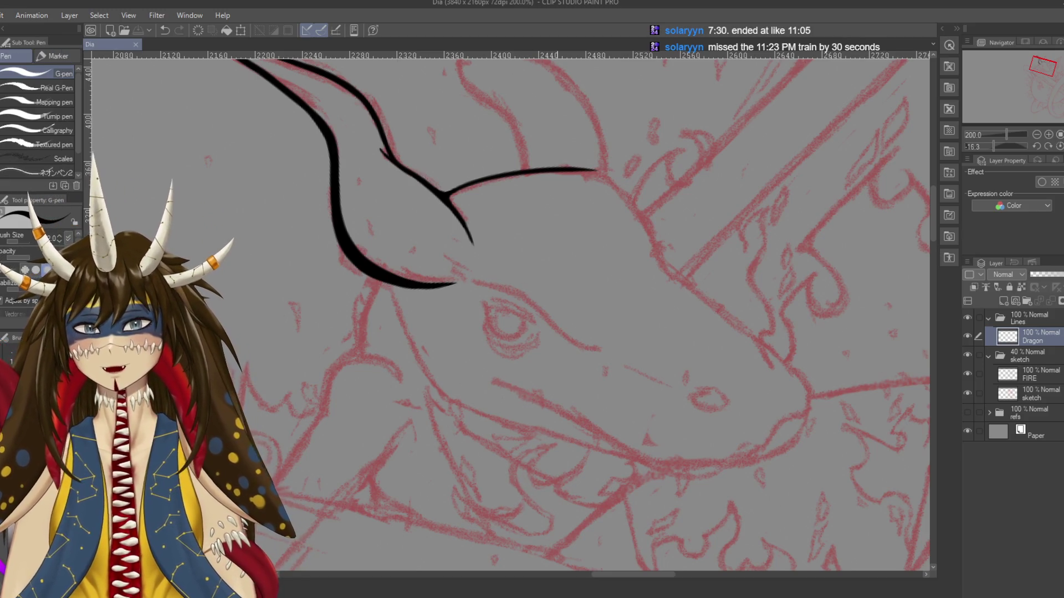
{"action": "left_click_drag", "start_coordinate": [523, 488], "coordinate": [526, 525]}
{"action": "left_click_drag", "start_coordinate": [526, 387], "coordinate": [542, 494]}
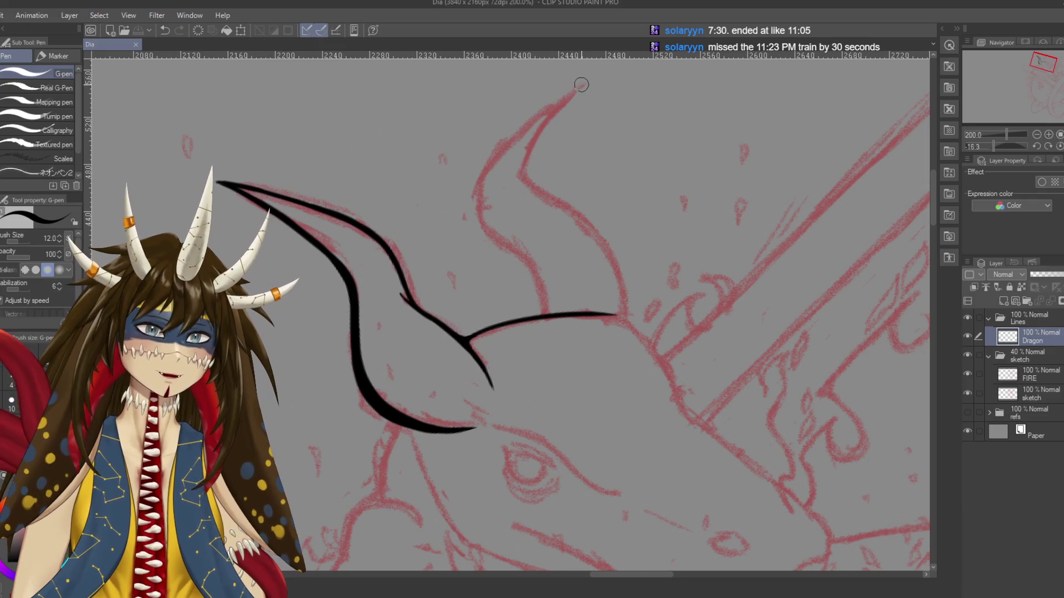
{"action": "left_click_drag", "start_coordinate": [582, 86], "coordinate": [508, 143]}
{"action": "left_click_drag", "start_coordinate": [581, 87], "coordinate": [482, 183]}
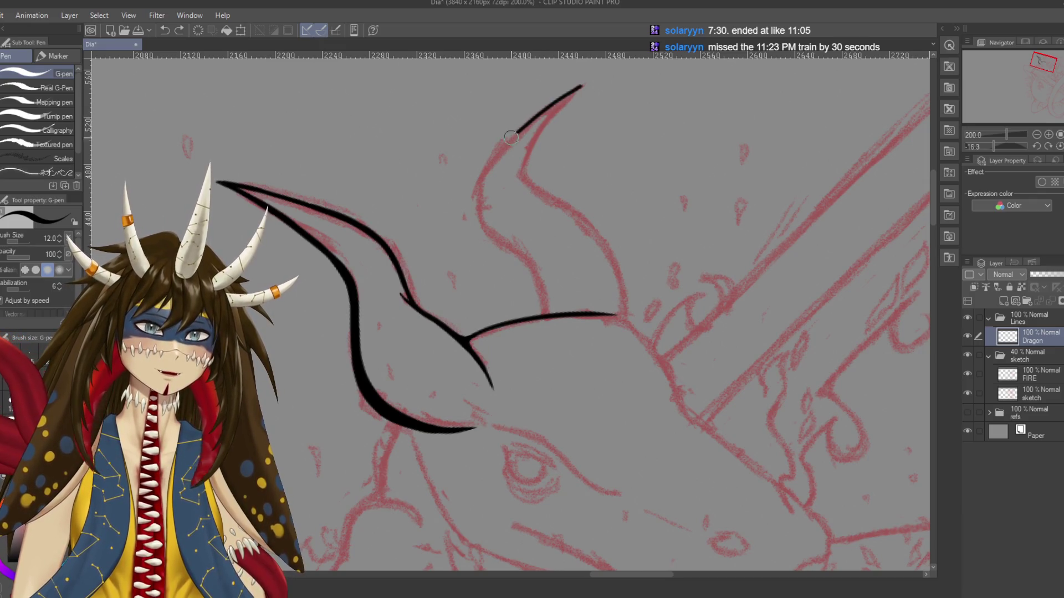
{"action": "key", "text": "ctrl+z"}
{"action": "left_click_drag", "start_coordinate": [583, 84], "coordinate": [474, 194]}
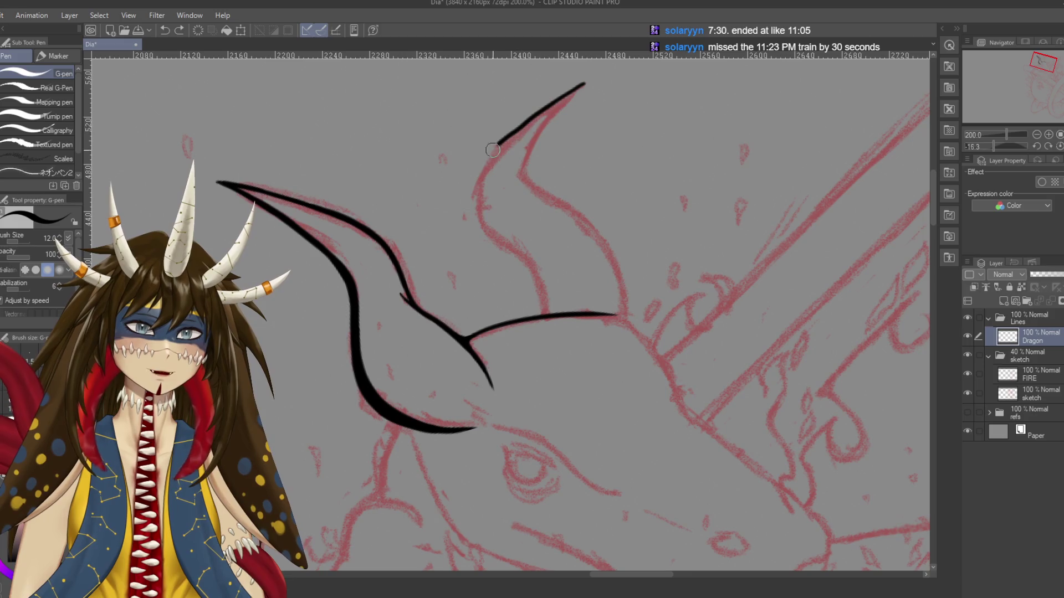
{"action": "key", "text": "ctrl+z"}
{"action": "left_click_drag", "start_coordinate": [497, 135], "coordinate": [449, 299]}
{"action": "key", "text": "ctrl+z"}
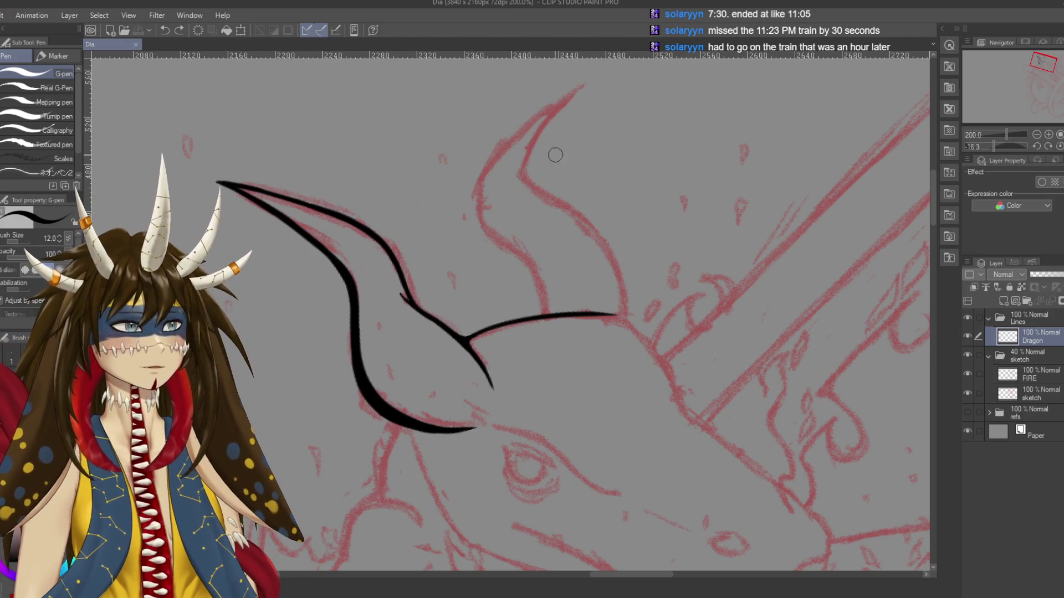
{"action": "left_click_drag", "start_coordinate": [536, 154], "coordinate": [739, 197]}
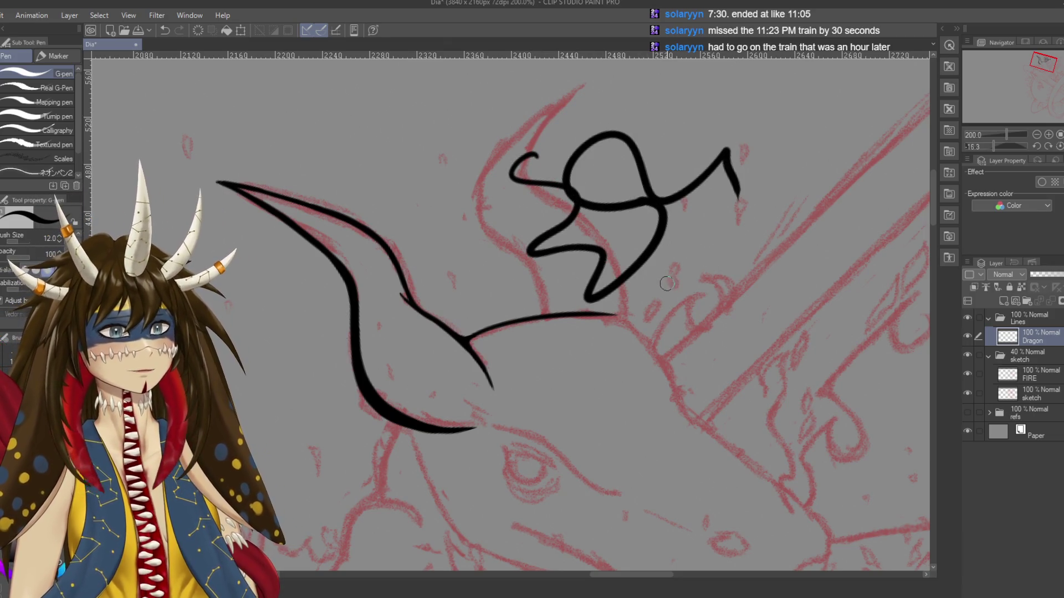
{"action": "key", "text": "ctrl+z"}
{"action": "key", "text": "ctrl+s"}
Ink the second horn's left edge down to the brow line and extend its end
{"action": "left_click_drag", "start_coordinate": [570, 100], "coordinate": [443, 226]}
{"action": "key", "text": "ctrl+z"}
{"action": "key", "text": "ctrl+z"}
{"action": "key", "text": "ctrl+z"}
{"action": "left_click_drag", "start_coordinate": [562, 110], "coordinate": [464, 217]}
{"action": "key", "text": "ctrl+z"}
{"action": "left_click_drag", "start_coordinate": [562, 110], "coordinate": [442, 226]}
{"action": "key", "text": "ctrl+z"}
{"action": "mouse_move", "coordinate": [562, 111]}
{"action": "left_mouse_down"}
{"action": "mouse_move", "coordinate": [470, 226]}
{"action": "mouse_move", "coordinate": [492, 143]}
{"action": "mouse_move", "coordinate": [488, 171]}
{"action": "left_mouse_up"}
{"action": "key", "text": "ctrl+z"}
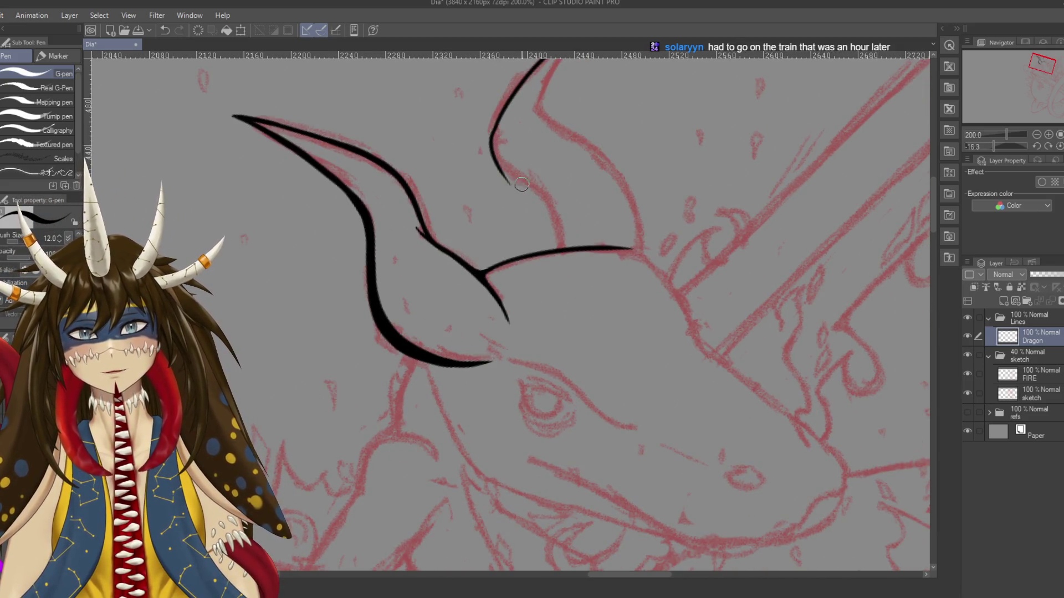
{"action": "mouse_move", "coordinate": [494, 124]}
{"action": "left_mouse_down"}
{"action": "mouse_move", "coordinate": [547, 203]}
{"action": "mouse_move", "coordinate": [554, 247]}
{"action": "left_mouse_up"}
{"action": "key", "text": "ctrl+z"}
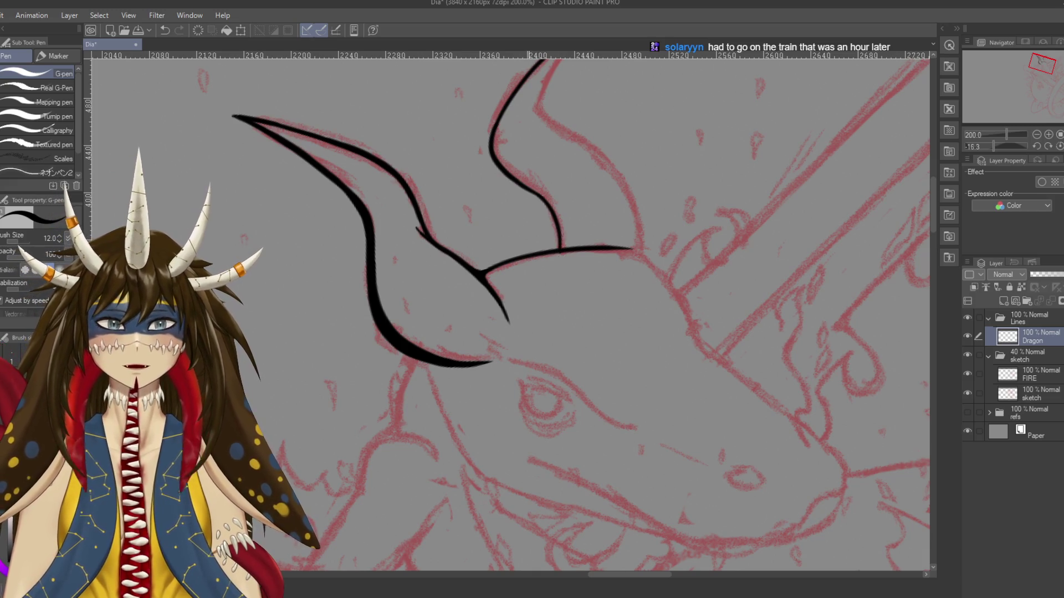
{"action": "left_click_drag", "start_coordinate": [543, 199], "coordinate": [549, 207]}
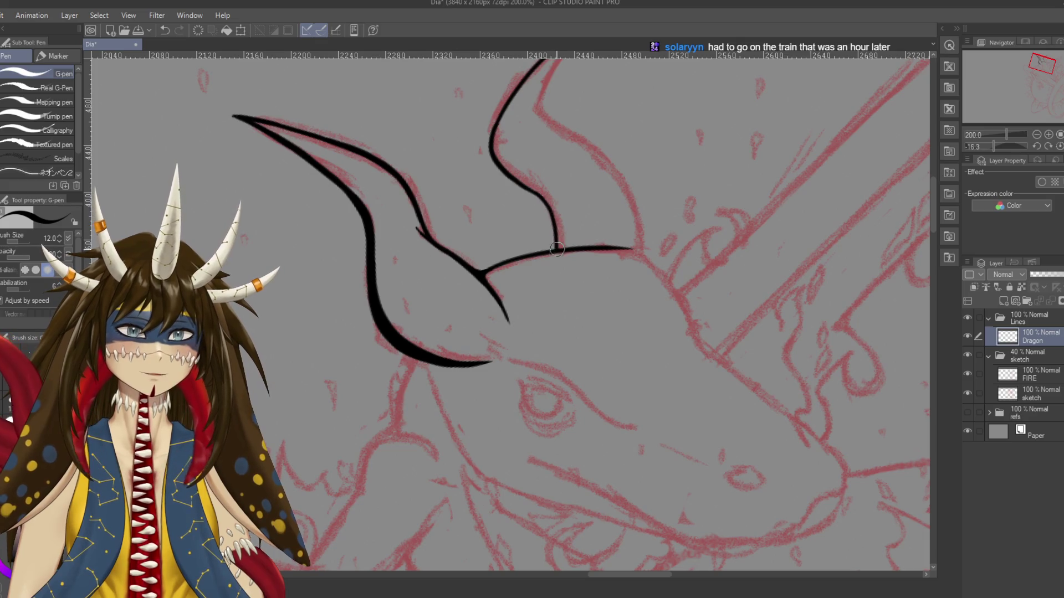
{"action": "left_click_drag", "start_coordinate": [556, 250], "coordinate": [546, 325]}
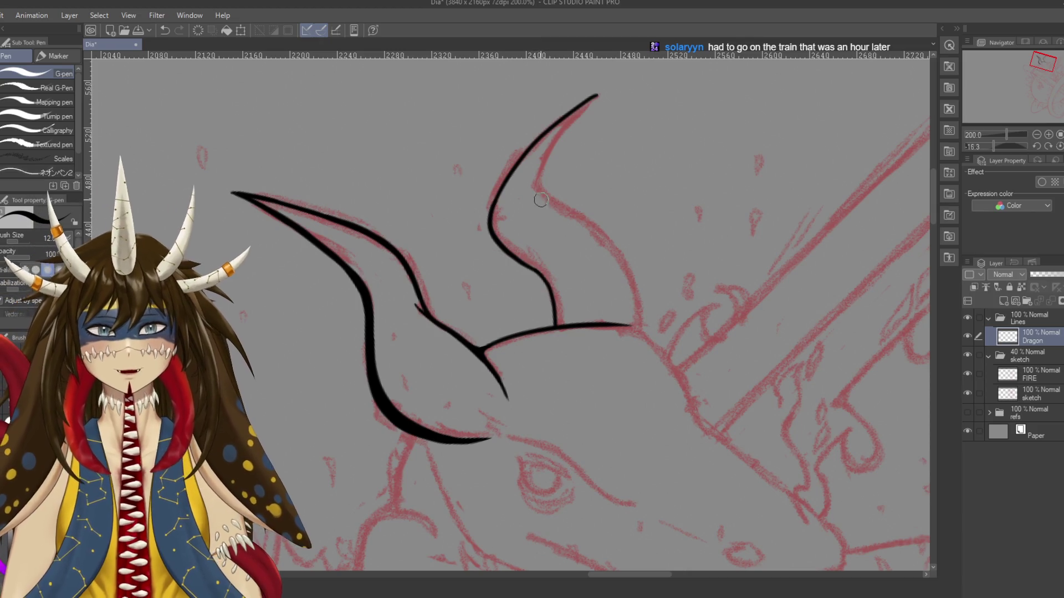
{"action": "left_click_drag", "start_coordinate": [582, 111], "coordinate": [589, 105]}
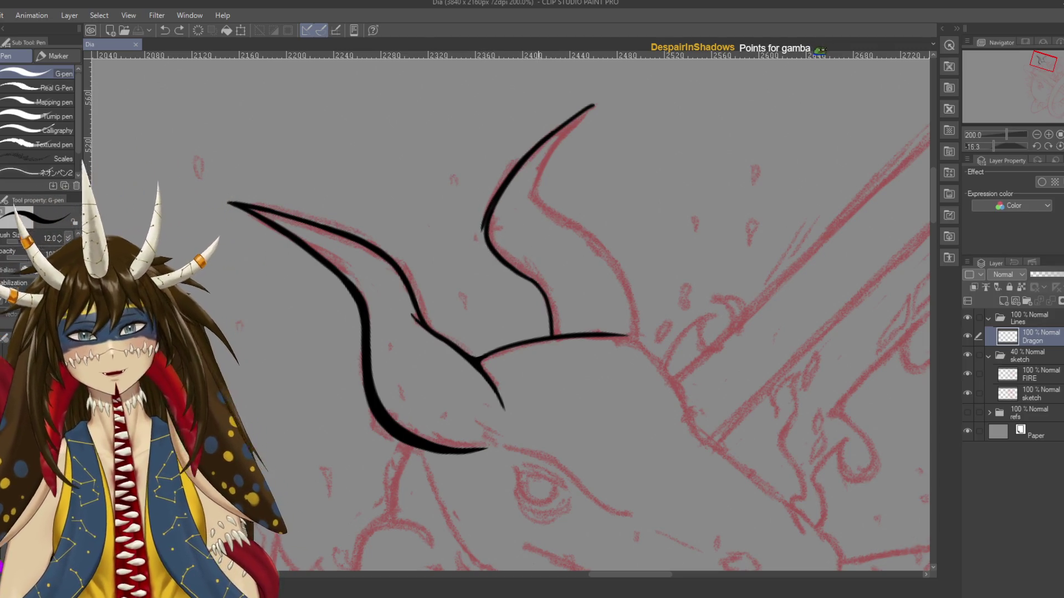
Ink along the second horn's inner left edge, thicken it lower down, and save
{"action": "left_click_drag", "start_coordinate": [518, 185], "coordinate": [526, 159]}
{"action": "left_click_drag", "start_coordinate": [489, 207], "coordinate": [520, 248]}
{"action": "key", "text": "ctrl+z"}
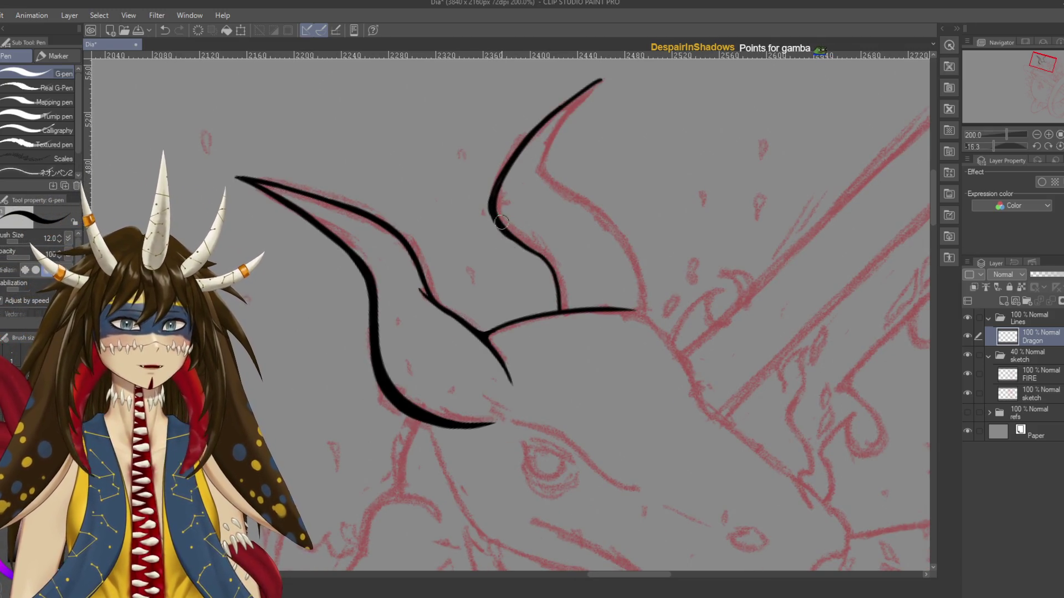
{"action": "left_click_drag", "start_coordinate": [491, 206], "coordinate": [546, 266]}
{"action": "key", "text": "ctrl+z"}
{"action": "left_click_drag", "start_coordinate": [495, 225], "coordinate": [540, 264]}
{"action": "key", "text": "ctrl+z"}
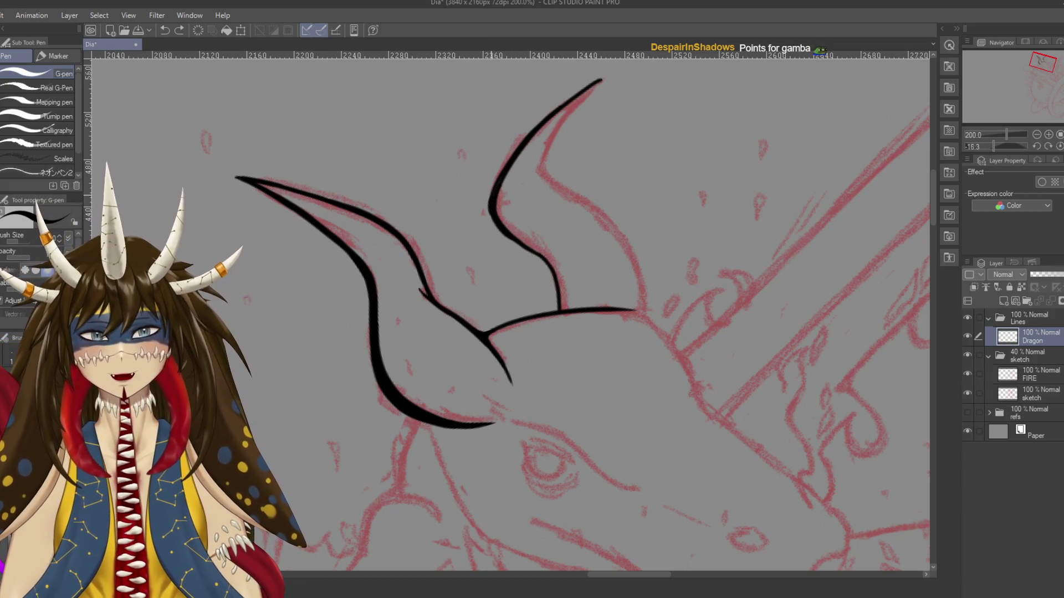
{"action": "left_click_drag", "start_coordinate": [489, 204], "coordinate": [541, 260]}
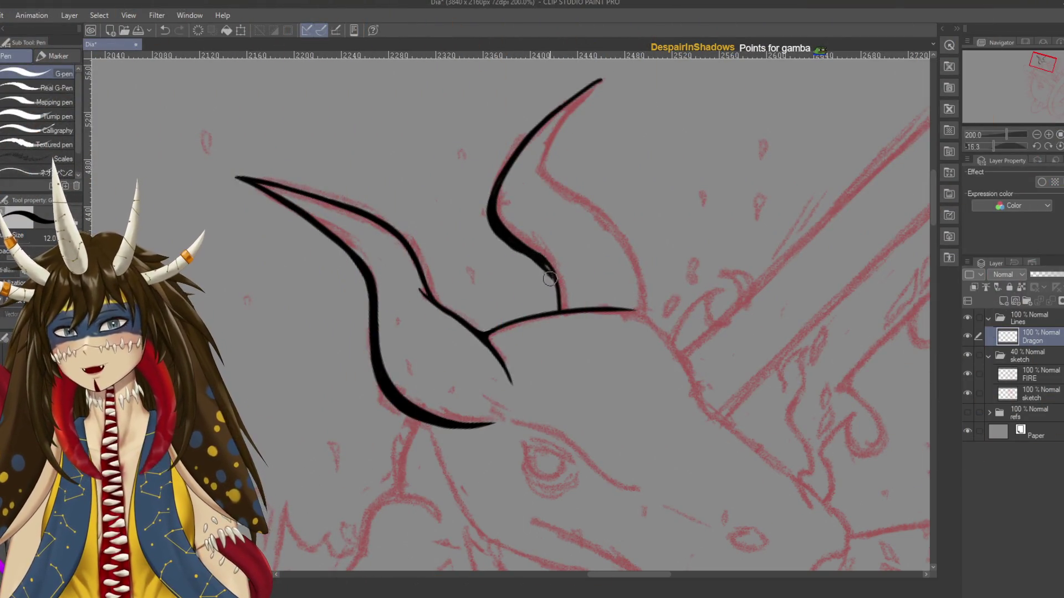
{"action": "left_click_drag", "start_coordinate": [544, 270], "coordinate": [556, 302]}
{"action": "key", "text": "ctrl+s"}
Thicken the lower horn line further where it curves into the brow
{"action": "left_click_drag", "start_coordinate": [523, 247], "coordinate": [556, 297]}
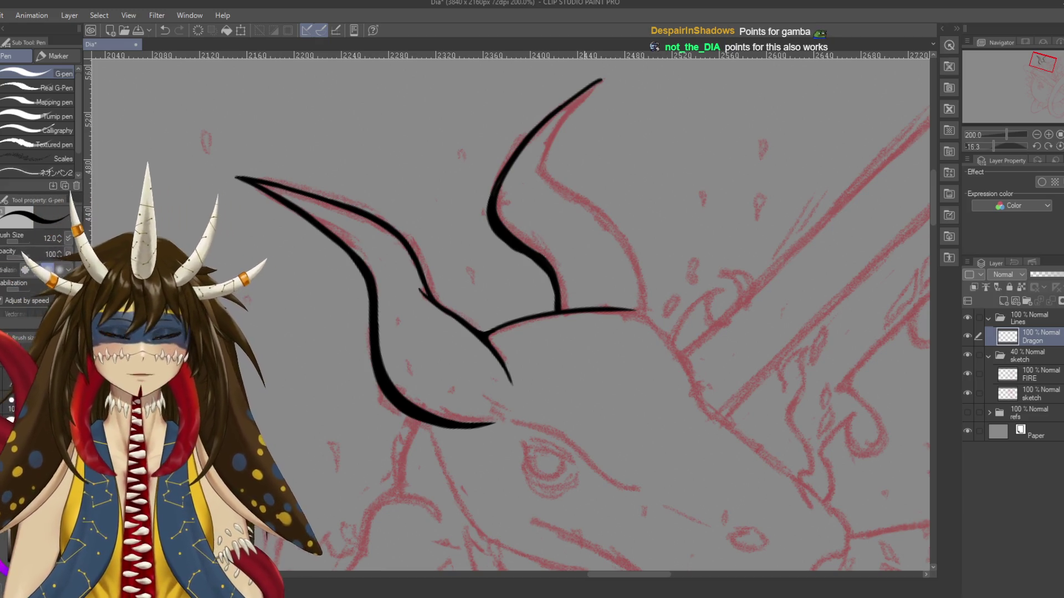
{"action": "left_click_drag", "start_coordinate": [664, 369], "coordinate": [657, 349]}
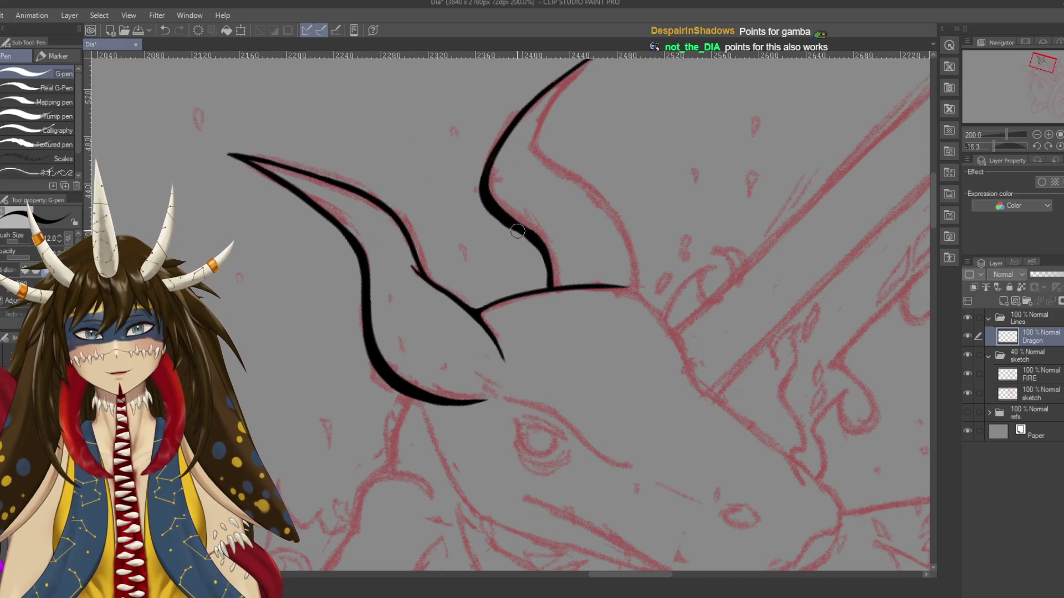
{"action": "left_click_drag", "start_coordinate": [519, 232], "coordinate": [548, 280]}
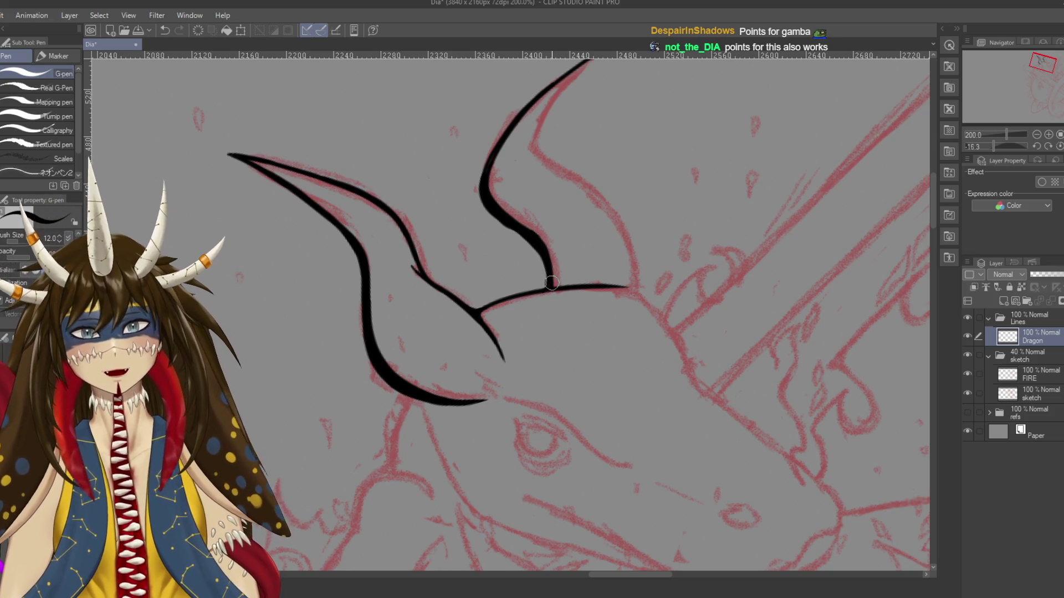
{"action": "key", "text": "e"}
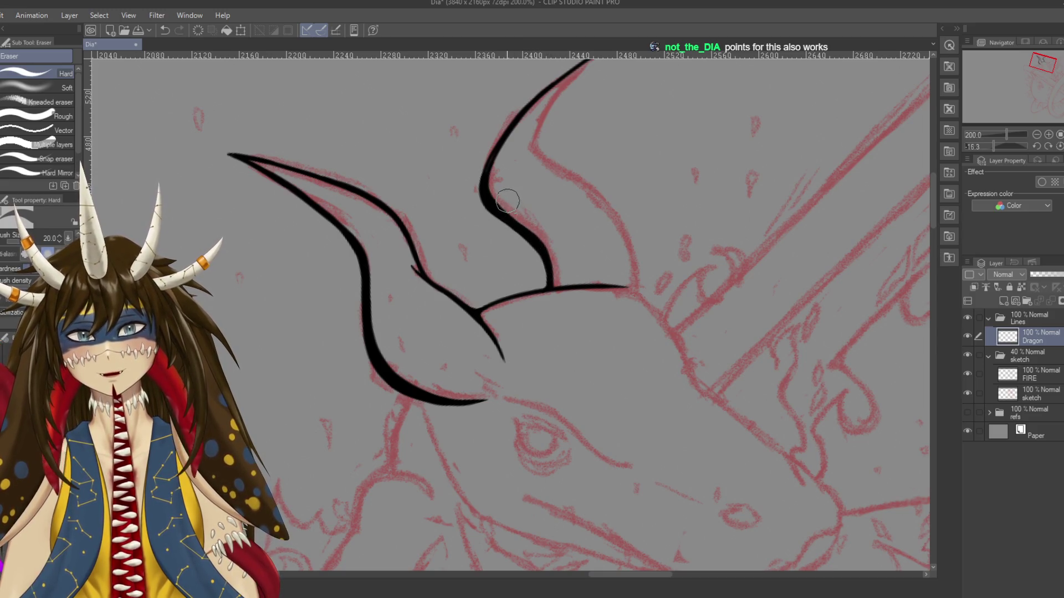
Save the drawing and frame the right horn for inking with the pen
{"action": "left_click_drag", "start_coordinate": [522, 211], "coordinate": [535, 233]}
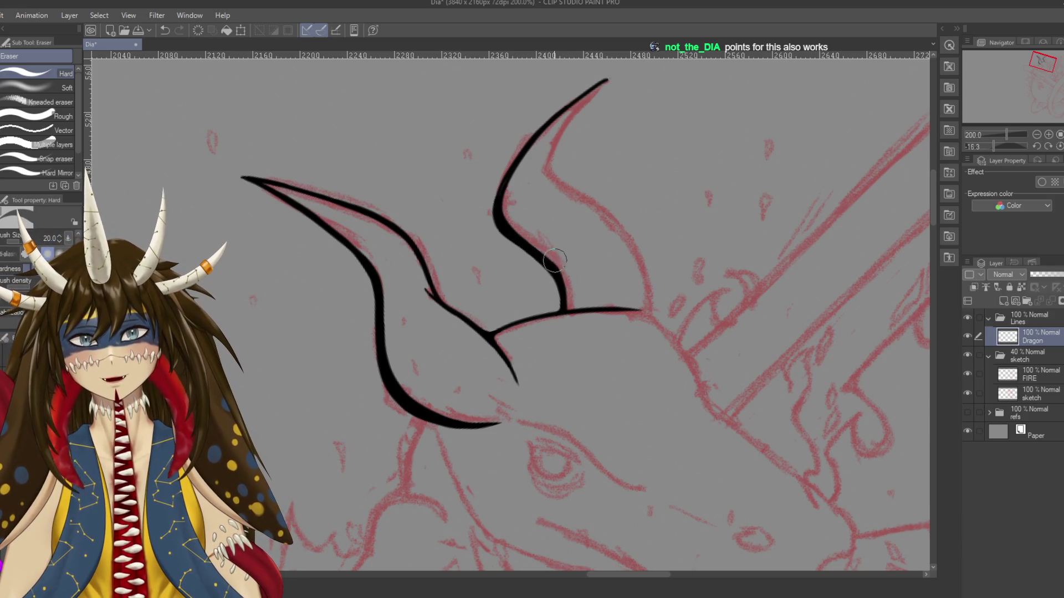
{"action": "left_click_drag", "start_coordinate": [541, 219], "coordinate": [533, 278]}
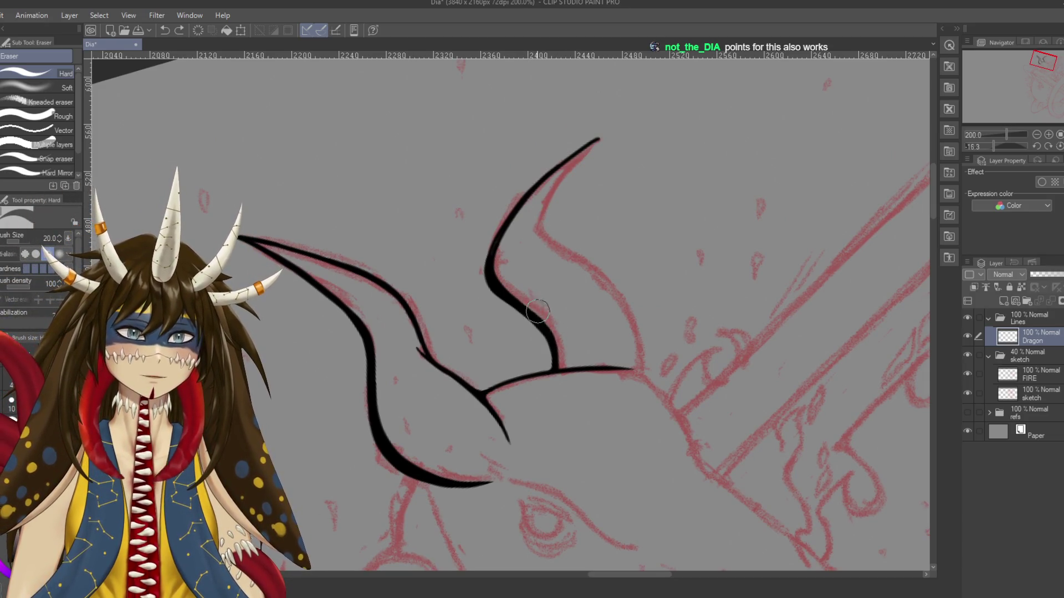
{"action": "key", "text": "ctrl+s"}
{"action": "left_click_drag", "start_coordinate": [576, 369], "coordinate": [572, 379]}
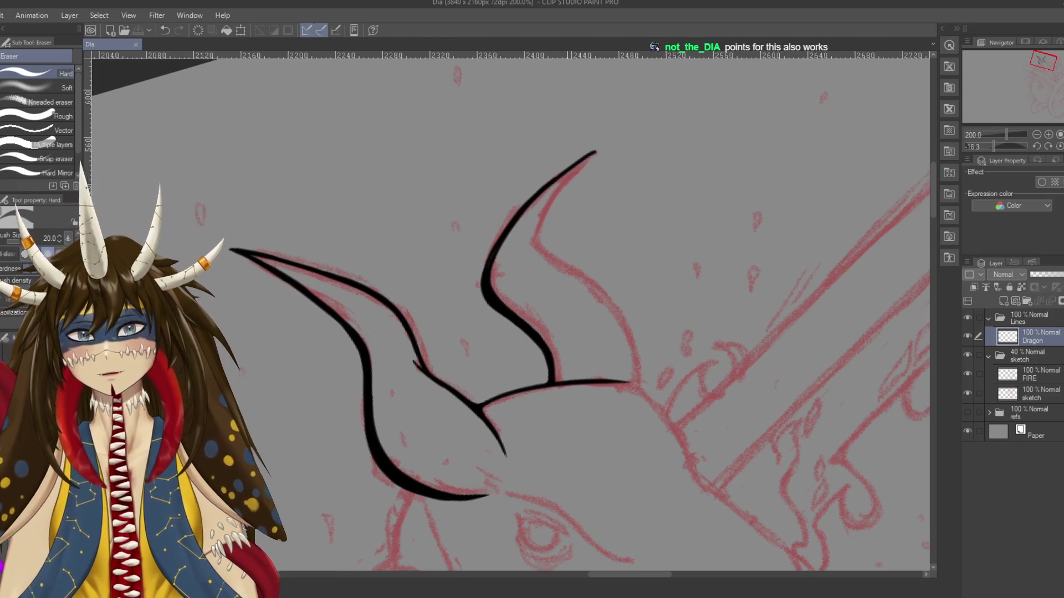
{"action": "key", "text": "p"}
{"action": "left_click_drag", "start_coordinate": [567, 168], "coordinate": [589, 116]}
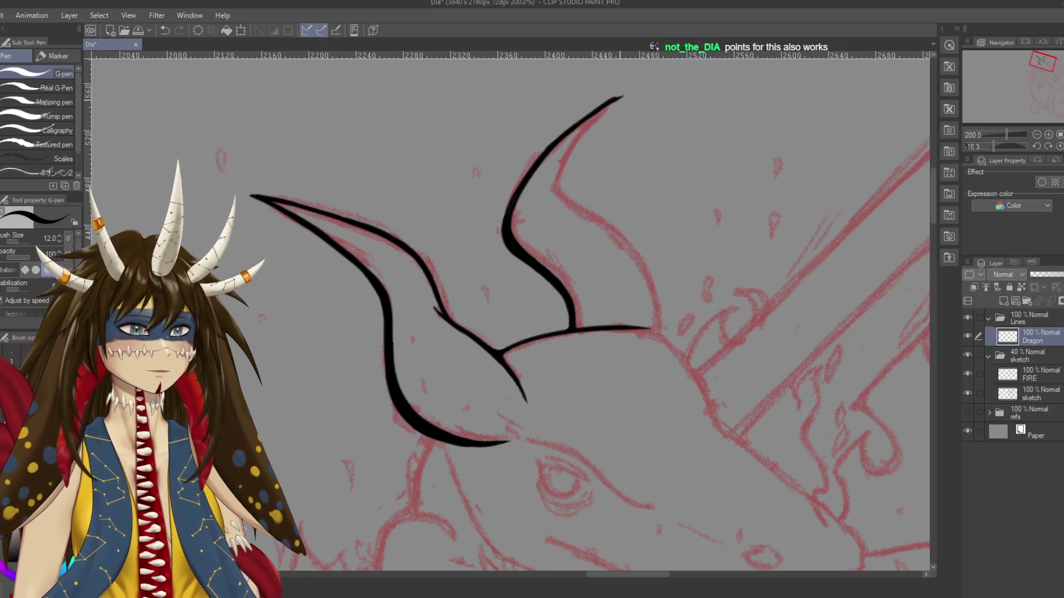
Ink the right horn's inner and outer edges downward, undoing failed strokes and rotating the canvas
{"action": "key", "text": "ctrl+z"}
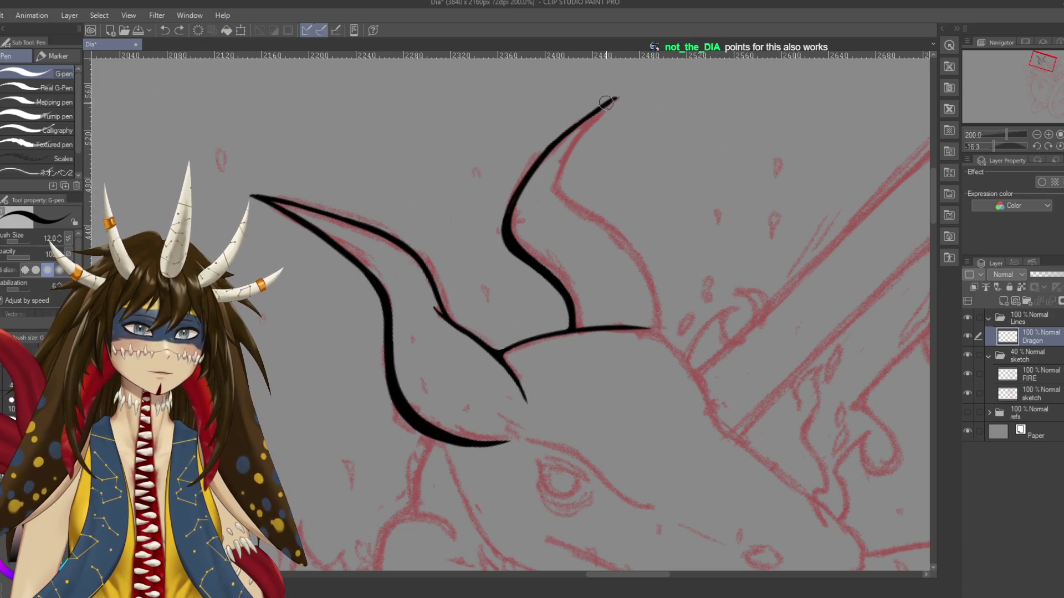
{"action": "left_click_drag", "start_coordinate": [622, 93], "coordinate": [557, 177]}
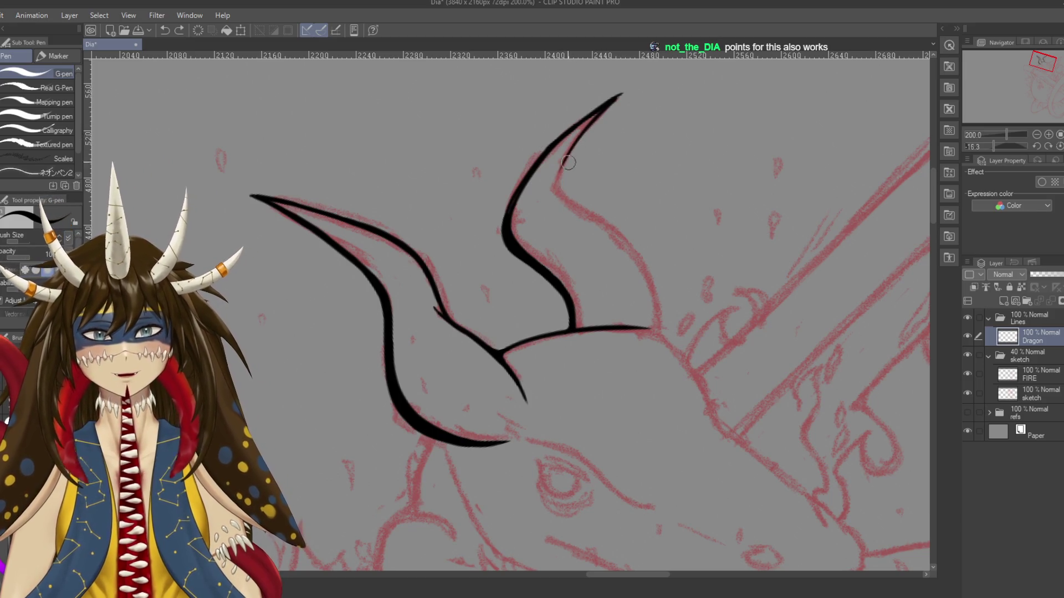
{"action": "mouse_move", "coordinate": [576, 143]}
{"action": "left_mouse_down"}
{"action": "mouse_move", "coordinate": [557, 192]}
{"action": "mouse_move", "coordinate": [604, 214]}
{"action": "mouse_move", "coordinate": [653, 304]}
{"action": "left_mouse_up"}
{"action": "key", "text": "ctrl+z"}
{"action": "left_click_drag", "start_coordinate": [608, 221], "coordinate": [654, 306]}
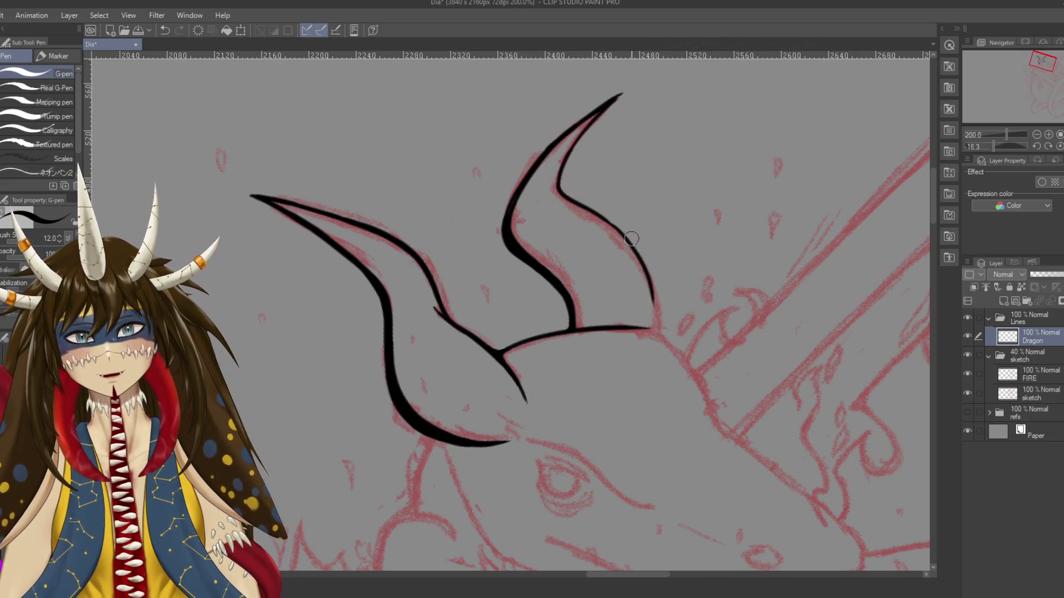
{"action": "left_click_drag", "start_coordinate": [631, 238], "coordinate": [579, 261]}
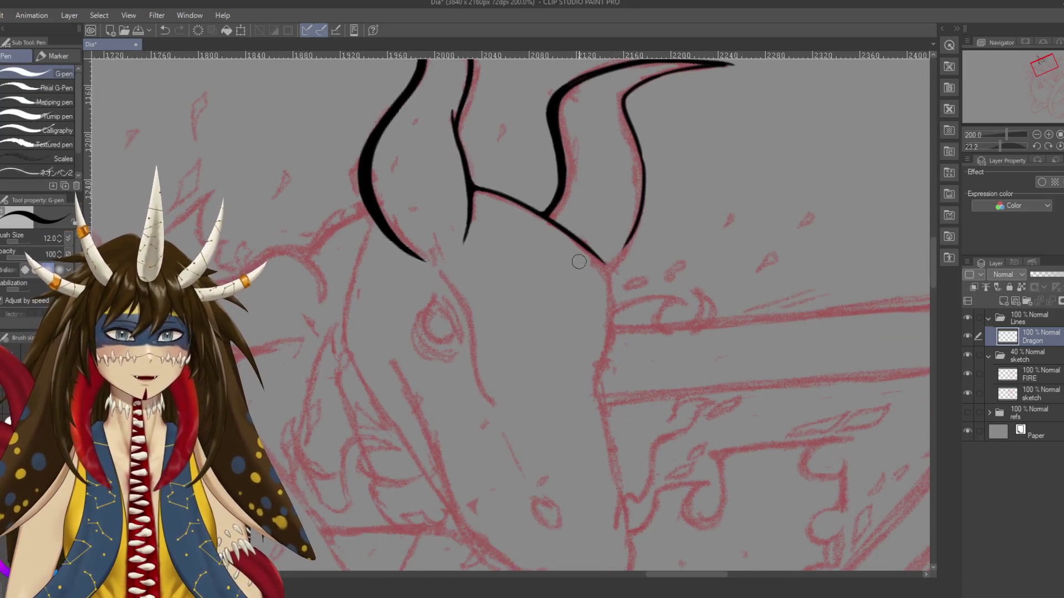
{"action": "key", "text": "ctrl+z"}
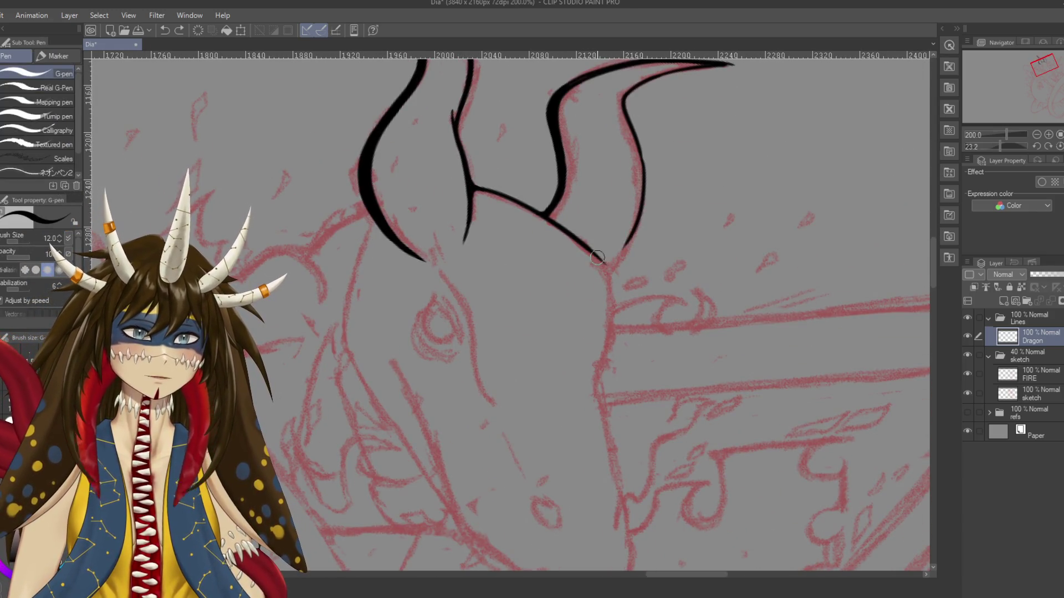
{"action": "key", "text": "ctrl+z"}
Redraw the horn line down into the brow, rotating the canvas back toward level
{"action": "left_click_drag", "start_coordinate": [605, 269], "coordinate": [612, 333]}
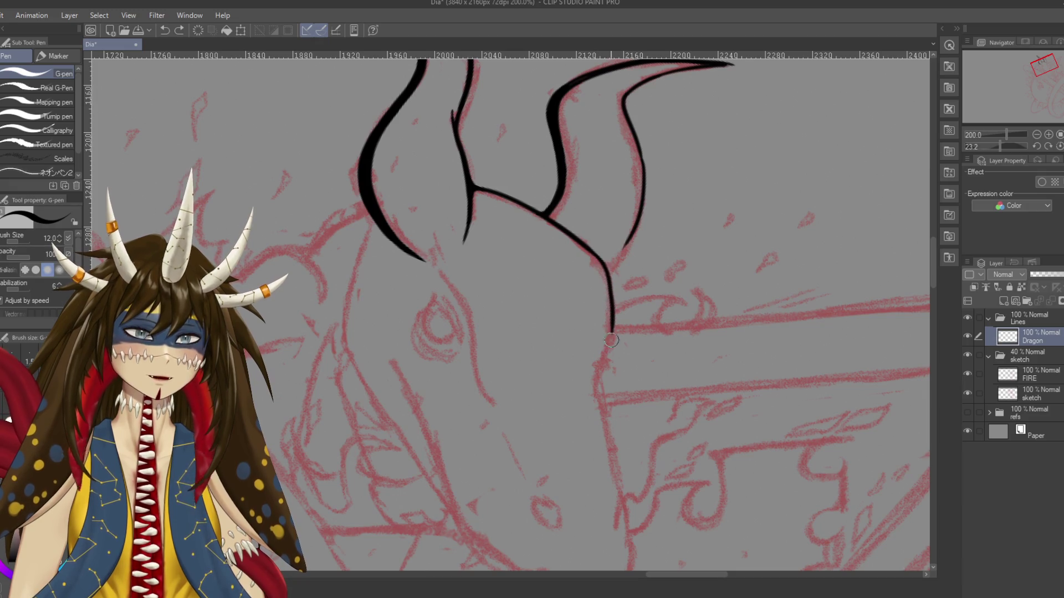
{"action": "key", "text": "ctrl+z"}
{"action": "key", "text": "ctrl+z"}
{"action": "left_click_drag", "start_coordinate": [603, 250], "coordinate": [606, 361]}
{"action": "key", "text": "ctrl+z"}
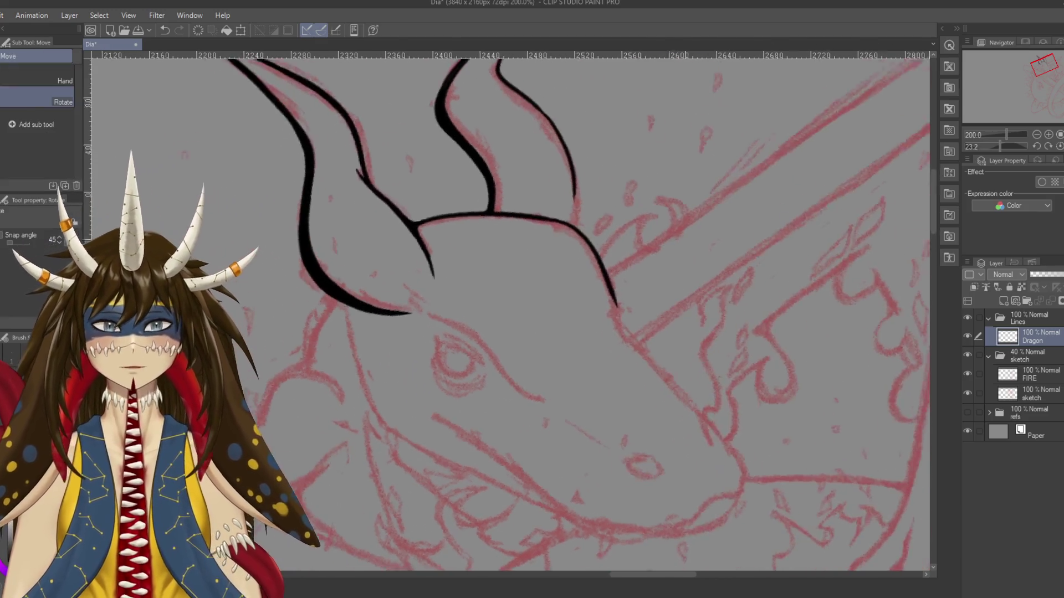
{"action": "left_click_drag", "start_coordinate": [588, 245], "coordinate": [615, 288]}
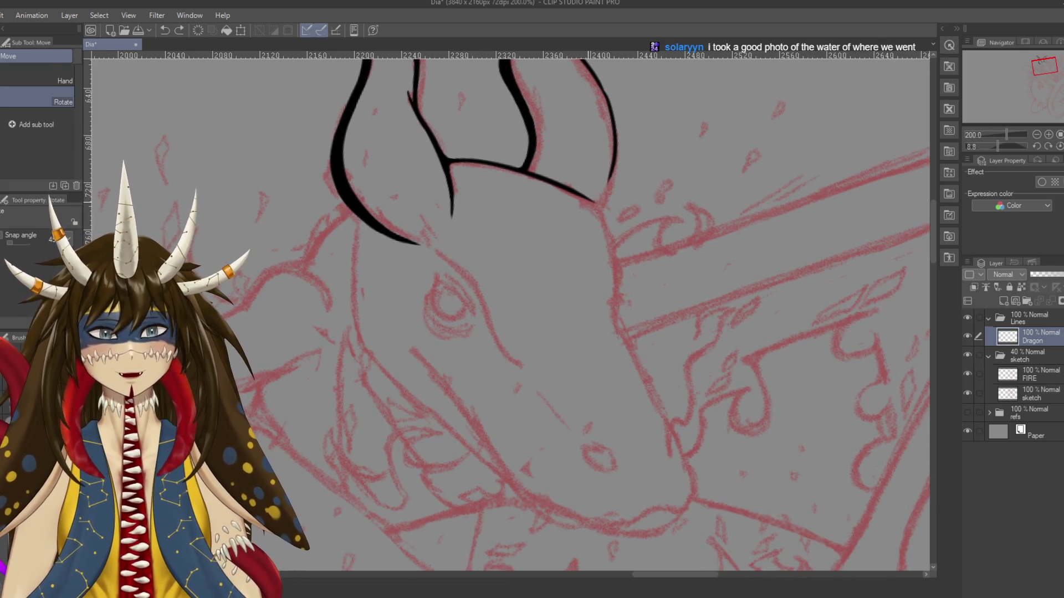
{"action": "key", "text": "p"}
{"action": "left_click_drag", "start_coordinate": [570, 192], "coordinate": [597, 219]}
{"action": "key", "text": "ctrl+z"}
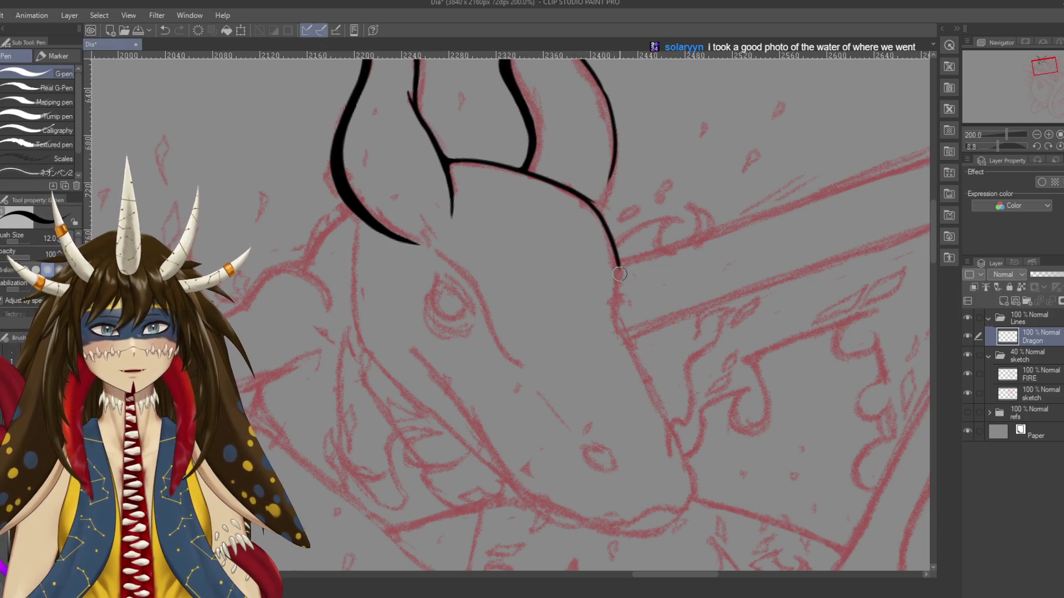
Zoom in on the horn and briefly switch to the eraser before returning to the pen
{"action": "scroll", "coordinate": [636, 287], "scroll_direction": "up", "scroll_amount": 1}
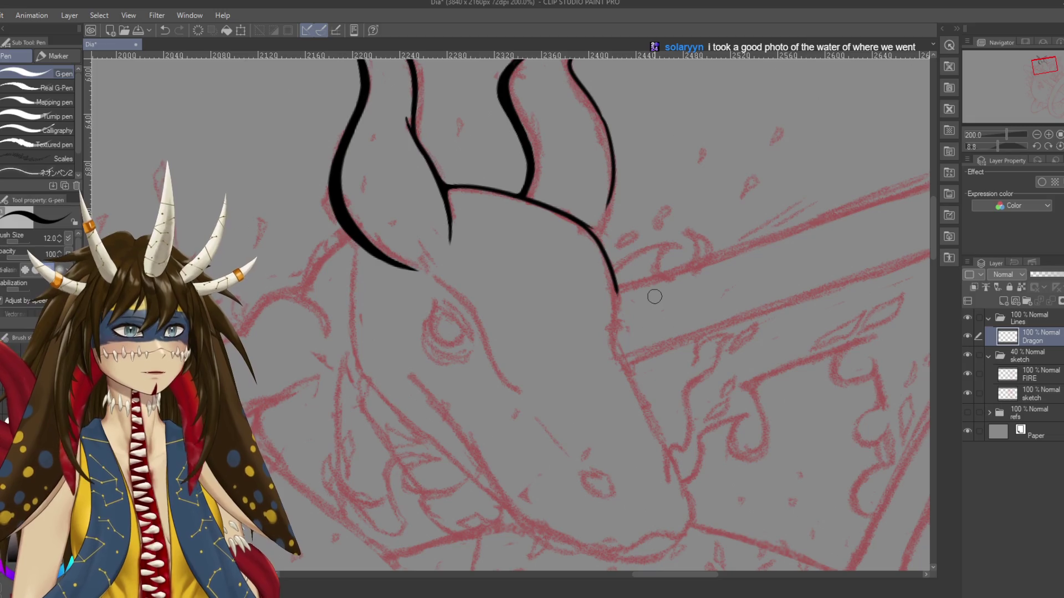
{"action": "scroll", "coordinate": [562, 244], "scroll_direction": "up", "scroll_amount": 1}
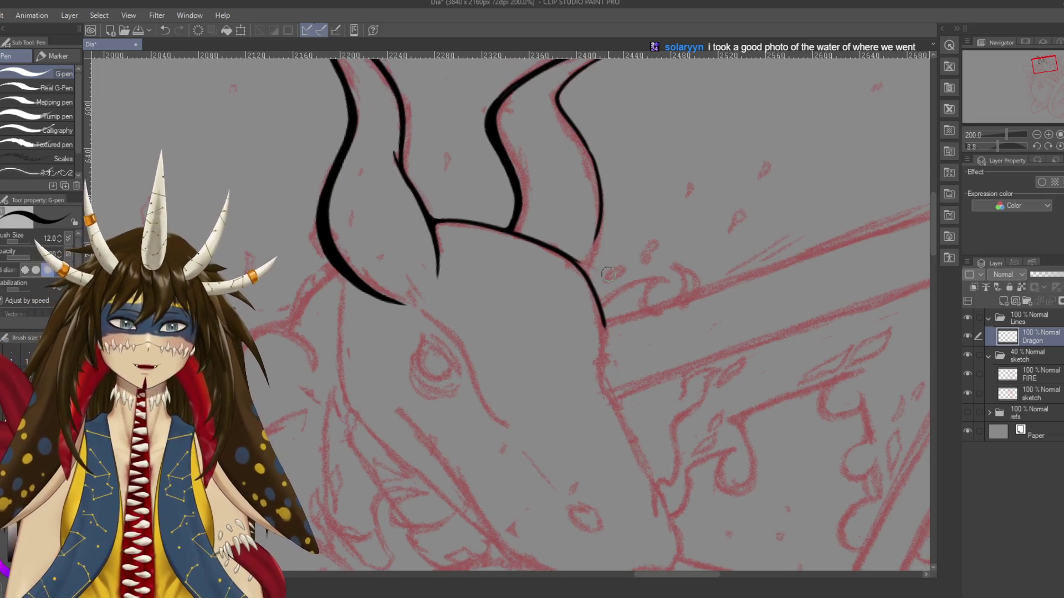
{"action": "key", "text": "e"}
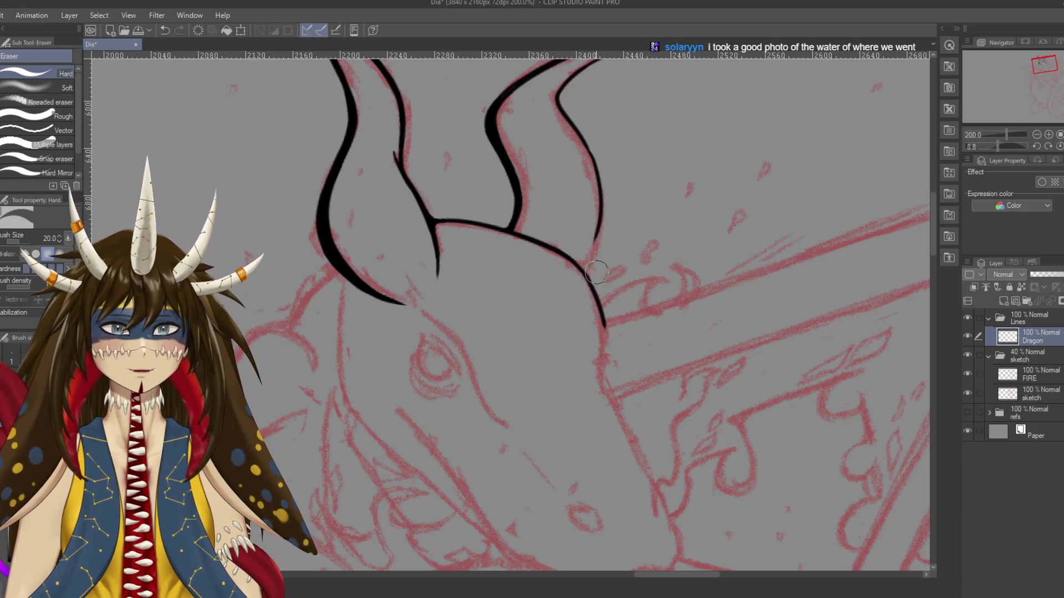
{"action": "key", "text": "p"}
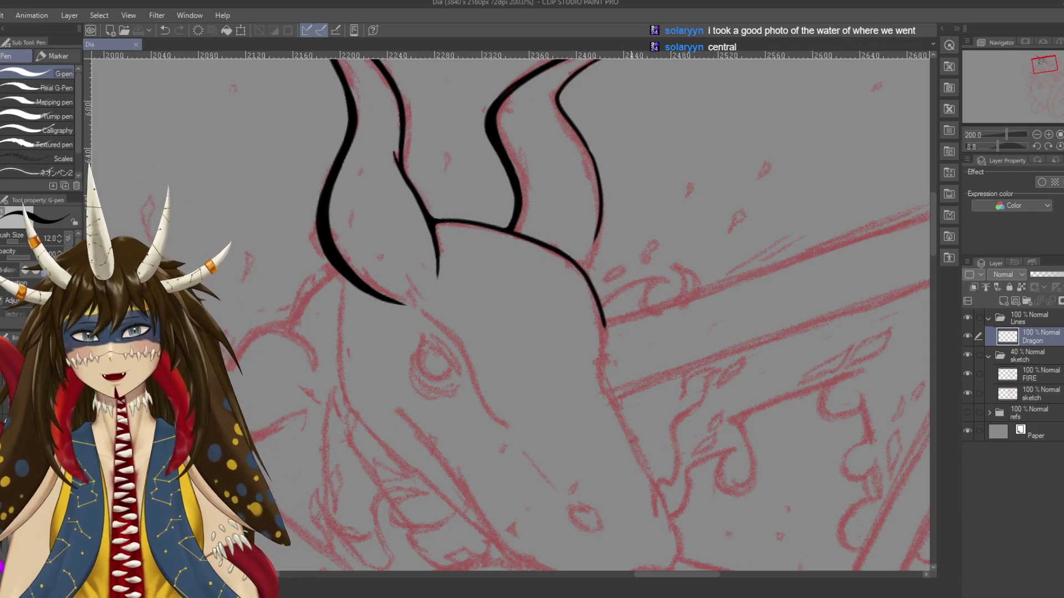
{"action": "scroll", "coordinate": [712, 199], "scroll_direction": "up", "scroll_amount": 1}
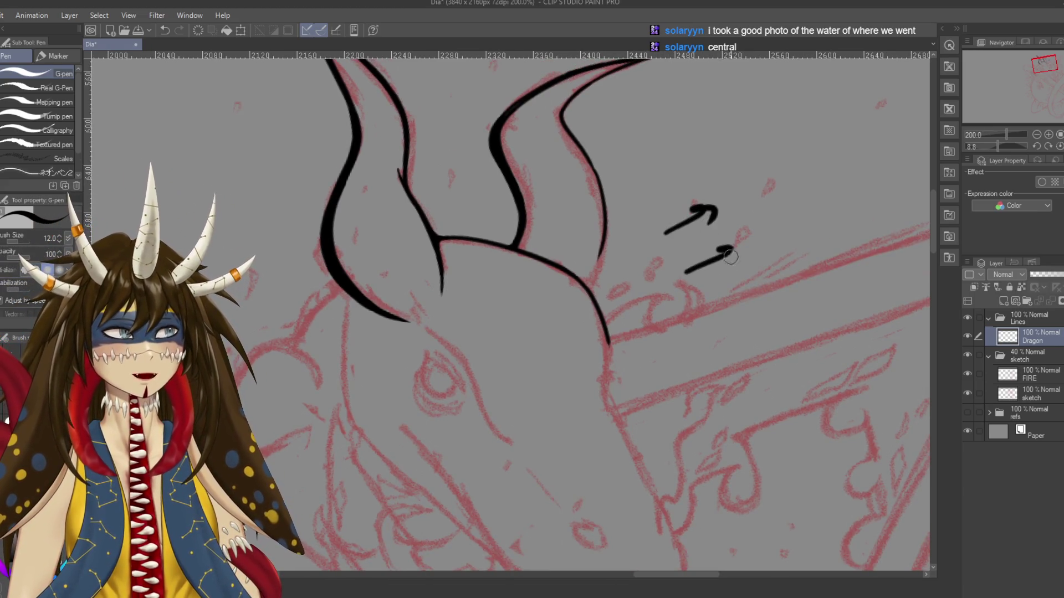
Undo the two doodled arrows, sketch three small test ovals, then undo them all
{"action": "key", "text": "ctrl+z"}
{"action": "key", "text": "ctrl+z"}
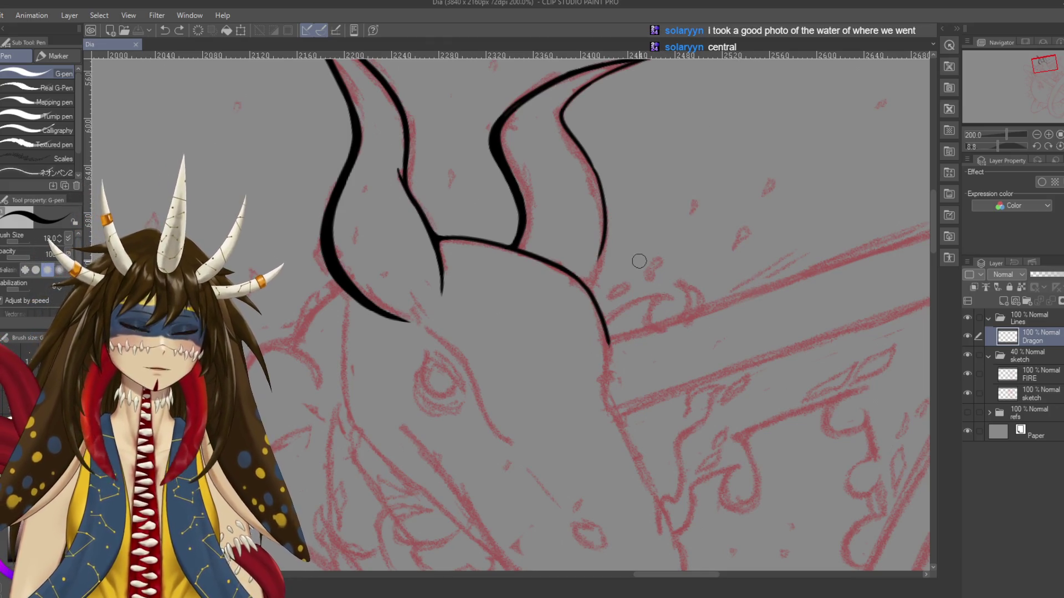
{"action": "mouse_move", "coordinate": [751, 233]}
{"action": "left_mouse_down"}
{"action": "mouse_move", "coordinate": [721, 231]}
{"action": "mouse_move", "coordinate": [690, 152]}
{"action": "mouse_move", "coordinate": [704, 168]}
{"action": "mouse_move", "coordinate": [804, 176]}
{"action": "left_mouse_up"}
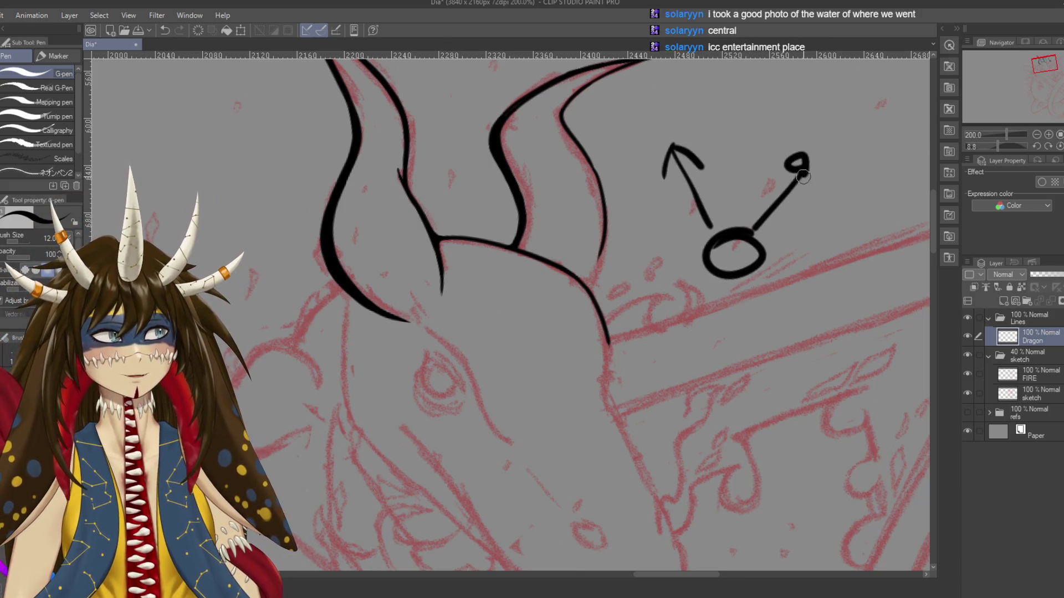
{"action": "left_click_drag", "start_coordinate": [658, 100], "coordinate": [644, 102]}
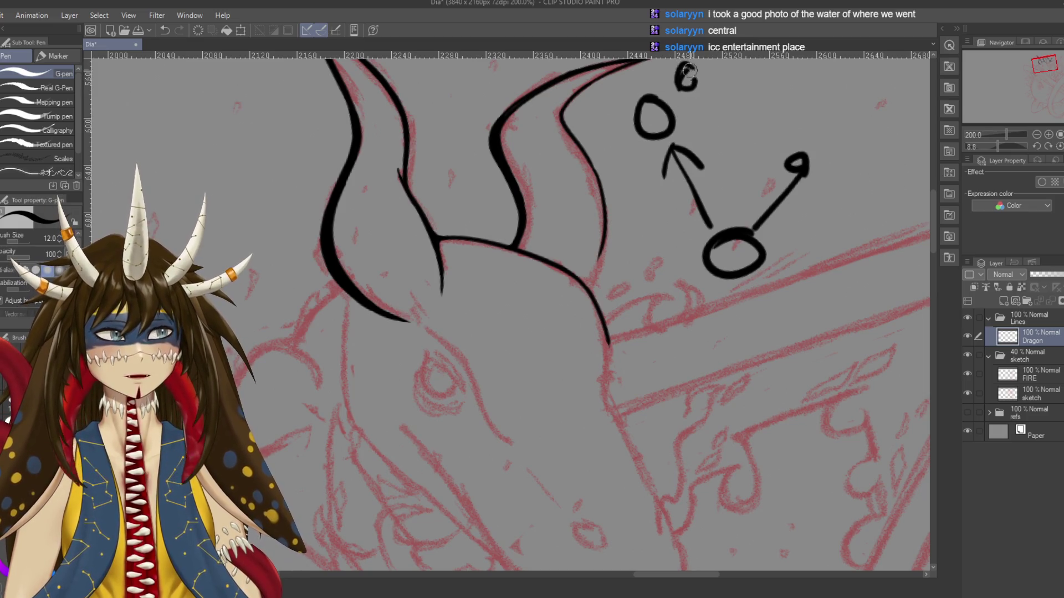
{"action": "left_click_drag", "start_coordinate": [807, 87], "coordinate": [785, 100]}
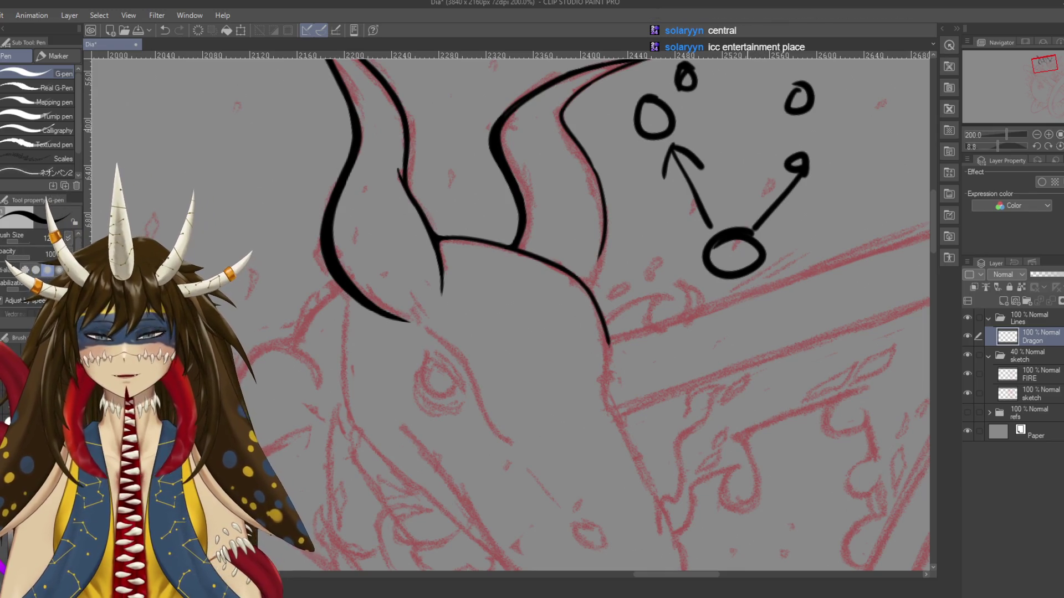
{"action": "key", "text": "ctrl+z"}
{"action": "key", "text": "ctrl+z"}
{"action": "key", "text": "ctrl+z"}
{"action": "key", "text": "ctrl+z"}
{"action": "key", "text": "ctrl+z"}
{"action": "key", "text": "ctrl+z"}
{"action": "key", "text": "ctrl+z"}
{"action": "key", "text": "ctrl+z"}
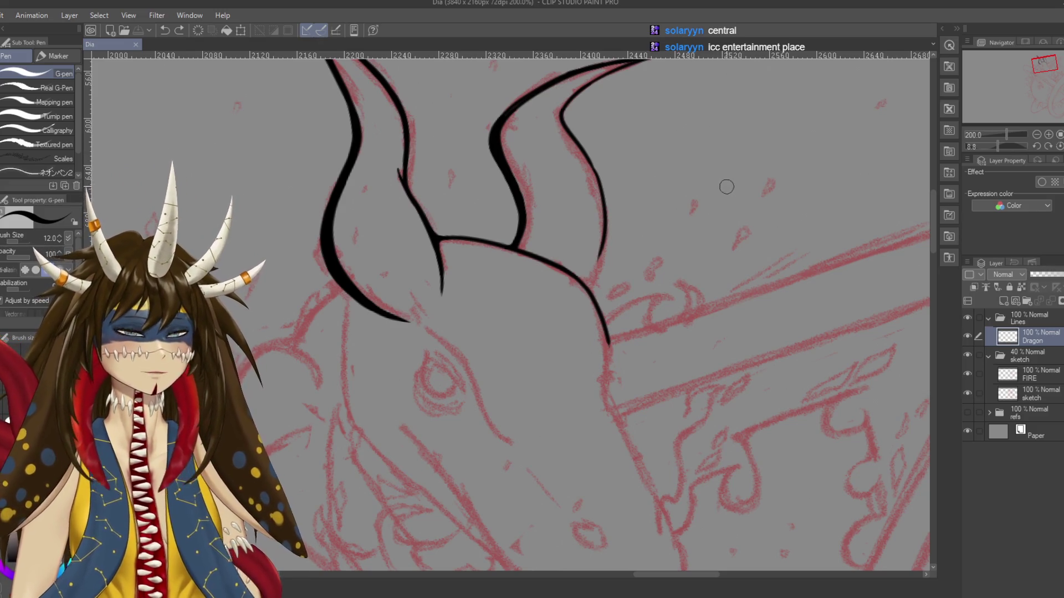
{"action": "mouse_move", "coordinate": [598, 250]}
{"action": "left_mouse_down"}
{"action": "mouse_move", "coordinate": [606, 243]}
{"action": "mouse_move", "coordinate": [594, 272]}
{"action": "left_mouse_up"}
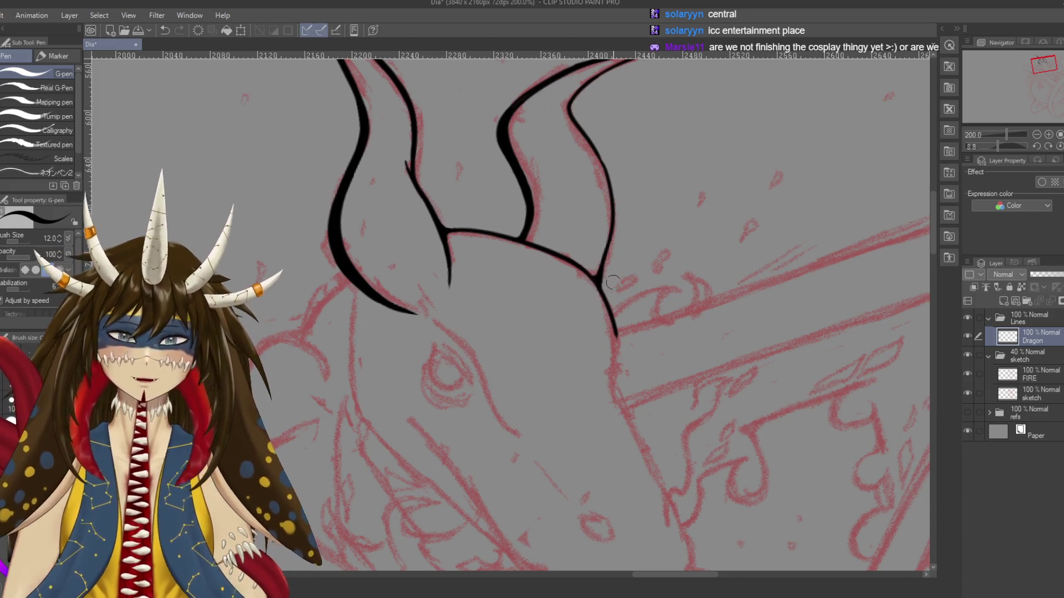
Save with Ctrl+S and retouch the right horn's outer line with one short stroke
{"action": "left_click_drag", "start_coordinate": [612, 283], "coordinate": [589, 280]}
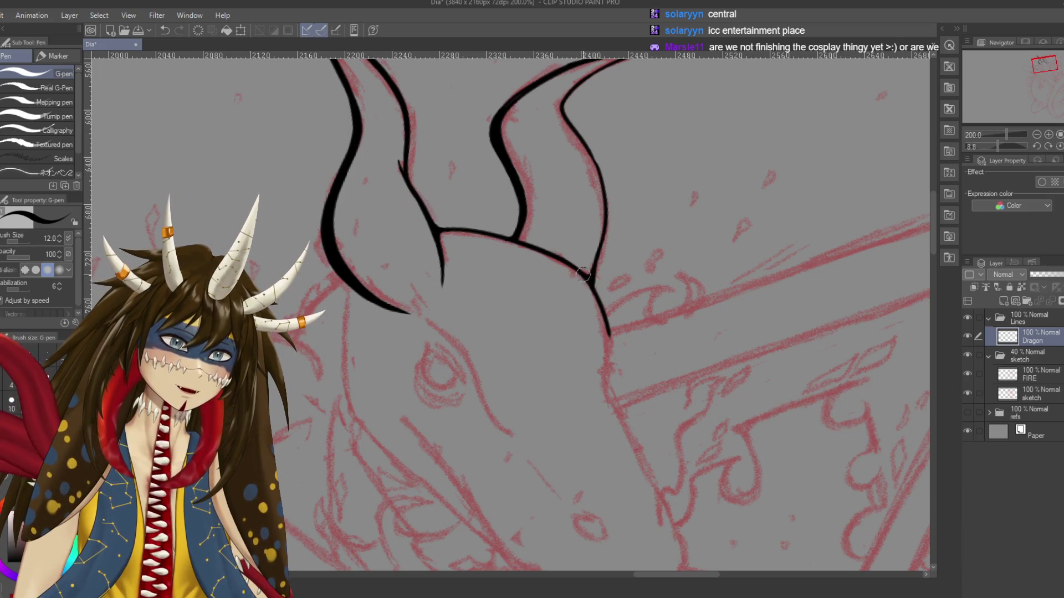
{"action": "left_click_drag", "start_coordinate": [583, 275], "coordinate": [594, 263]}
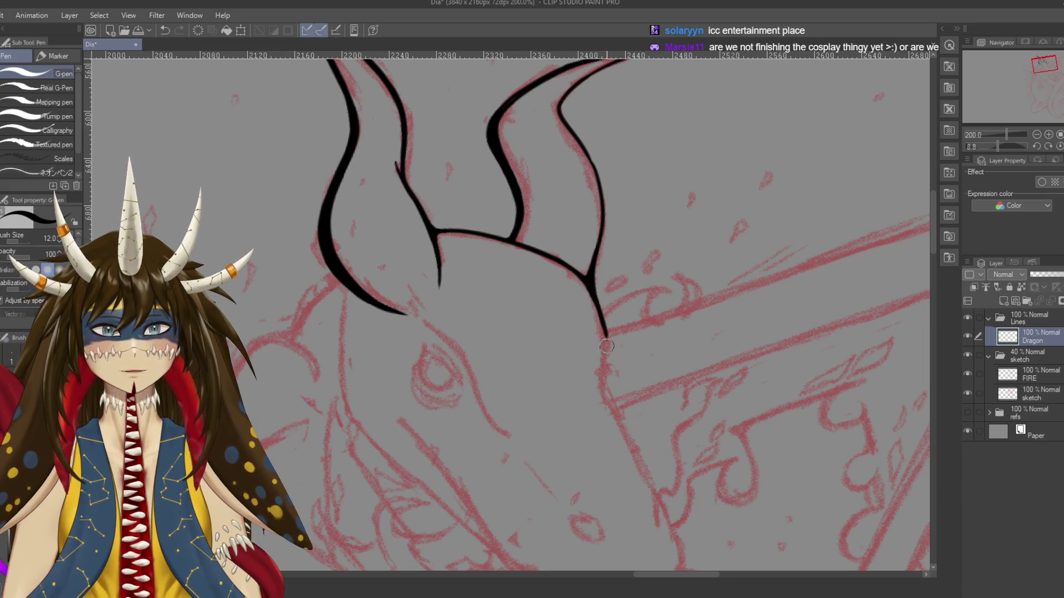
{"action": "key", "text": "ctrl+s"}
{"action": "scroll", "coordinate": [615, 311], "scroll_direction": "up", "scroll_amount": 2}
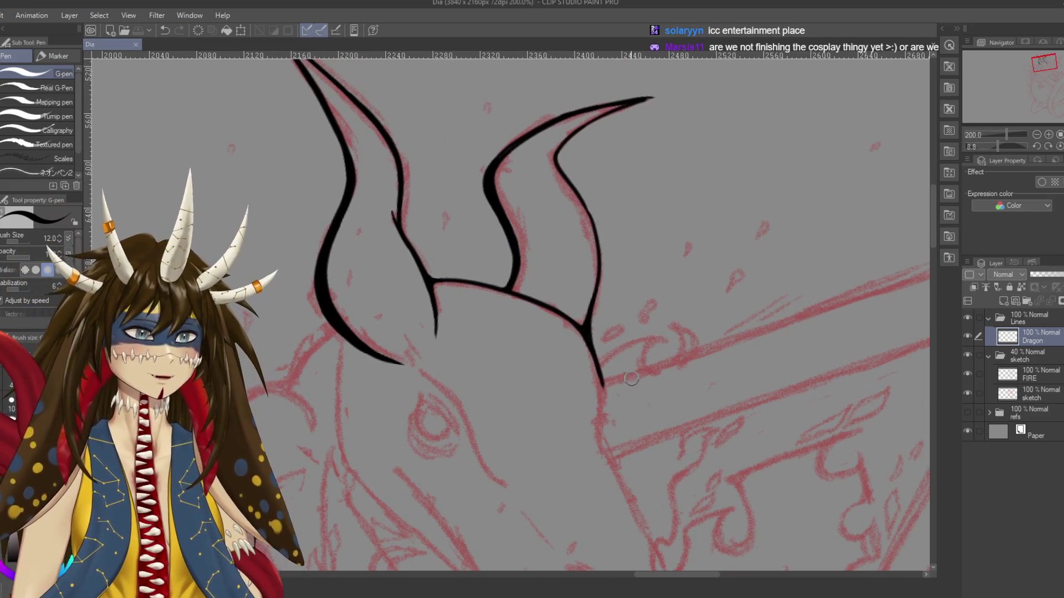
{"action": "scroll", "coordinate": [507, 310], "scroll_direction": "down", "scroll_amount": 1}
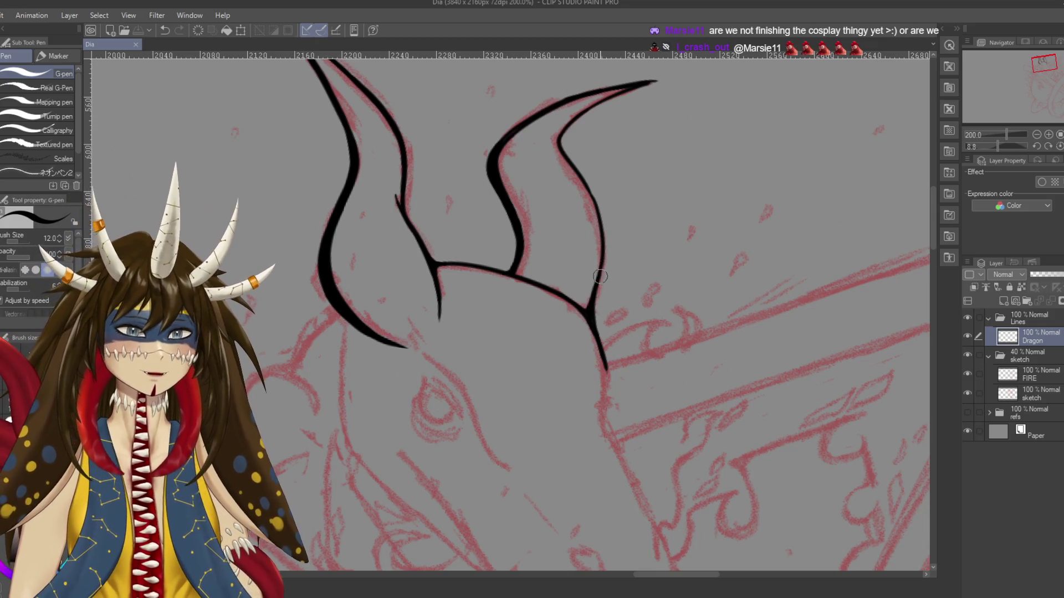
{"action": "left_click_drag", "start_coordinate": [595, 281], "coordinate": [601, 259]}
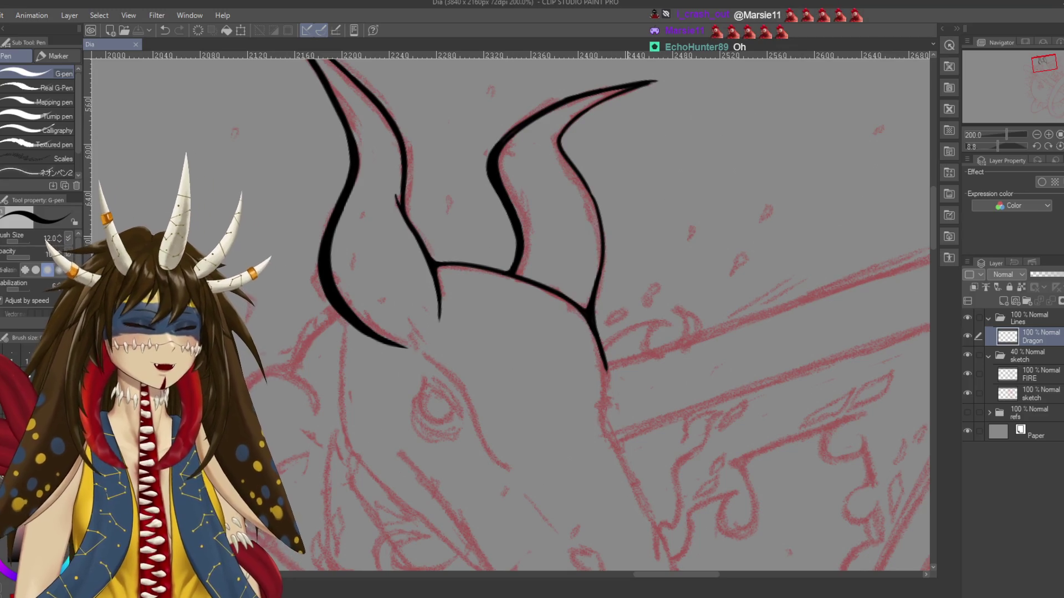
Darken the right horn's tip, inner edge and outer-edge base, undoing the extra inner-edge ink
{"action": "scroll", "coordinate": [641, 132], "scroll_direction": "up", "scroll_amount": 1}
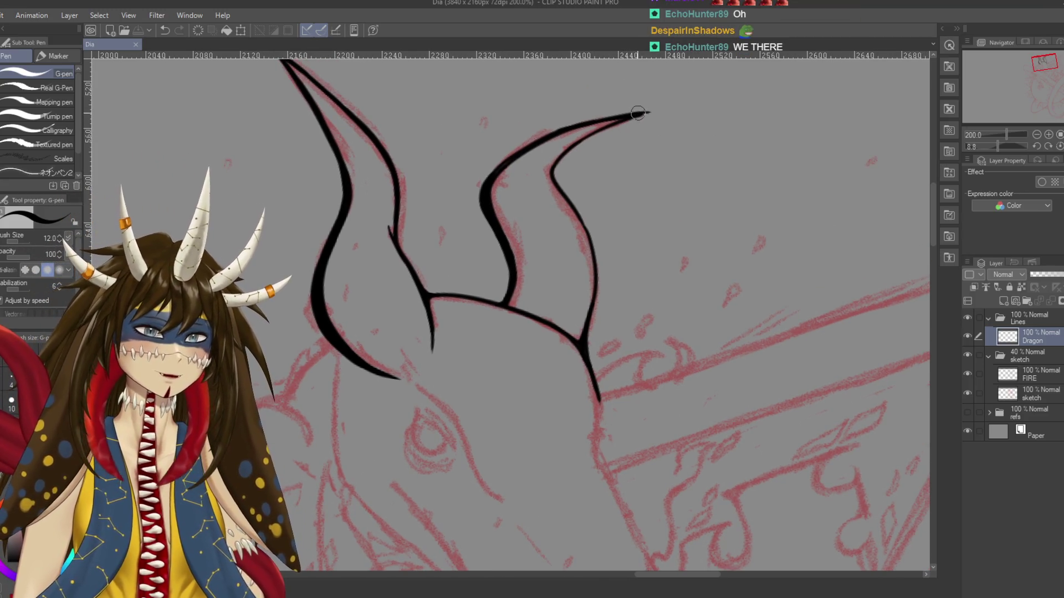
{"action": "left_click_drag", "start_coordinate": [648, 114], "coordinate": [592, 134]}
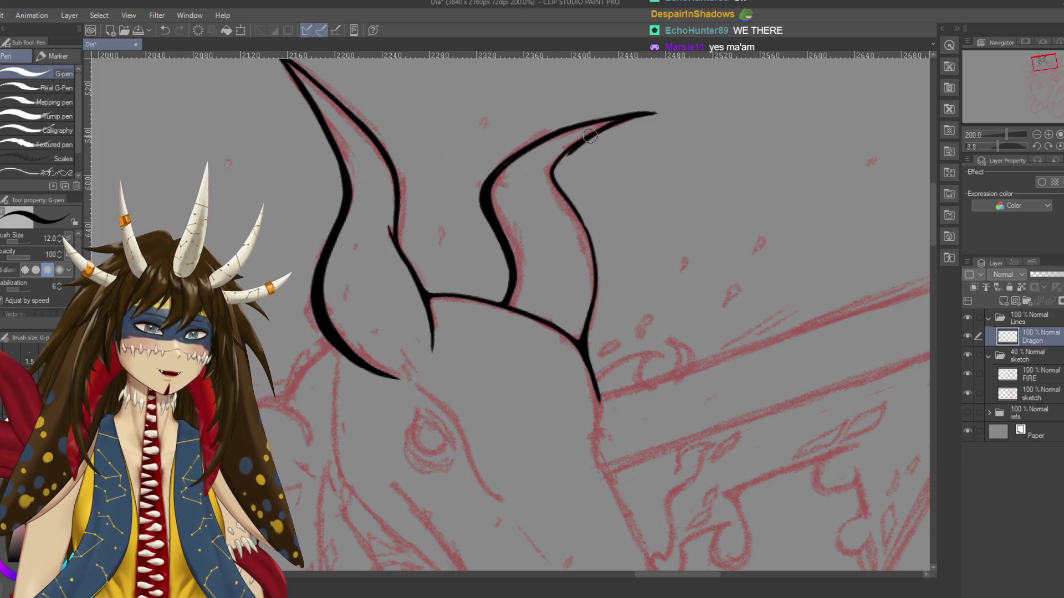
{"action": "left_click_drag", "start_coordinate": [610, 123], "coordinate": [563, 156]}
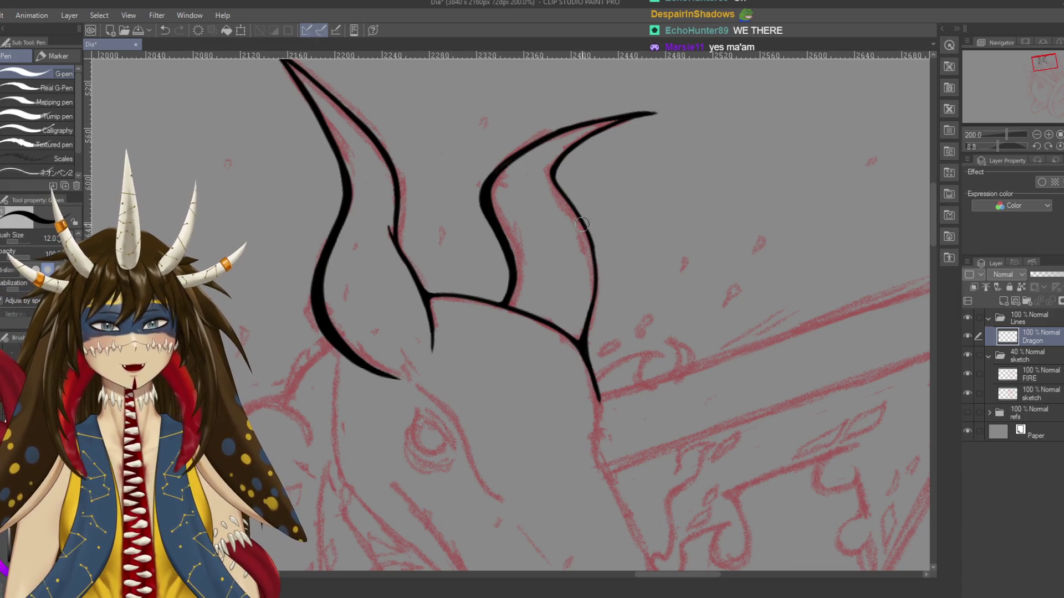
{"action": "left_click_drag", "start_coordinate": [577, 215], "coordinate": [593, 256]}
{"action": "key", "text": "ctrl+z"}
{"action": "left_click_drag", "start_coordinate": [577, 215], "coordinate": [593, 255]}
{"action": "key", "text": "ctrl+z"}
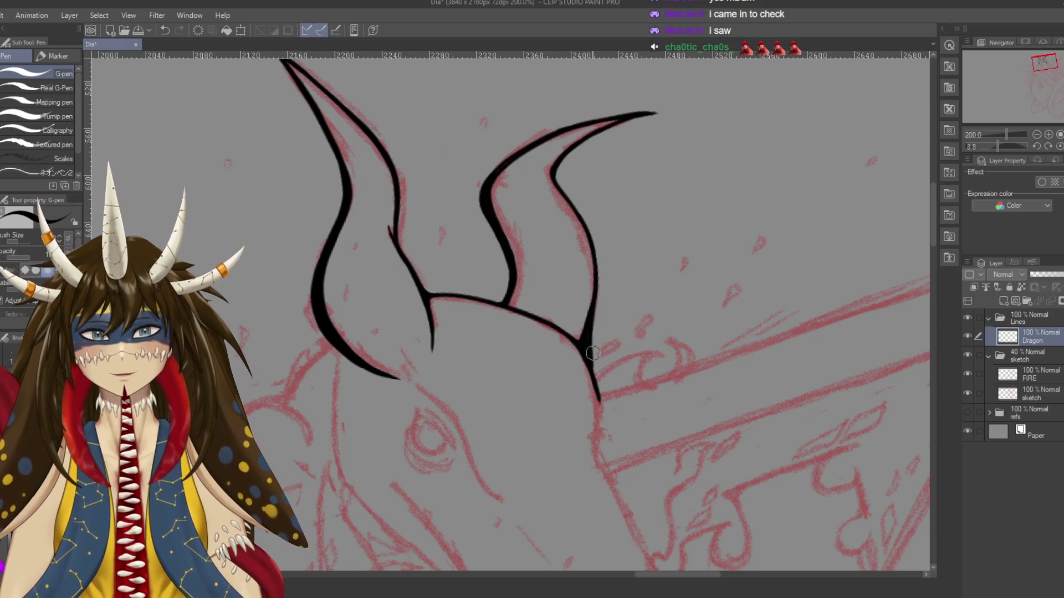
{"action": "left_click_drag", "start_coordinate": [592, 314], "coordinate": [591, 369]}
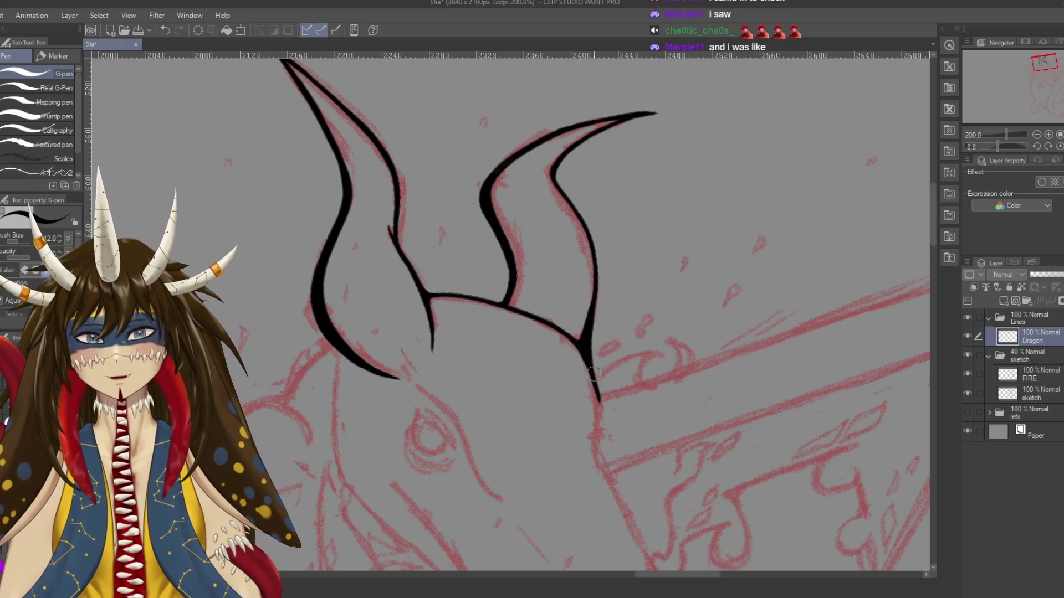
{"action": "mouse_move", "coordinate": [589, 327]}
{"action": "left_mouse_down"}
{"action": "mouse_move", "coordinate": [601, 188]}
{"action": "mouse_move", "coordinate": [596, 215]}
{"action": "left_mouse_up"}
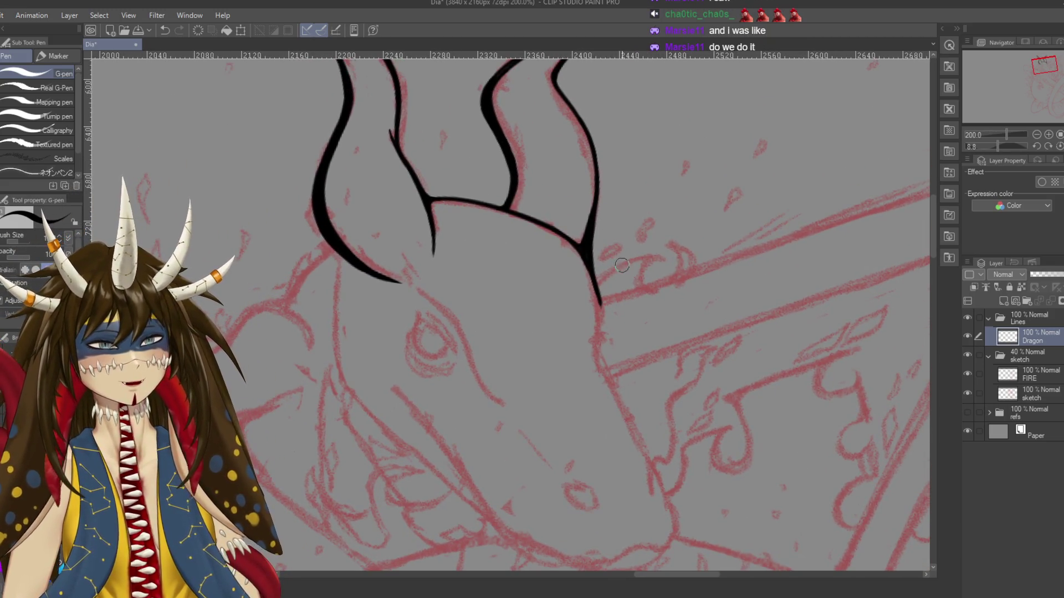
Save the lineart with Ctrl+S, return to the G-pen, and undo a stray short stroke
{"action": "key", "text": "e"}
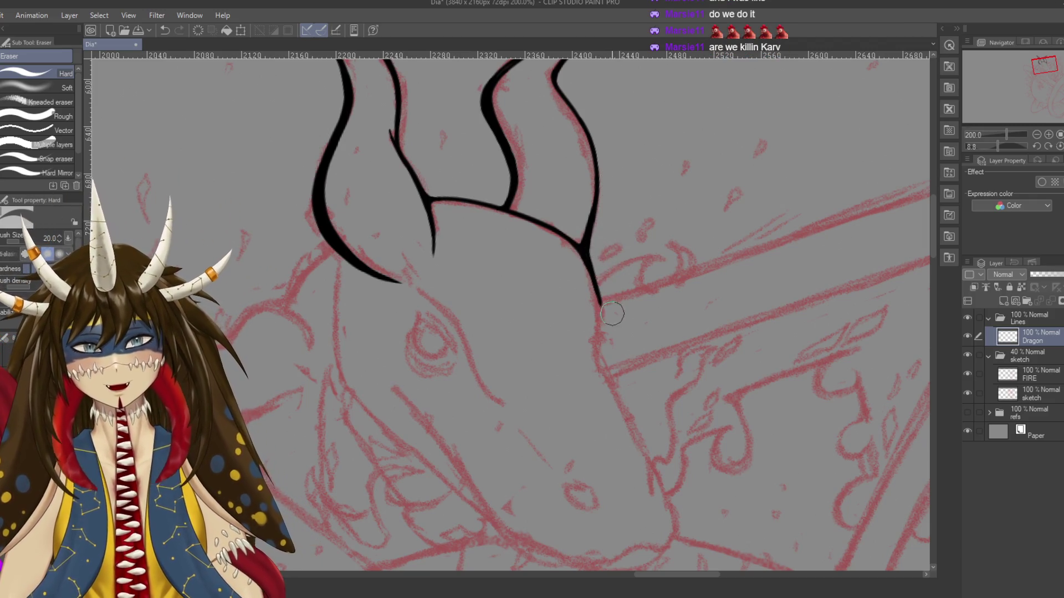
{"action": "key", "text": "ctrl+s"}
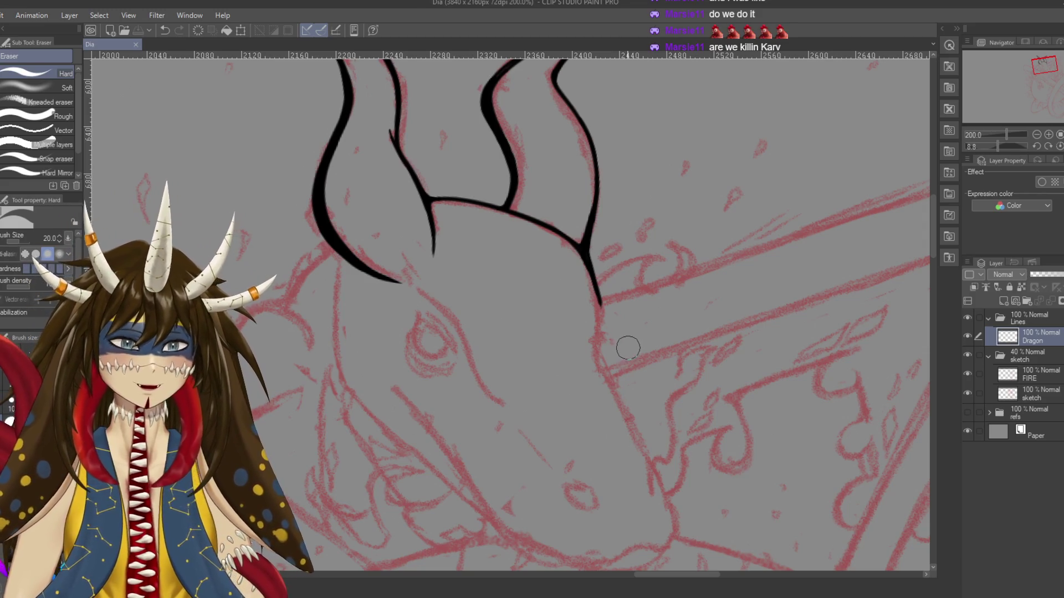
{"action": "key", "text": "p"}
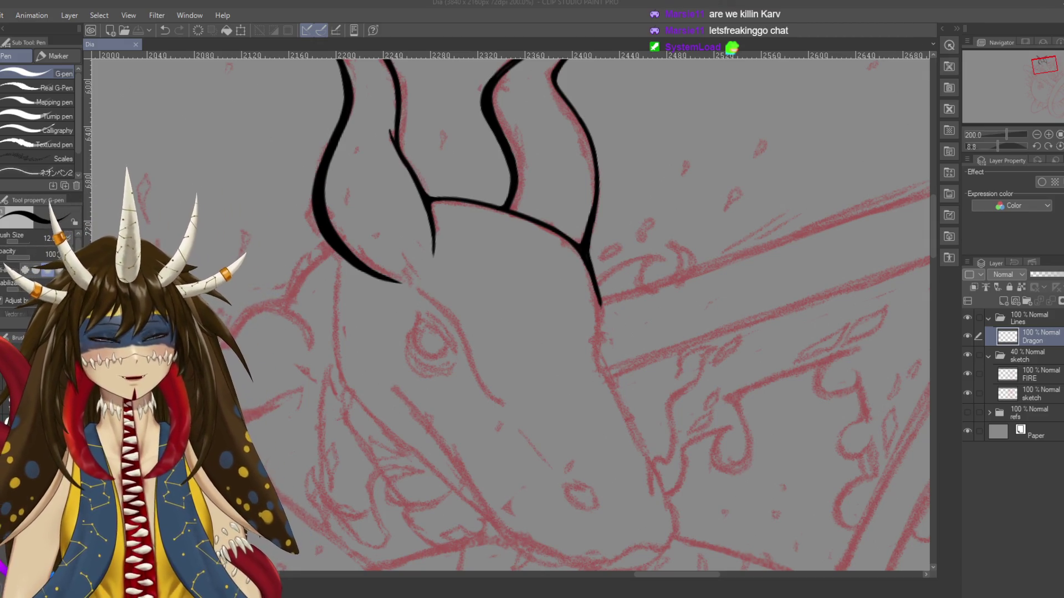
{"action": "left_click_drag", "start_coordinate": [598, 300], "coordinate": [622, 309]}
{"action": "key", "text": "ctrl+z"}
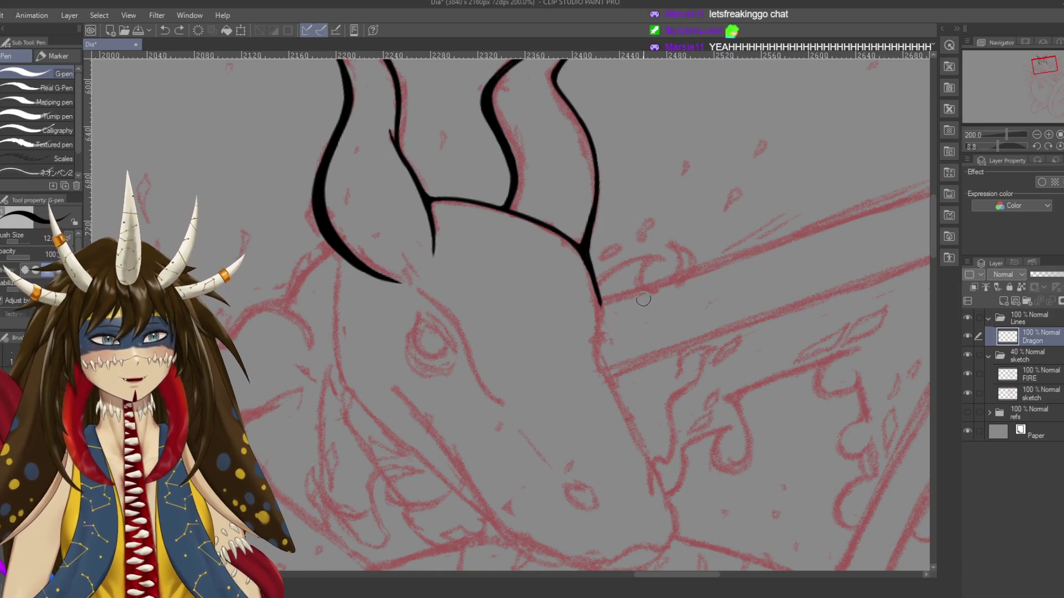
Draw the snout ridge from the horn base toward the nostril, redrawing it until clean
{"action": "scroll", "coordinate": [509, 311], "scroll_direction": "down", "scroll_amount": 3}
{"action": "left_click_drag", "start_coordinate": [601, 209], "coordinate": [595, 191]}
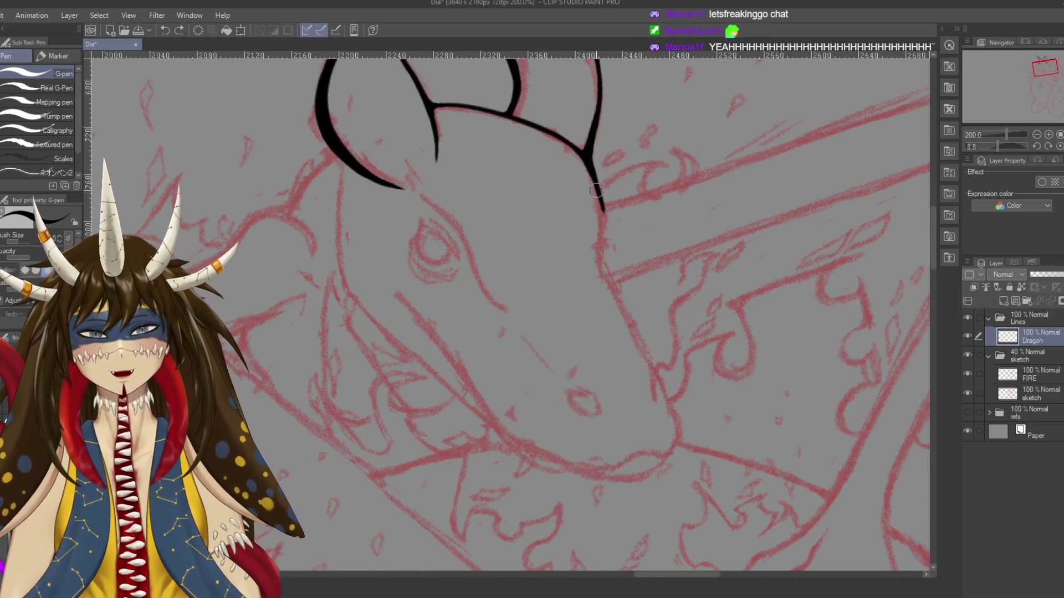
{"action": "left_click_drag", "start_coordinate": [598, 263], "coordinate": [605, 237]}
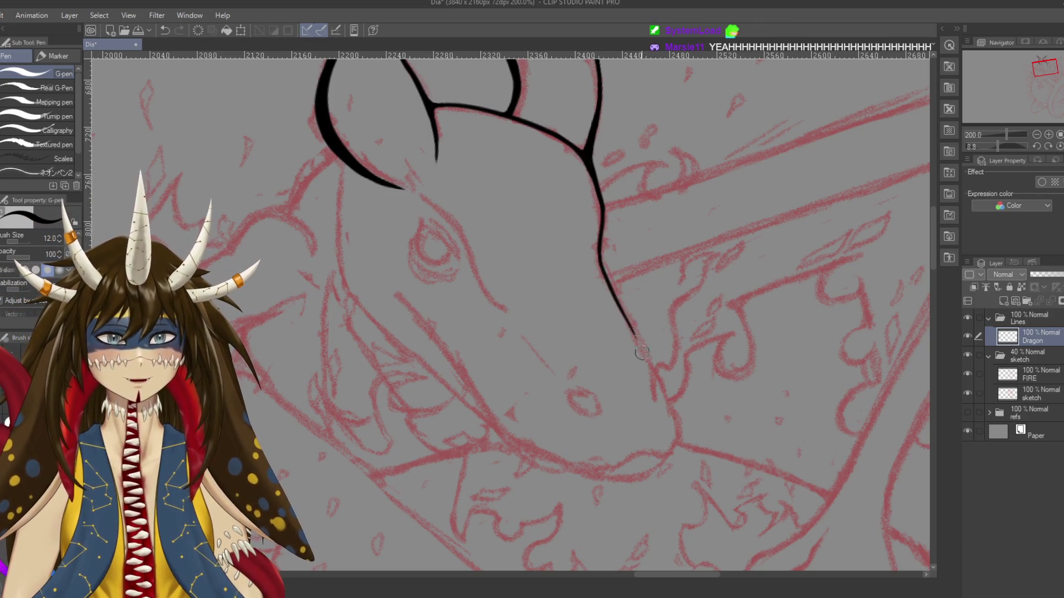
{"action": "key", "text": "ctrl+z"}
{"action": "left_click_drag", "start_coordinate": [618, 301], "coordinate": [654, 370]}
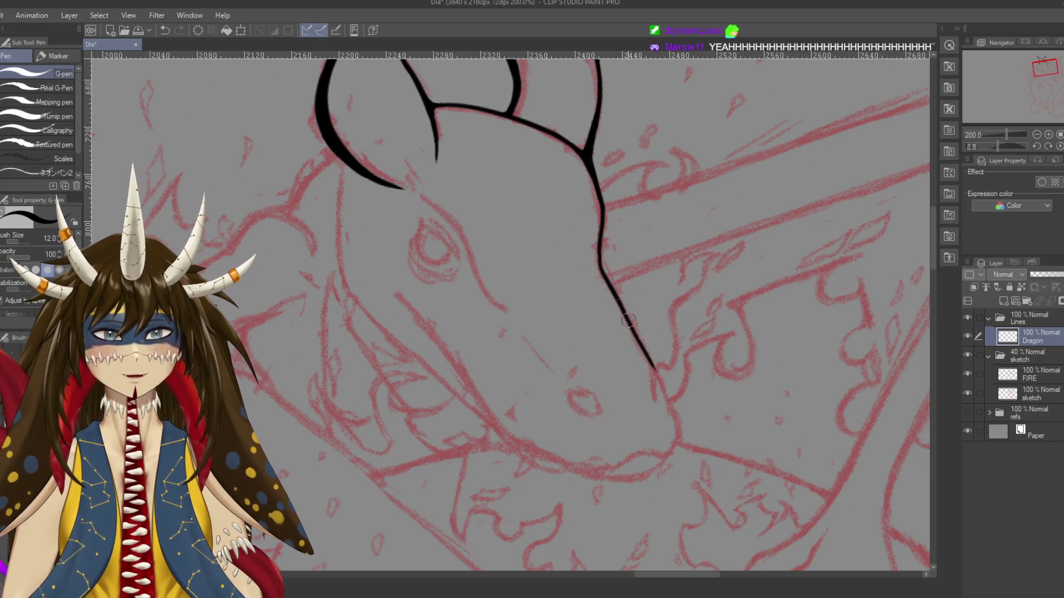
{"action": "key", "text": "ctrl+z"}
{"action": "left_click_drag", "start_coordinate": [613, 291], "coordinate": [659, 377]}
{"action": "key", "text": "ctrl+z"}
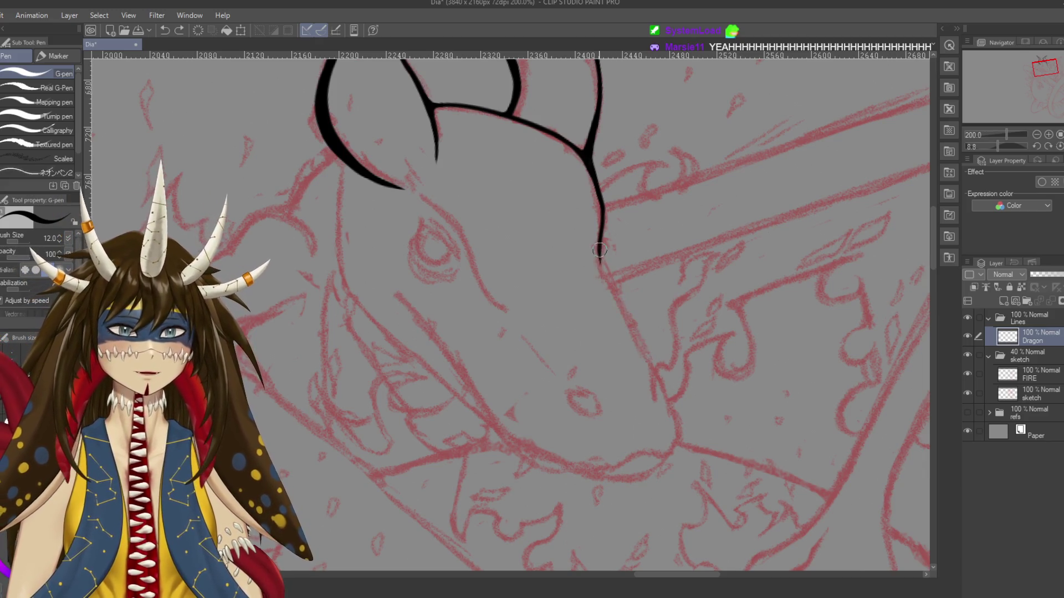
{"action": "left_click_drag", "start_coordinate": [604, 279], "coordinate": [654, 367]}
Save the drawing and try a short stroke along the snout line, then undo it
{"action": "scroll", "coordinate": [507, 310], "scroll_direction": "down", "scroll_amount": 1}
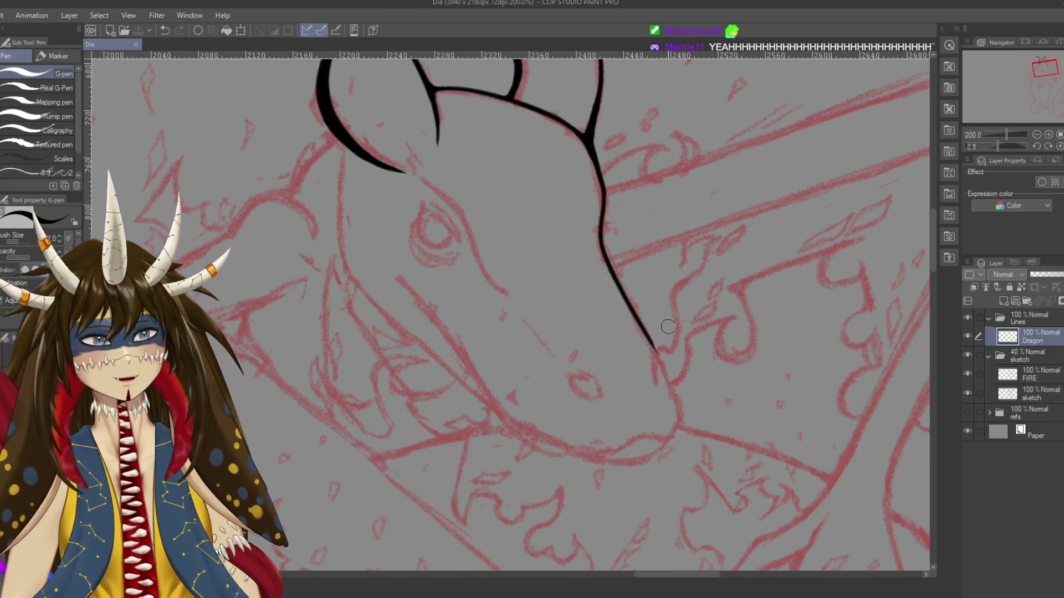
{"action": "key", "text": "ctrl+s"}
{"action": "scroll", "coordinate": [509, 311], "scroll_direction": "up", "scroll_amount": 1}
{"action": "scroll", "coordinate": [510, 311], "scroll_direction": "right", "scroll_amount": 1}
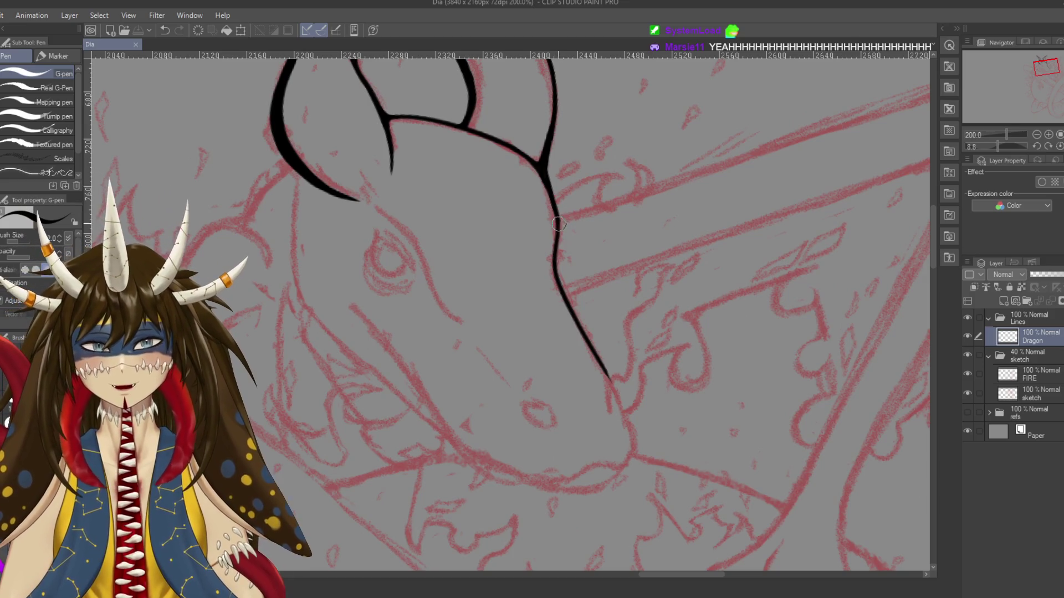
{"action": "left_click_drag", "start_coordinate": [556, 216], "coordinate": [560, 224]}
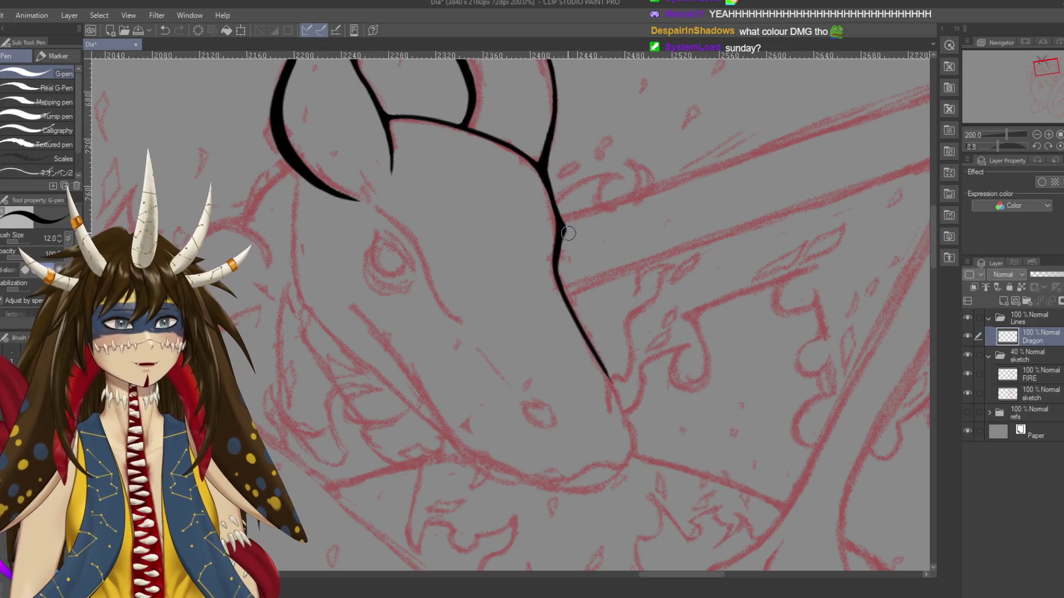
{"action": "key", "text": "ctrl+z"}
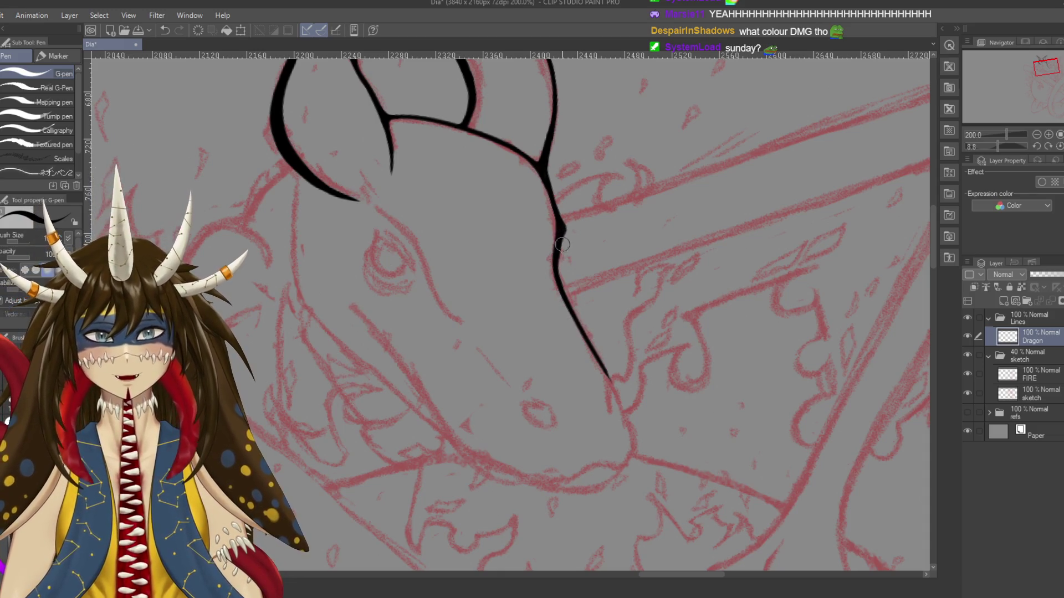
{"action": "scroll", "coordinate": [562, 245], "scroll_direction": "up", "scroll_amount": 2}
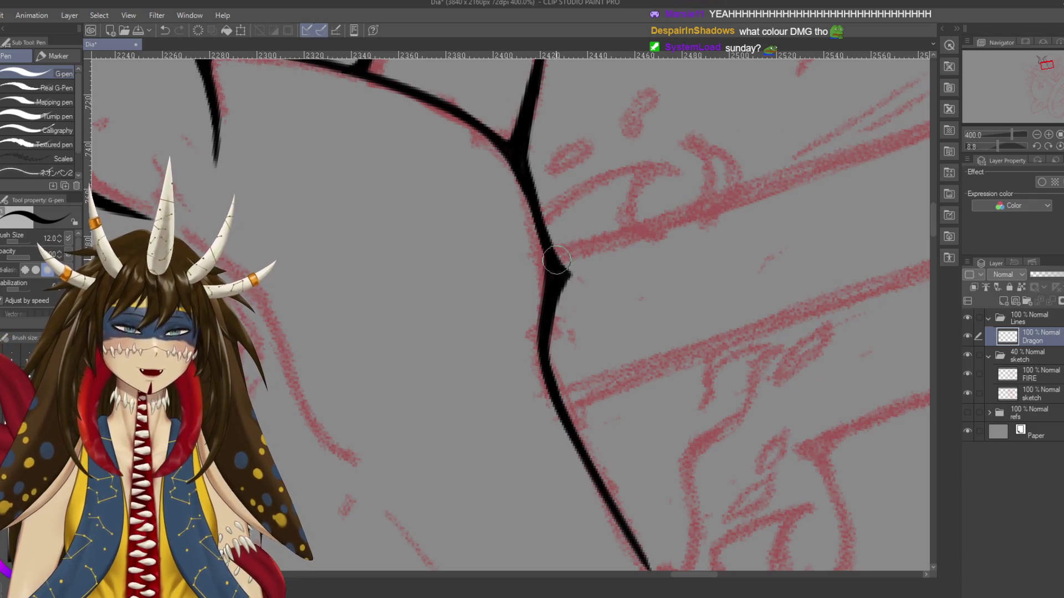
Zoom in and trim the snout-line bump with a smaller Hard eraser, then return to the G-pen
{"action": "scroll", "coordinate": [591, 301], "scroll_direction": "down", "scroll_amount": 4}
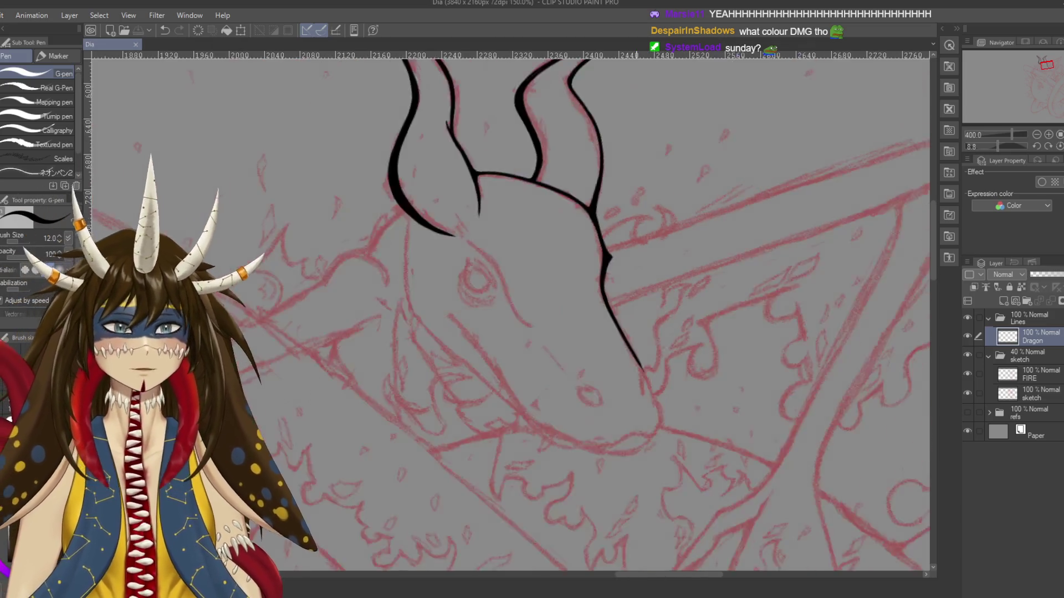
{"action": "scroll", "coordinate": [636, 246], "scroll_direction": "up", "scroll_amount": 2}
{"action": "scroll", "coordinate": [636, 247], "scroll_direction": "up", "scroll_amount": 2}
{"action": "key", "text": "e"}
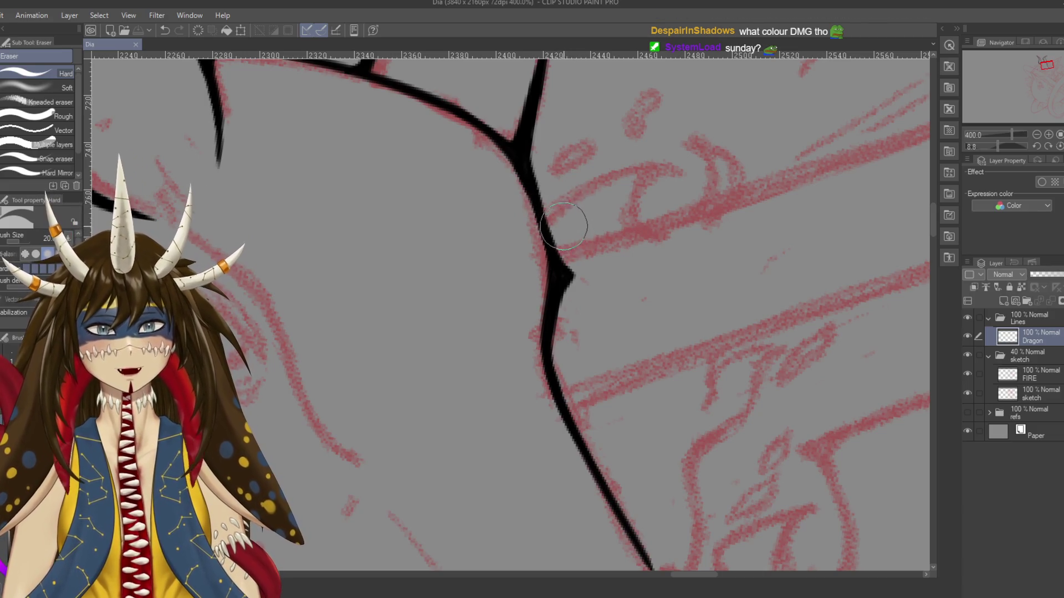
{"action": "key", "text": "bracketleft"}
{"action": "key", "text": "bracketleft"}
{"action": "key", "text": "bracketleft"}
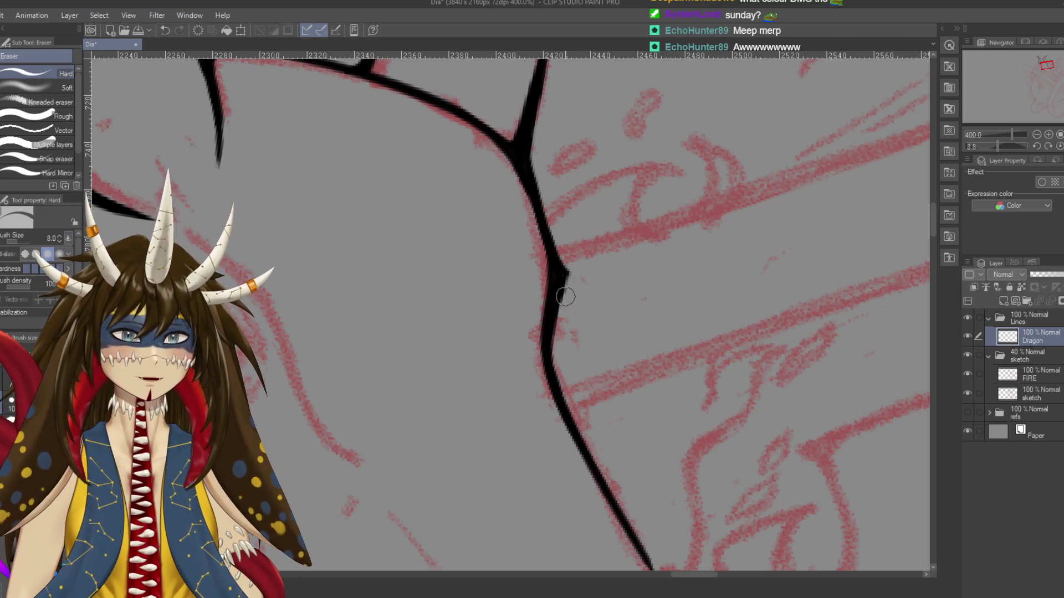
{"action": "key", "text": "ctrl+z"}
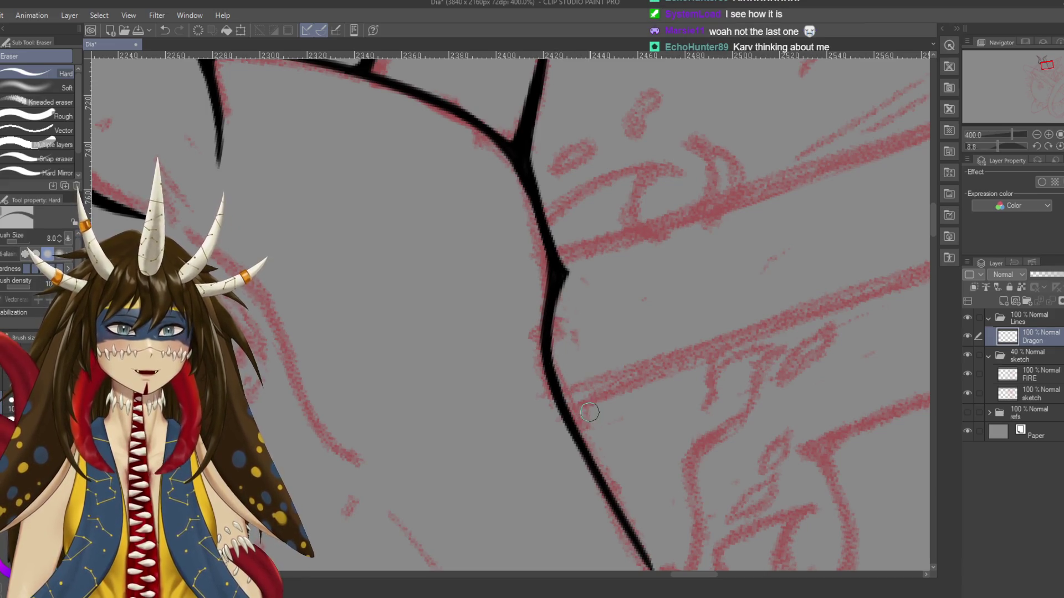
{"action": "key", "text": "p"}
{"action": "scroll", "coordinate": [588, 412], "scroll_direction": "down", "scroll_amount": 5}
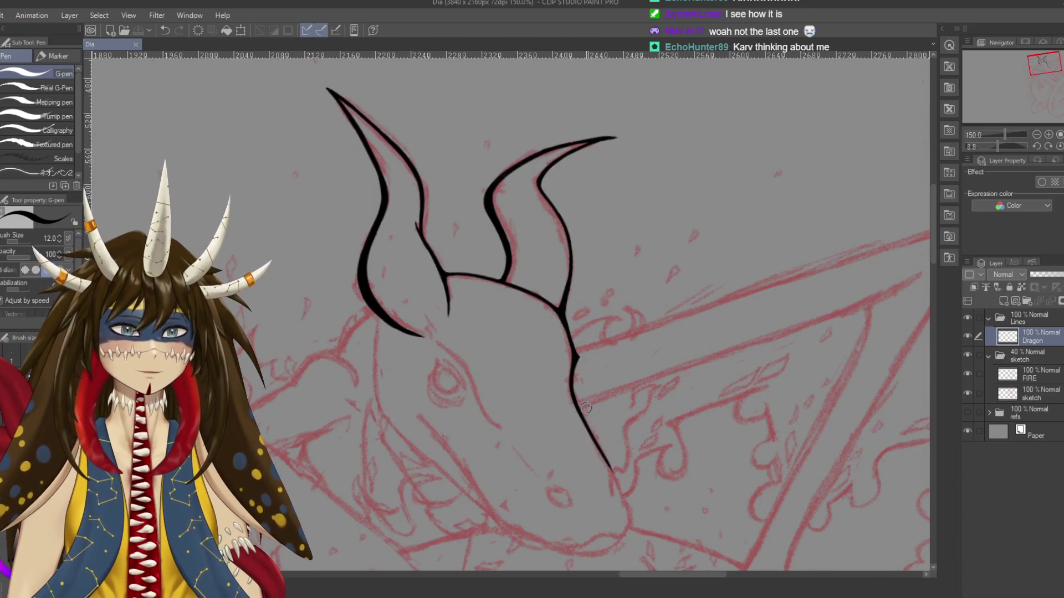
Extend the snout line to the nose tip, curl it into a hook underneath, and save
{"action": "mouse_move", "coordinate": [586, 408]}
{"action": "left_mouse_down"}
{"action": "mouse_move", "coordinate": [594, 525]}
{"action": "mouse_move", "coordinate": [558, 429]}
{"action": "left_mouse_up"}
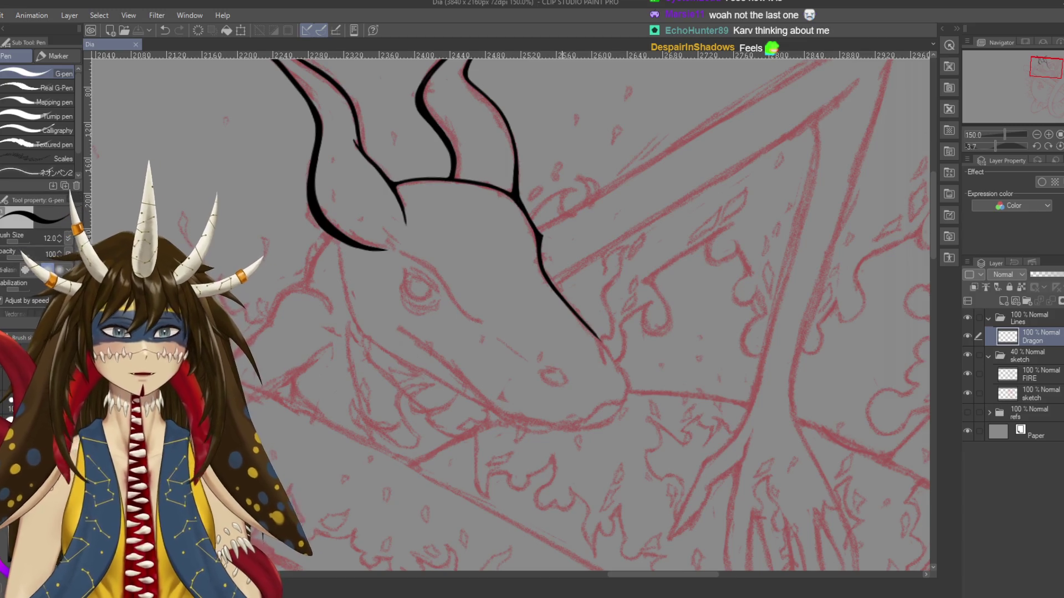
{"action": "scroll", "coordinate": [561, 452], "scroll_direction": "up", "scroll_amount": 1}
{"action": "left_click_drag", "start_coordinate": [561, 453], "coordinate": [517, 415]}
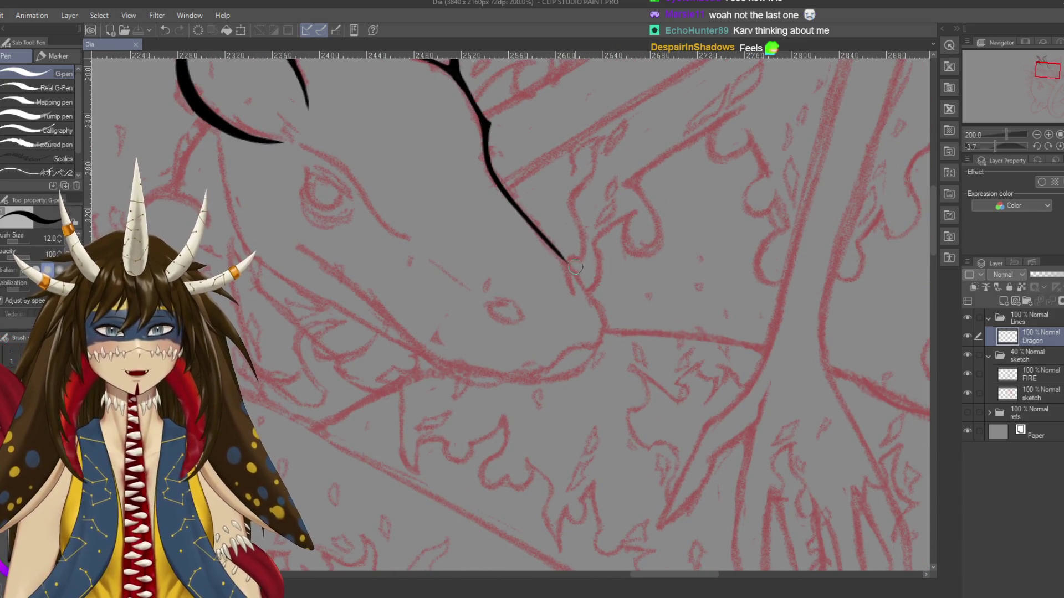
{"action": "left_click_drag", "start_coordinate": [569, 263], "coordinate": [591, 299]}
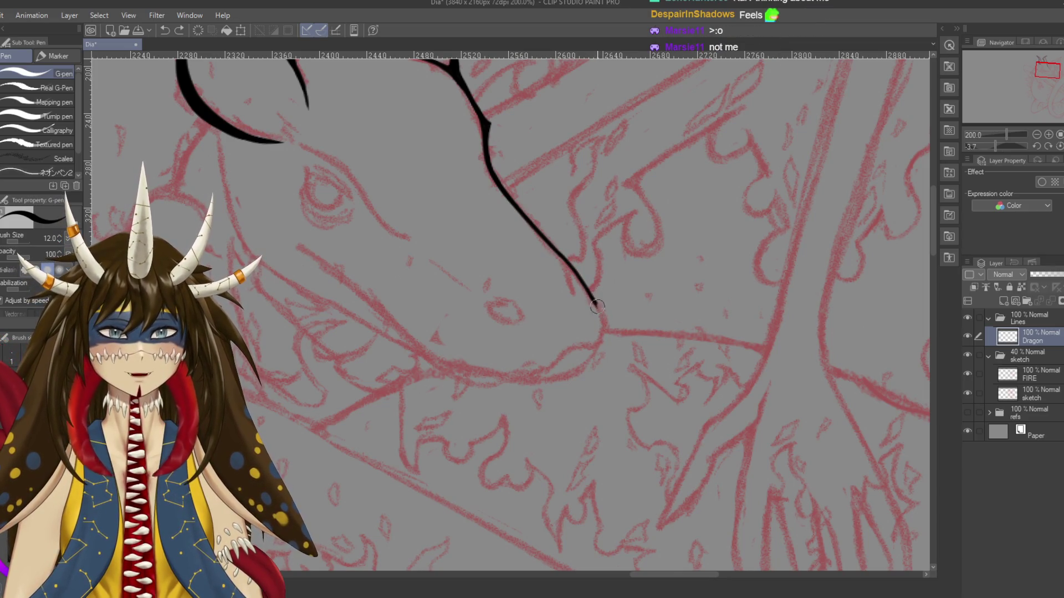
{"action": "left_click_drag", "start_coordinate": [590, 294], "coordinate": [602, 319]}
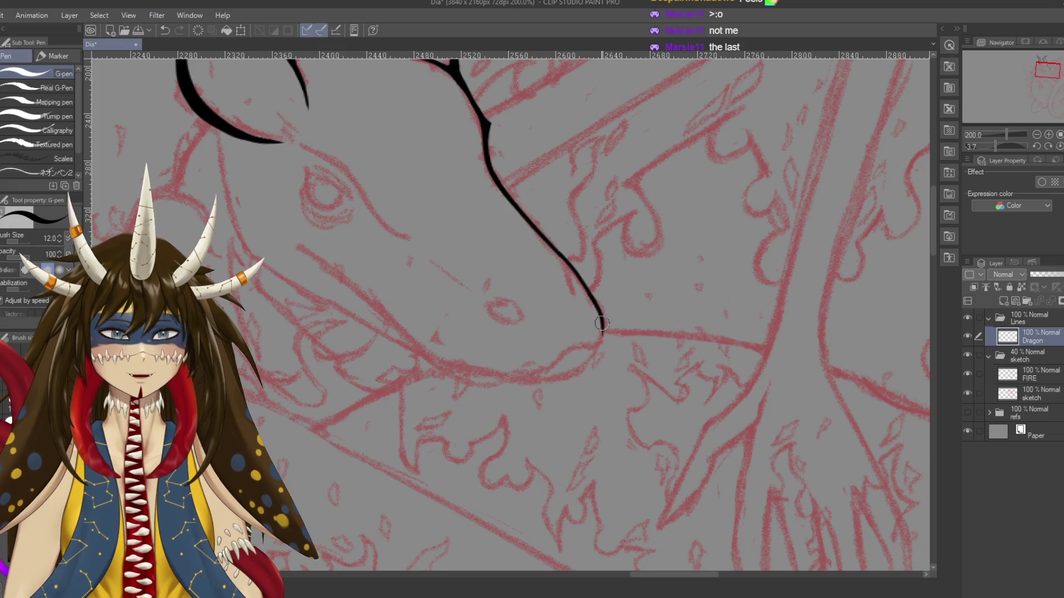
{"action": "left_click_drag", "start_coordinate": [601, 334], "coordinate": [583, 346]}
{"action": "key", "text": "ctrl+s"}
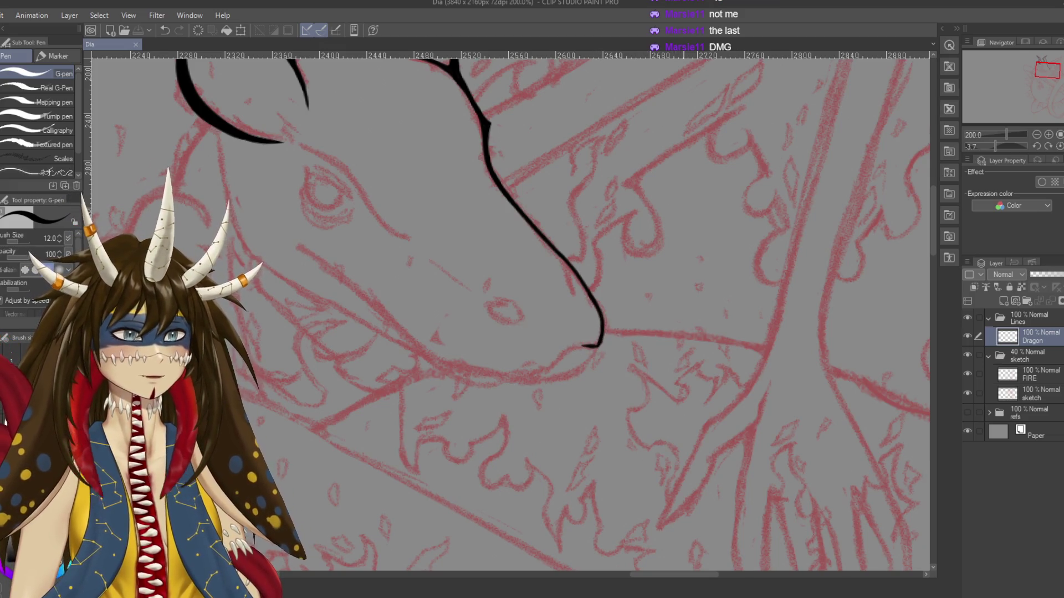
Pan around the head and lower sketch, undoing a stray stroke on the lower nose line
{"action": "left_click_drag", "start_coordinate": [675, 310], "coordinate": [665, 346]}
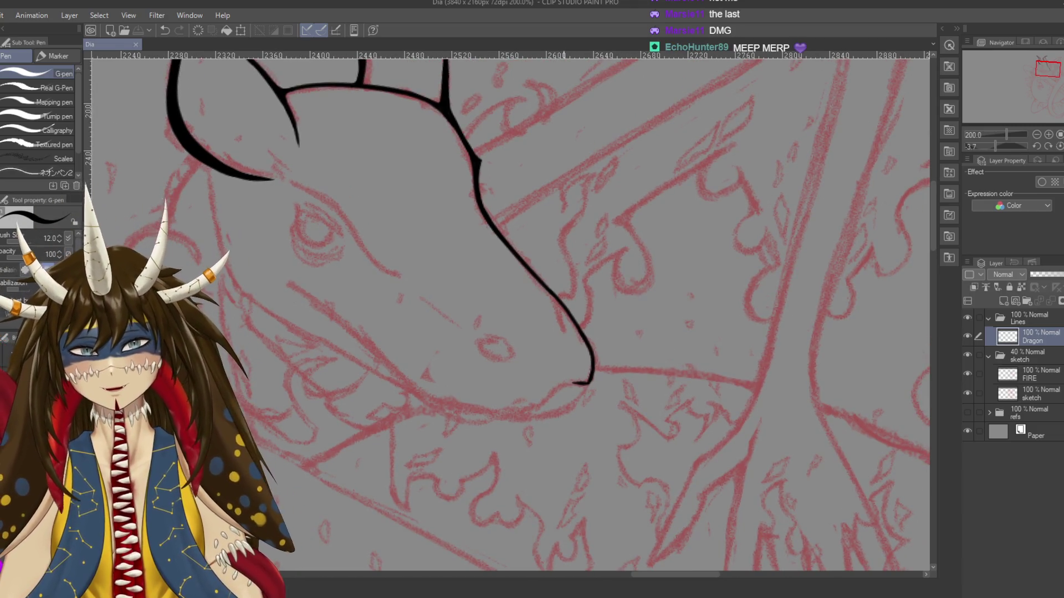
{"action": "left_click_drag", "start_coordinate": [665, 347], "coordinate": [663, 324]}
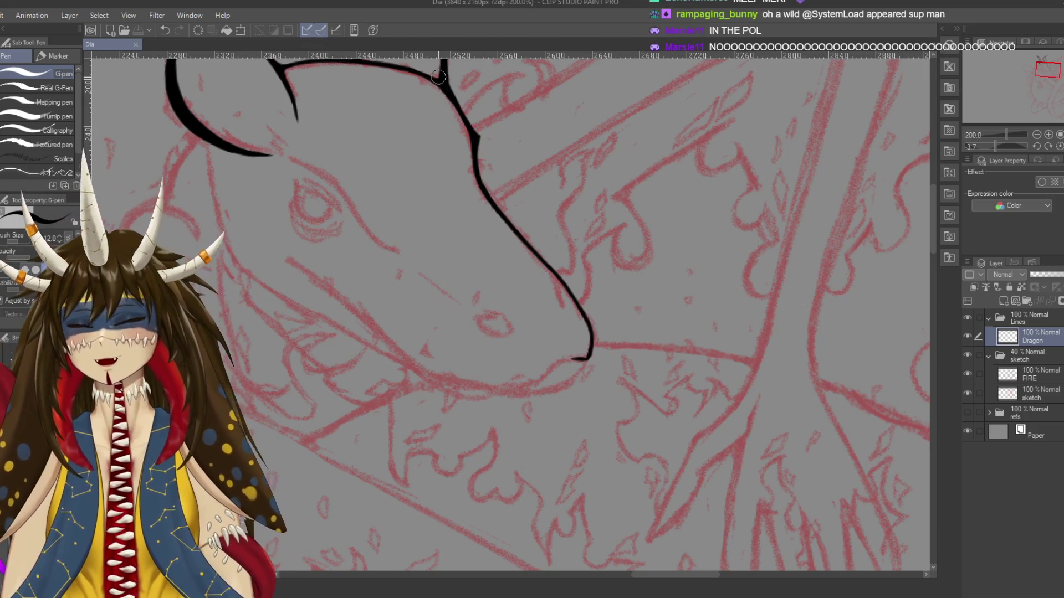
{"action": "mouse_move", "coordinate": [541, 275]}
{"action": "left_mouse_down"}
{"action": "mouse_move", "coordinate": [537, 236]}
{"action": "mouse_move", "coordinate": [588, 288]}
{"action": "mouse_move", "coordinate": [573, 261]}
{"action": "mouse_move", "coordinate": [579, 303]}
{"action": "mouse_move", "coordinate": [584, 296]}
{"action": "left_mouse_up"}
{"action": "key", "text": "ctrl+z"}
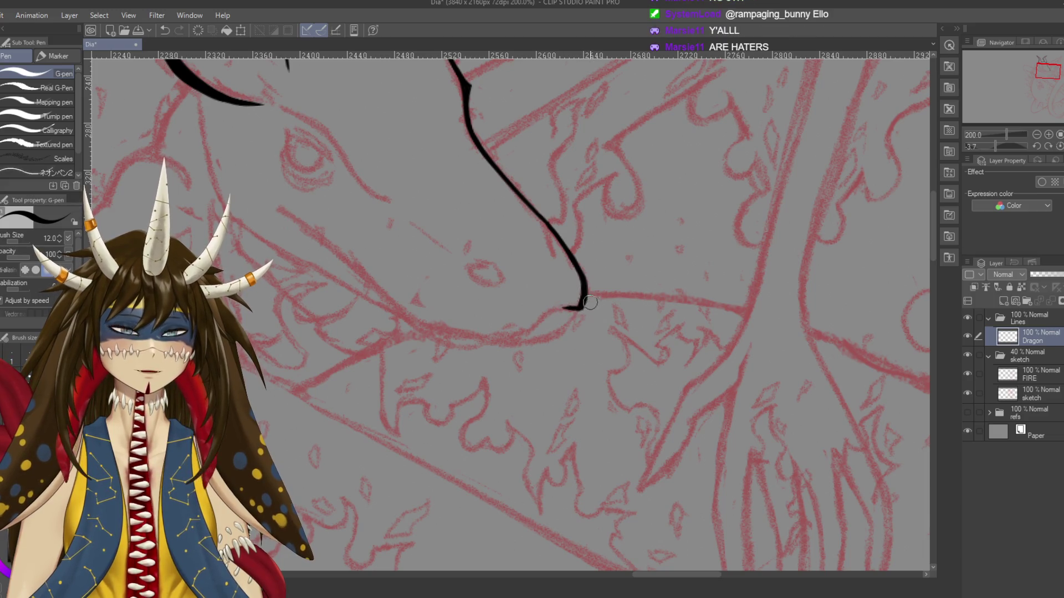
{"action": "scroll", "coordinate": [559, 288], "scroll_direction": "up", "scroll_amount": 2}
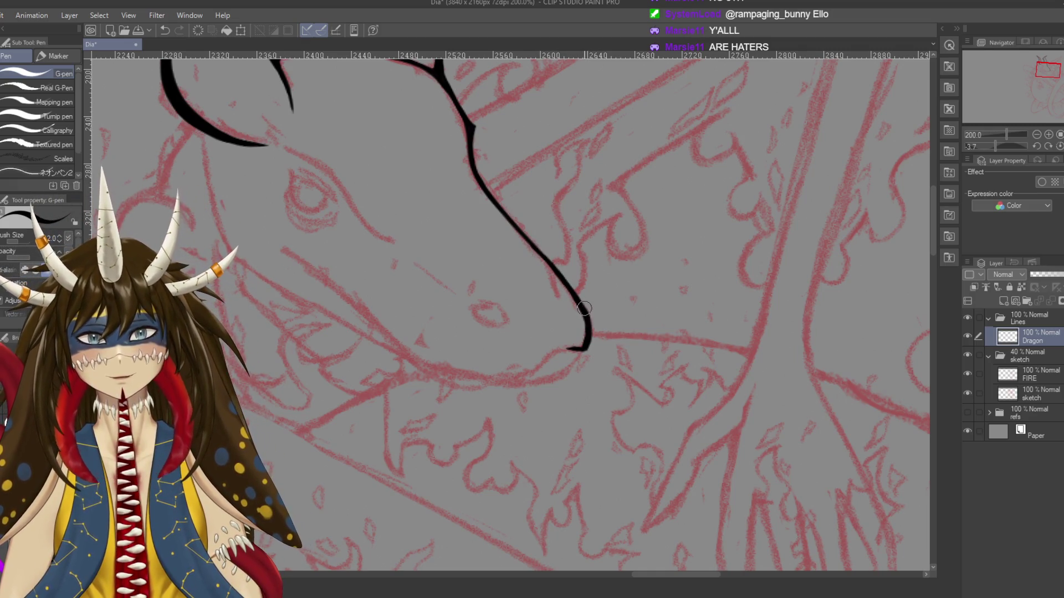
{"action": "left_click_drag", "start_coordinate": [586, 358], "coordinate": [679, 403]}
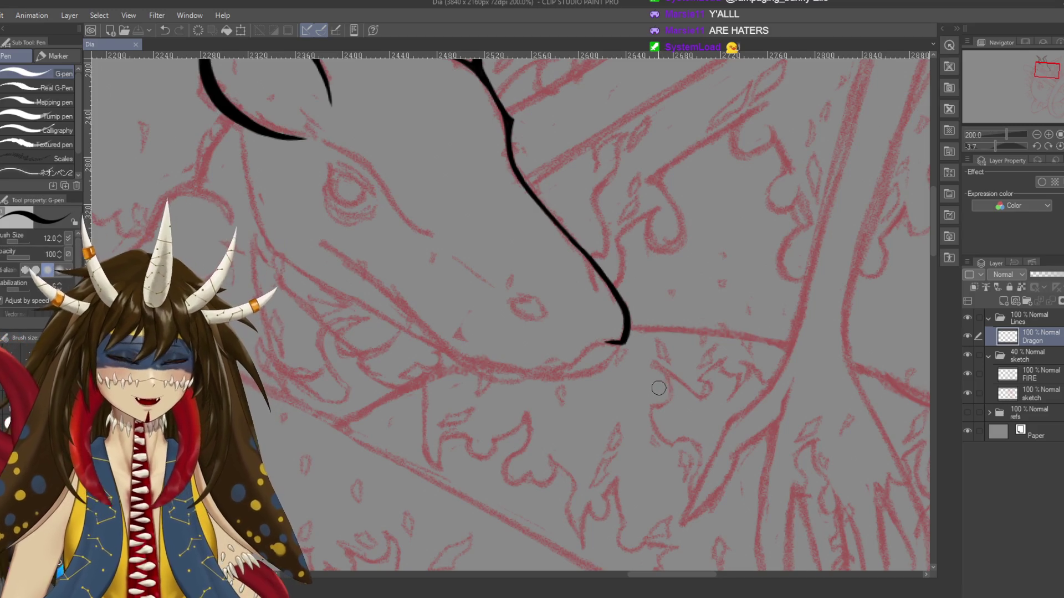
{"action": "mouse_move", "coordinate": [651, 378]}
{"action": "left_mouse_down"}
{"action": "mouse_move", "coordinate": [679, 312]}
{"action": "mouse_move", "coordinate": [601, 293]}
{"action": "left_mouse_up"}
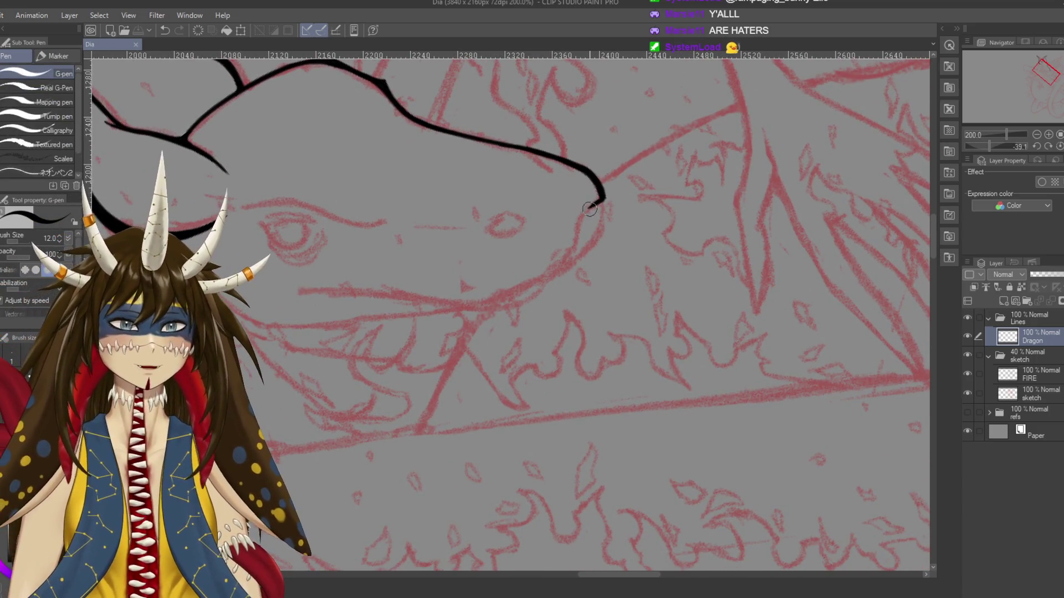
Ink from the nose tip and extend the underside line up-left along the mouth, saving along the way
{"action": "left_click_drag", "start_coordinate": [592, 204], "coordinate": [577, 227]}
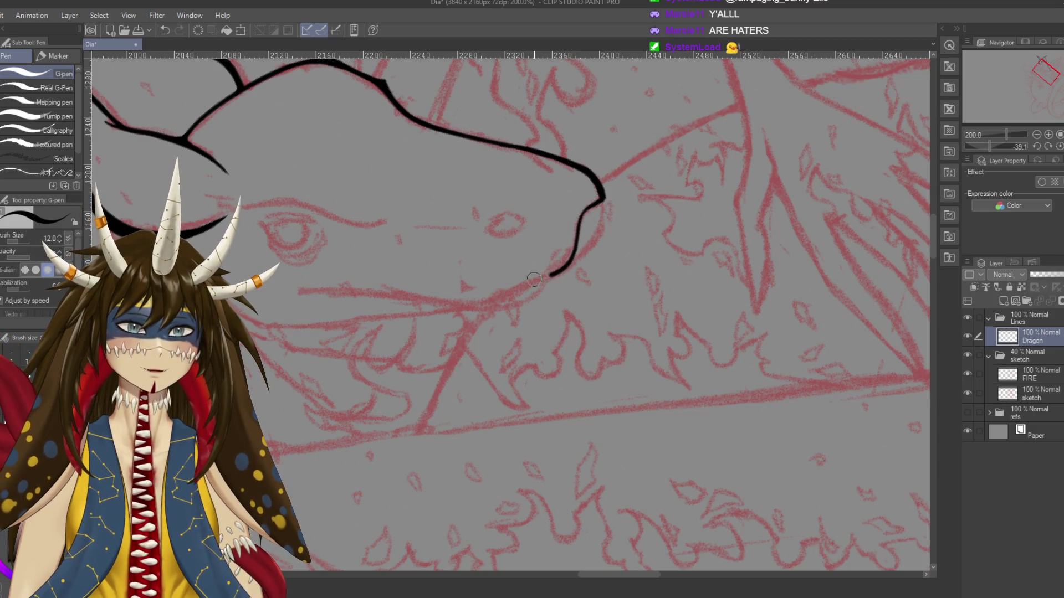
{"action": "left_click_drag", "start_coordinate": [608, 273], "coordinate": [637, 310]}
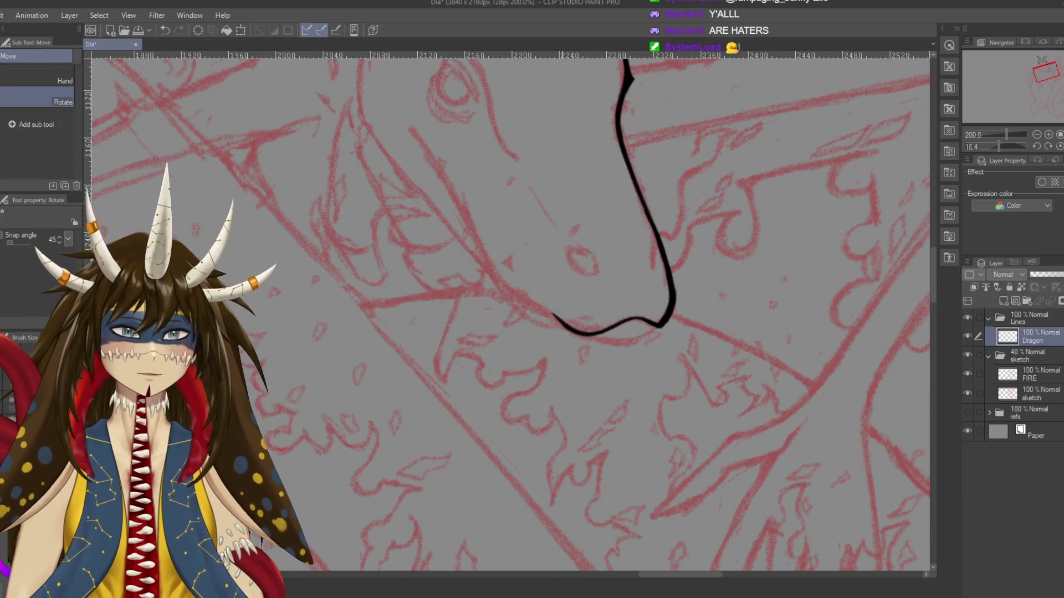
{"action": "key", "text": "ctrl+s"}
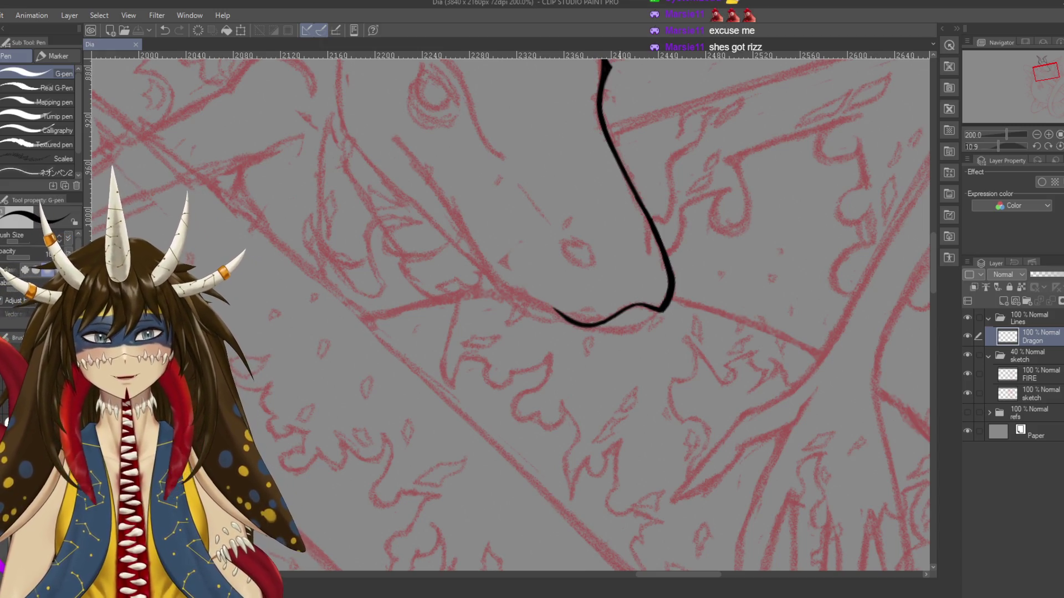
{"action": "left_click_drag", "start_coordinate": [620, 374], "coordinate": [607, 348]}
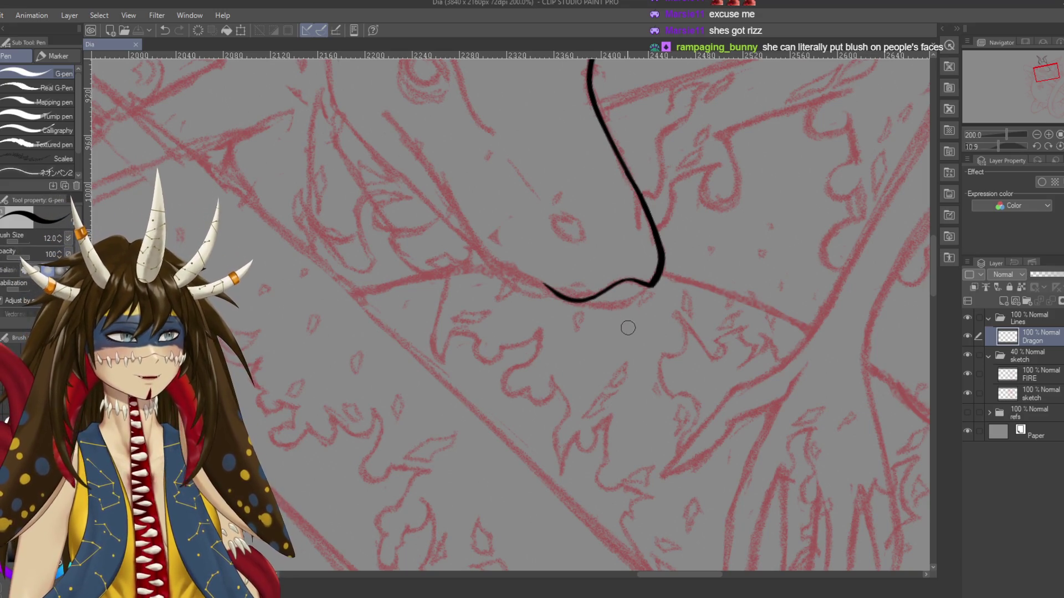
{"action": "left_click_drag", "start_coordinate": [627, 327], "coordinate": [671, 356]}
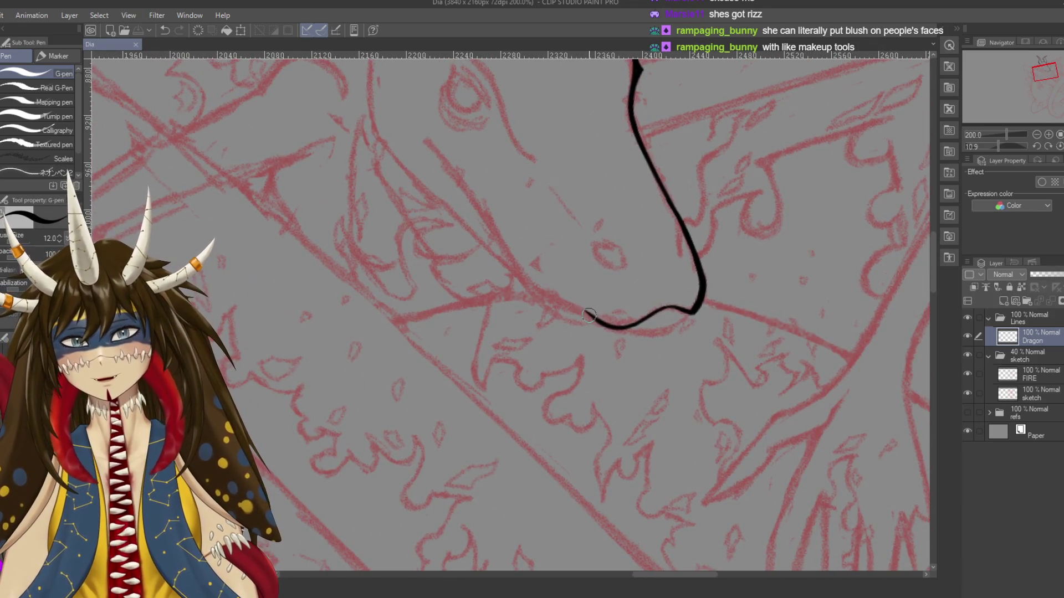
{"action": "left_click_drag", "start_coordinate": [550, 294], "coordinate": [482, 210]}
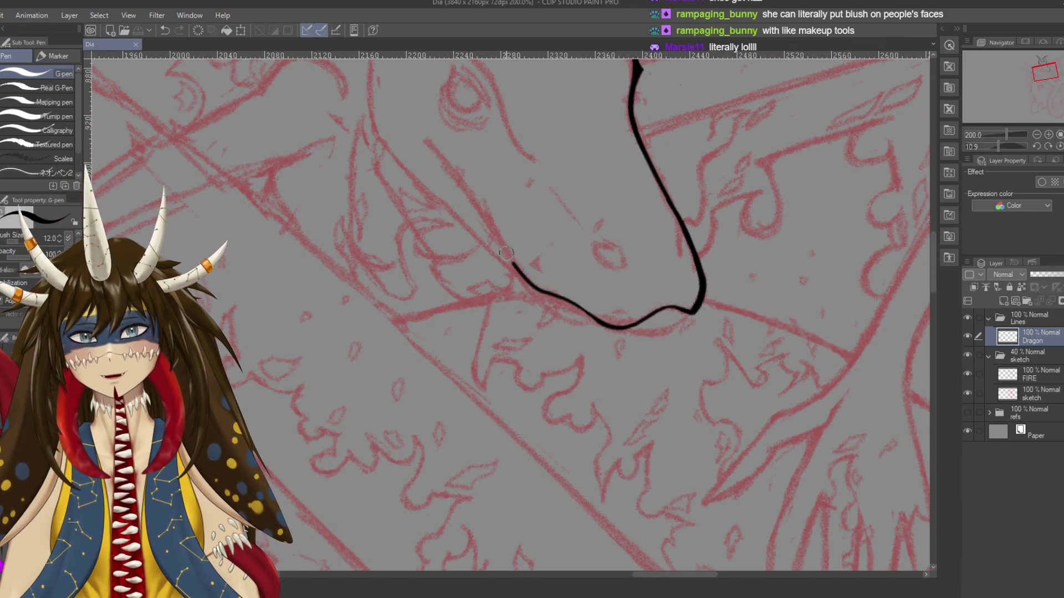
{"action": "left_click_drag", "start_coordinate": [608, 293], "coordinate": [562, 233]}
{"action": "key", "text": "ctrl+s"}
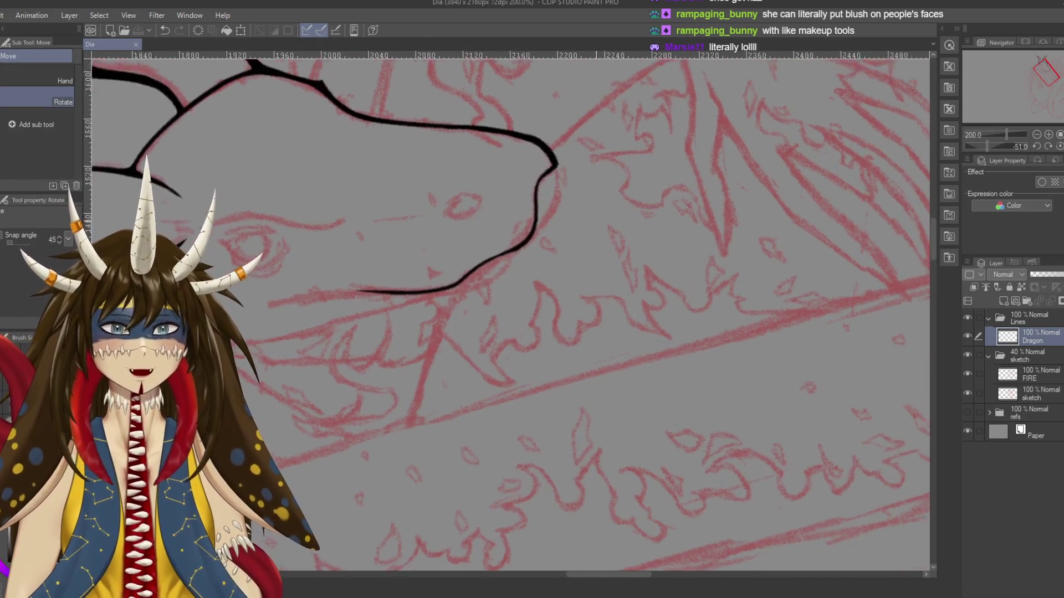
{"action": "scroll", "coordinate": [561, 234], "scroll_direction": "up", "scroll_amount": 3}
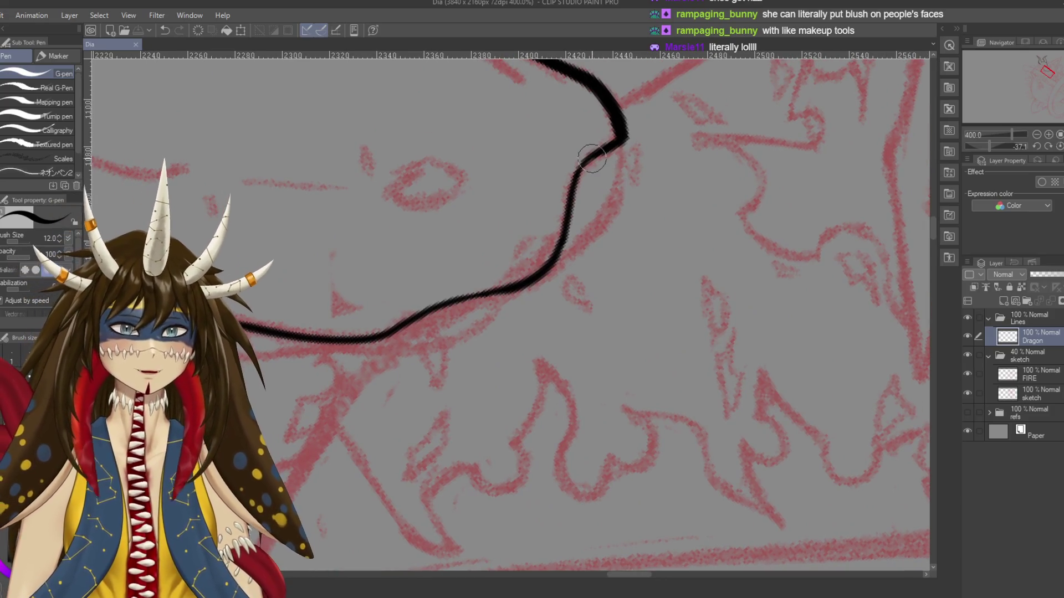
Thicken and darken the line below the snout tip, rotating the canvas to follow the mouth, then save
{"action": "left_click_drag", "start_coordinate": [588, 160], "coordinate": [571, 219]}
{"action": "mouse_move", "coordinate": [577, 183]}
{"action": "left_mouse_down"}
{"action": "mouse_move", "coordinate": [564, 252]}
{"action": "mouse_move", "coordinate": [519, 288]}
{"action": "left_mouse_up"}
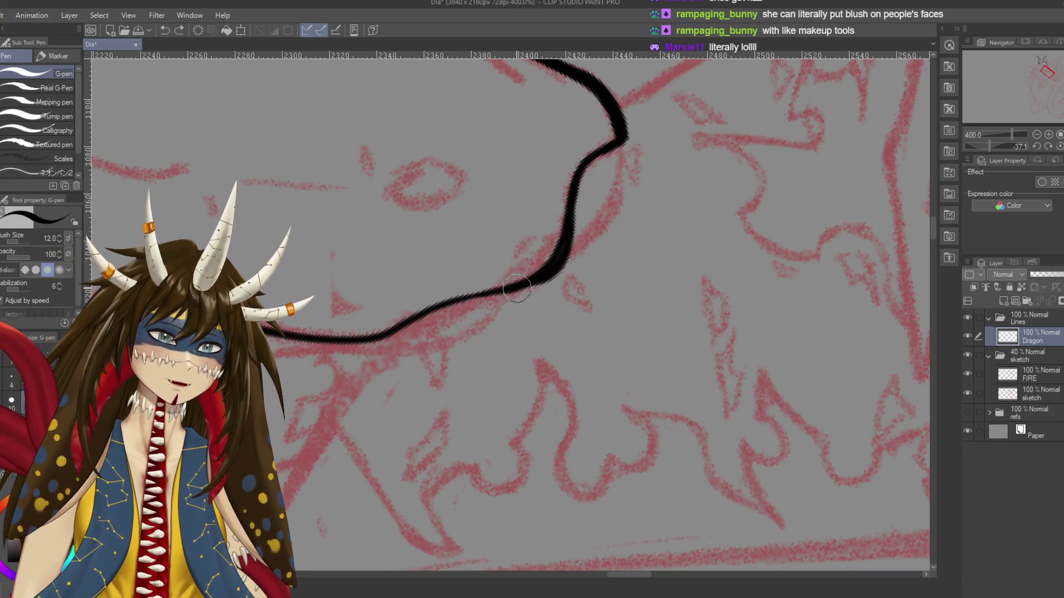
{"action": "left_click_drag", "start_coordinate": [531, 284], "coordinate": [551, 269]}
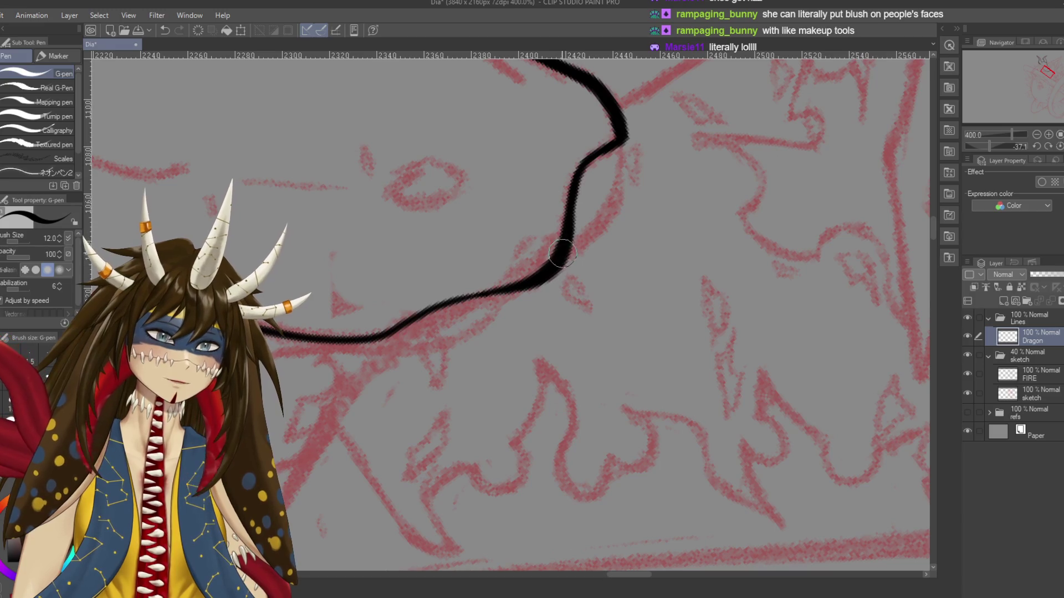
{"action": "key", "text": "r"}
{"action": "left_click_drag", "start_coordinate": [532, 332], "coordinate": [571, 287]}
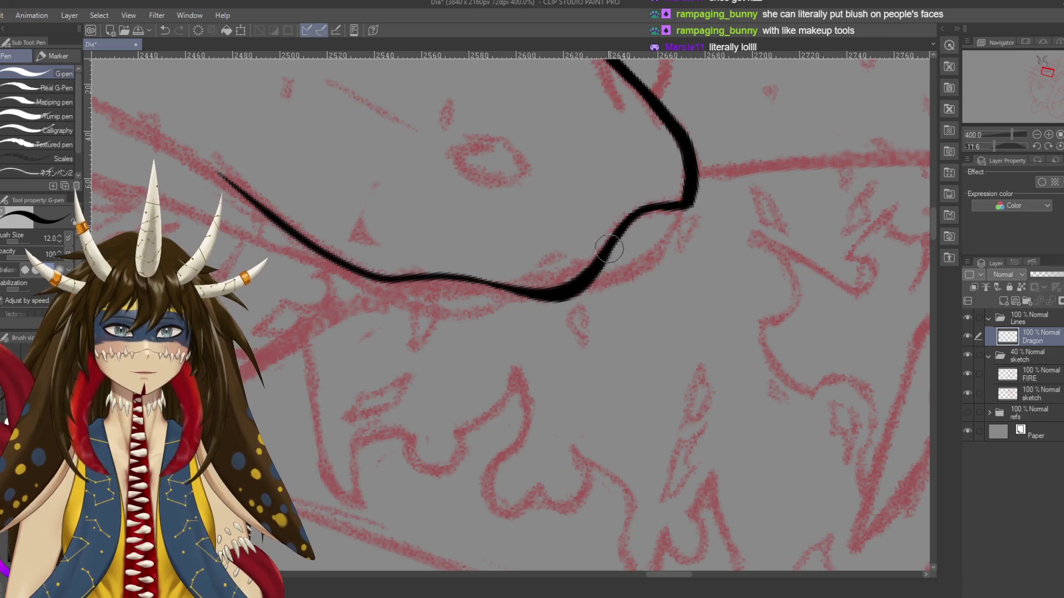
{"action": "key", "text": "r"}
{"action": "mouse_move", "coordinate": [635, 346]}
{"action": "left_mouse_down"}
{"action": "mouse_move", "coordinate": [665, 288]}
{"action": "mouse_move", "coordinate": [730, 263]}
{"action": "left_mouse_up"}
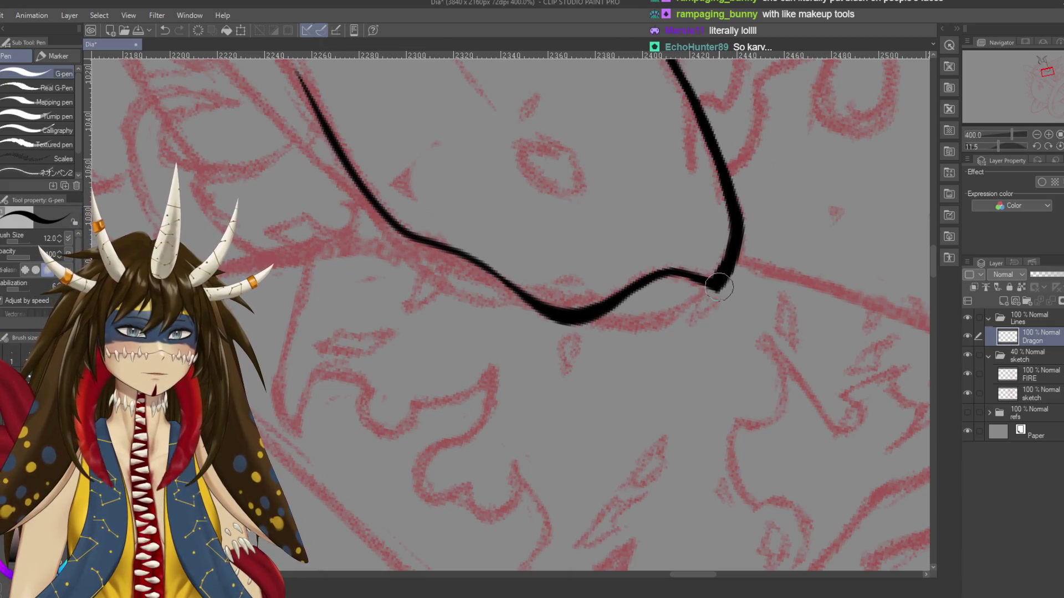
{"action": "key", "text": "ctrl+s"}
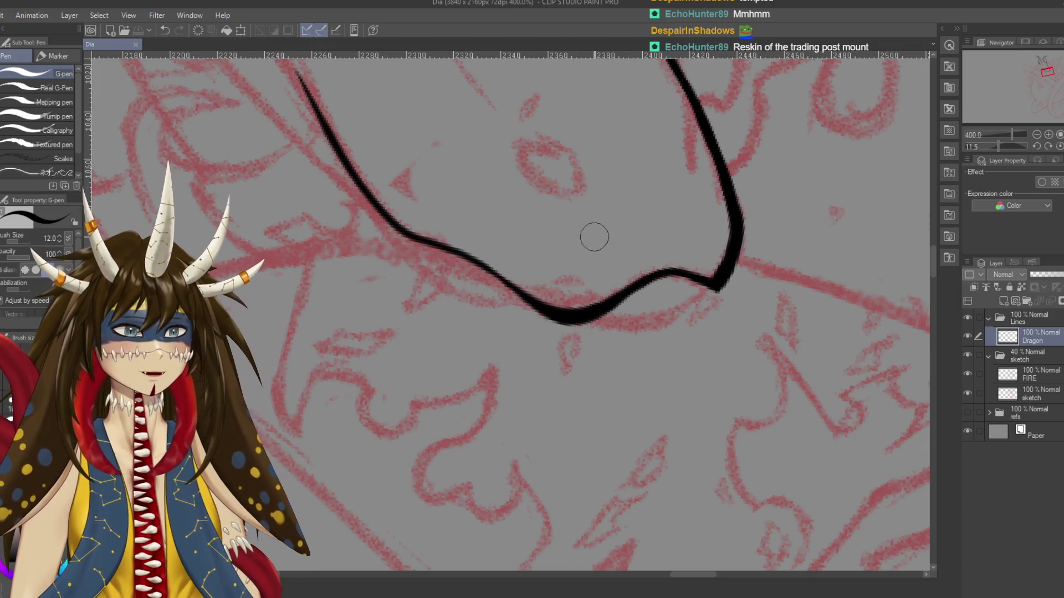
Thicken the bottom of the snout curve after undoing failed mouth-line tries, then save
{"action": "left_click_drag", "start_coordinate": [620, 210], "coordinate": [630, 221]}
{"action": "key", "text": "ctrl+z"}
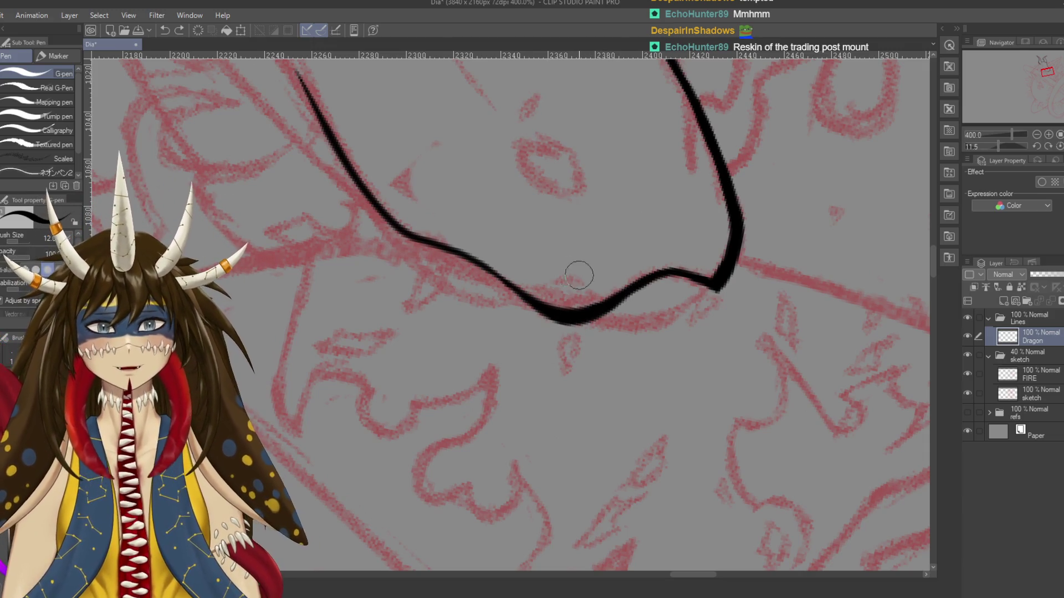
{"action": "mouse_move", "coordinate": [540, 277]}
{"action": "left_mouse_down"}
{"action": "mouse_move", "coordinate": [587, 324]}
{"action": "mouse_move", "coordinate": [685, 359]}
{"action": "left_mouse_up"}
{"action": "mouse_move", "coordinate": [417, 136]}
{"action": "left_mouse_down"}
{"action": "mouse_move", "coordinate": [522, 308]}
{"action": "mouse_move", "coordinate": [474, 219]}
{"action": "left_mouse_up"}
{"action": "key", "text": "ctrl+z"}
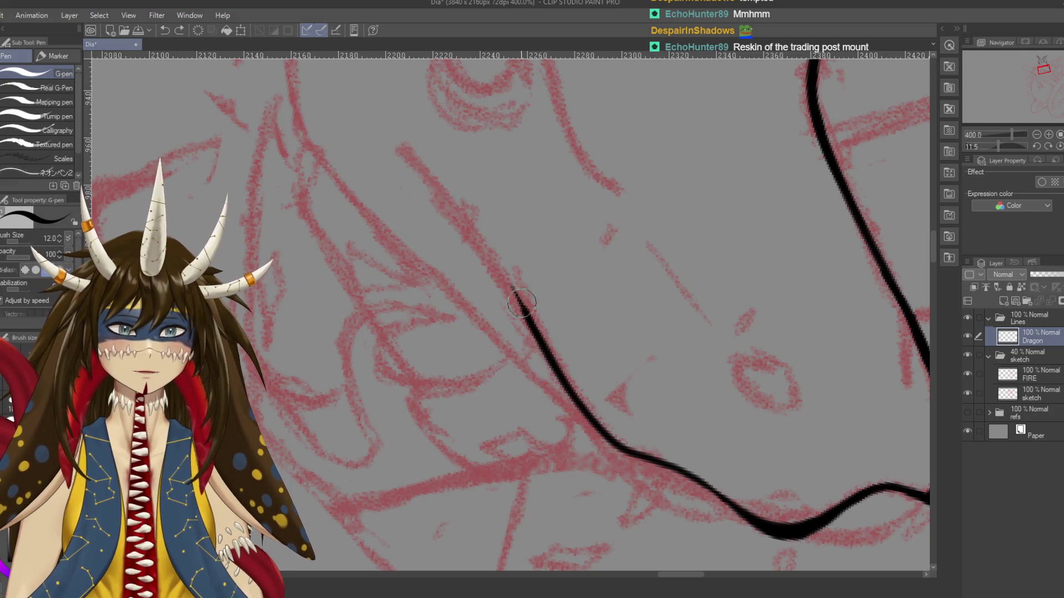
{"action": "left_click_drag", "start_coordinate": [522, 302], "coordinate": [427, 152]}
{"action": "key", "text": "ctrl+z"}
{"action": "left_click_drag", "start_coordinate": [503, 257], "coordinate": [455, 316]}
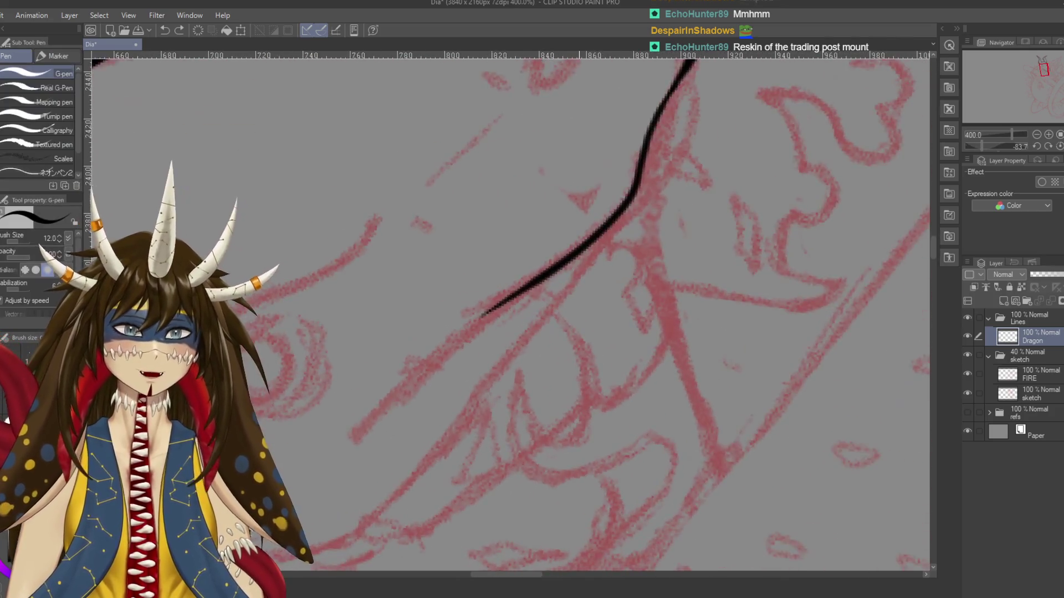
{"action": "left_click_drag", "start_coordinate": [577, 323], "coordinate": [652, 229]}
{"action": "key", "text": "ctrl+s"}
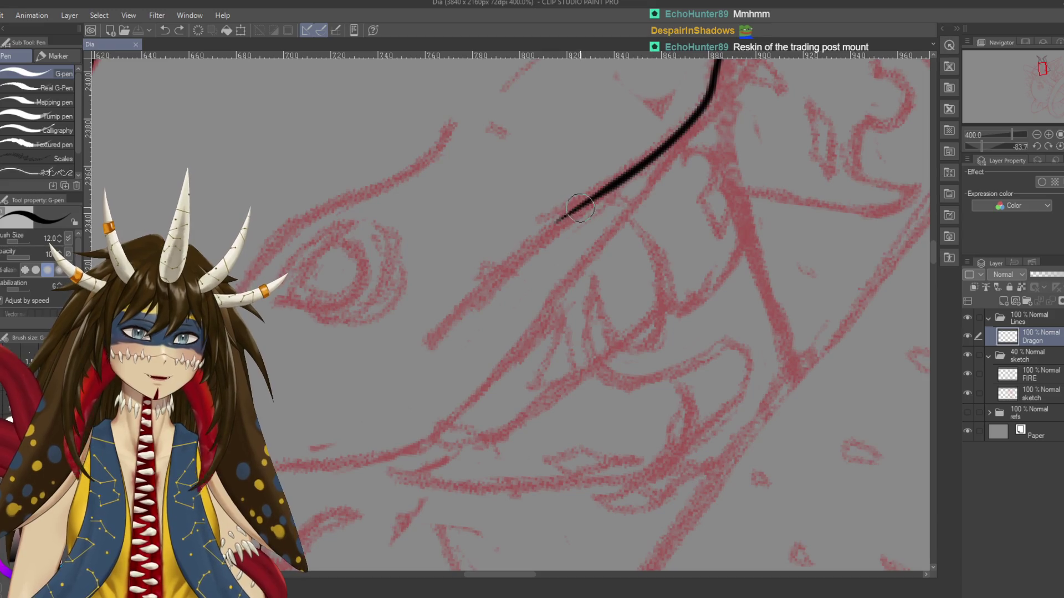
Extend the mouth line down-left along the jaw, redrawing the overlong strokes shorter
{"action": "left_click_drag", "start_coordinate": [587, 200], "coordinate": [452, 332]}
{"action": "key", "text": "ctrl+z"}
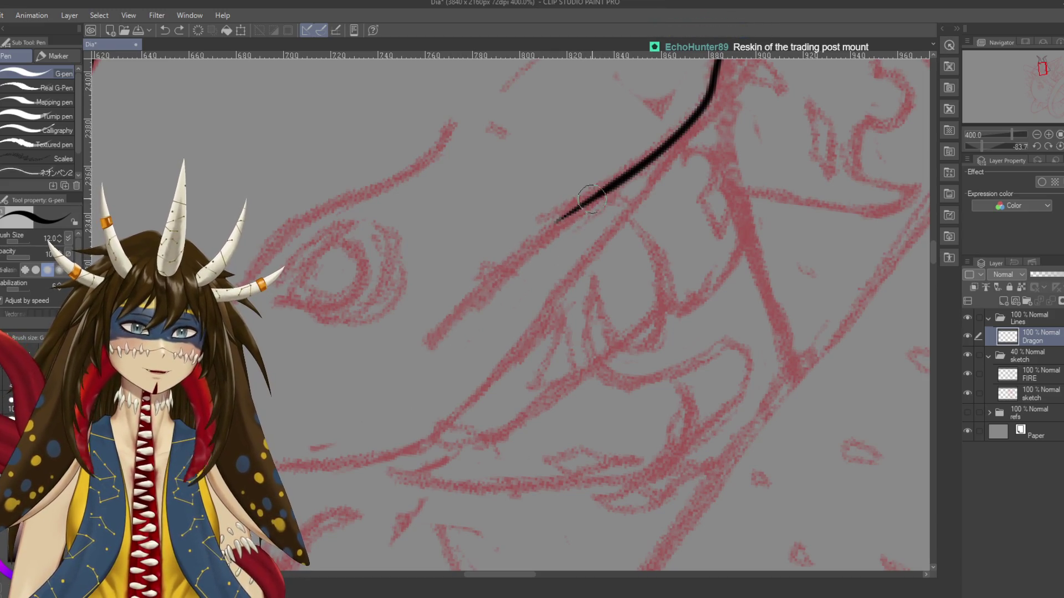
{"action": "left_click_drag", "start_coordinate": [592, 198], "coordinate": [430, 347]}
{"action": "key", "text": "ctrl+z"}
{"action": "mouse_move", "coordinate": [586, 201]}
{"action": "left_mouse_down"}
{"action": "mouse_move", "coordinate": [502, 268]}
{"action": "mouse_move", "coordinate": [446, 332]}
{"action": "left_mouse_up"}
{"action": "left_click_drag", "start_coordinate": [542, 254], "coordinate": [609, 310]}
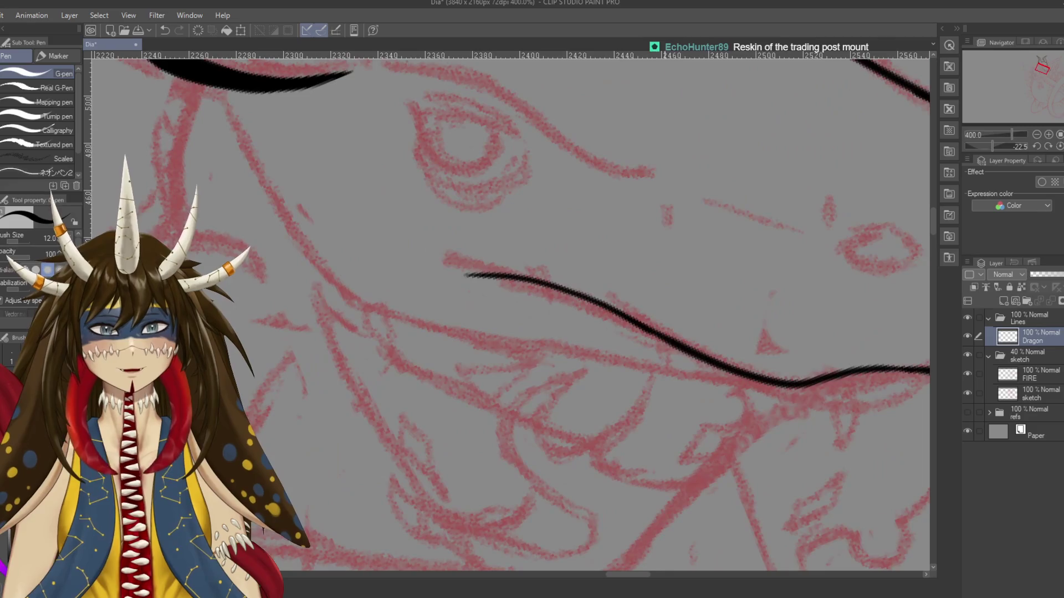
{"action": "left_click_drag", "start_coordinate": [507, 311], "coordinate": [576, 261]}
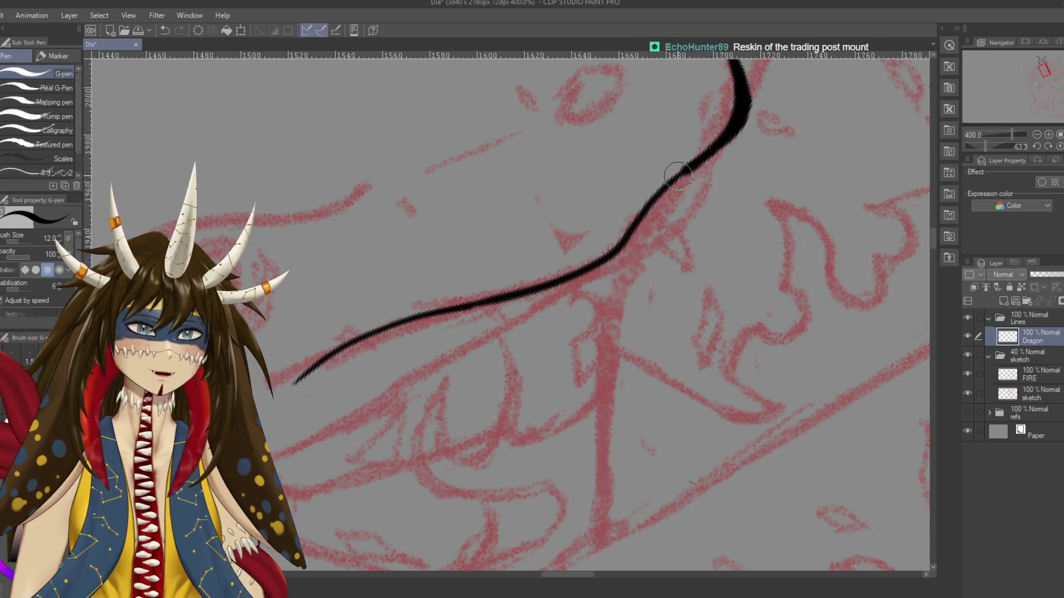
{"action": "key", "text": "ctrl+z"}
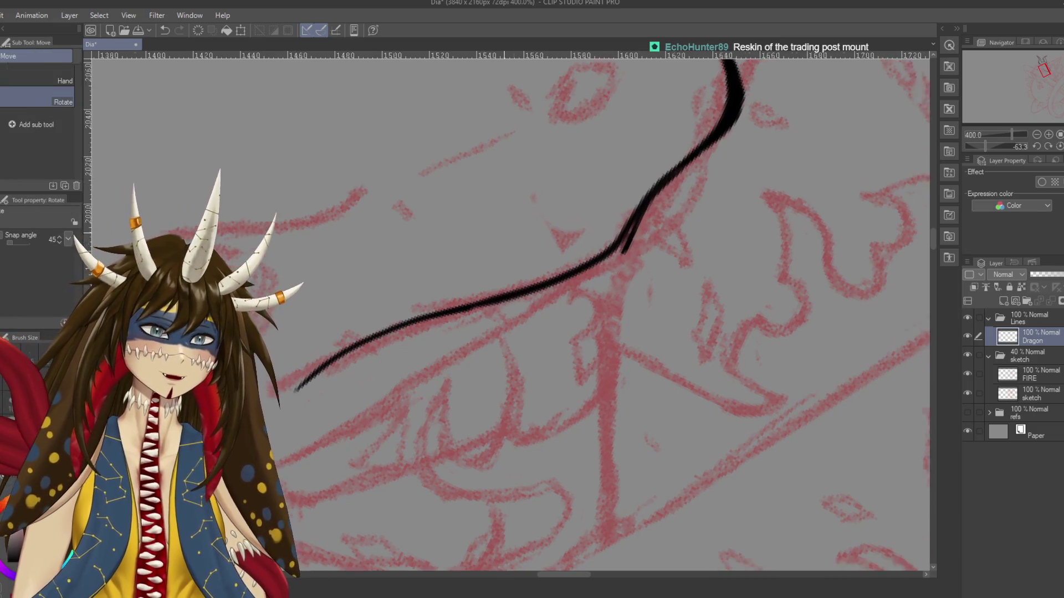
Join the upper and lower mouth-line segments with a smooth junction stroke
{"action": "left_click_drag", "start_coordinate": [613, 273], "coordinate": [539, 198]}
{"action": "left_click_drag", "start_coordinate": [514, 250], "coordinate": [525, 185]}
{"action": "key", "text": "ctrl+z"}
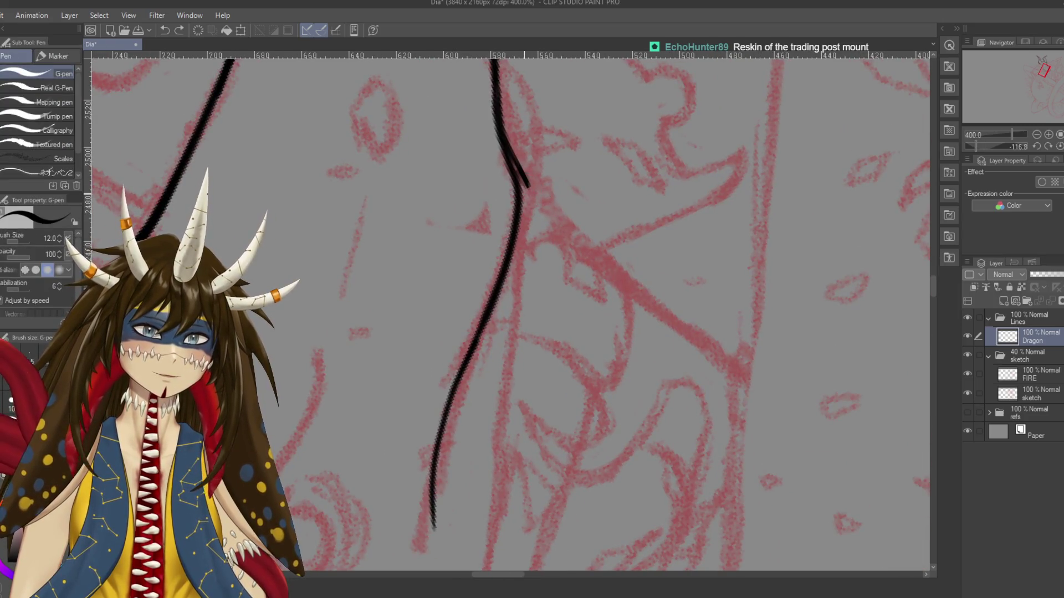
{"action": "left_click_drag", "start_coordinate": [514, 249], "coordinate": [522, 191]}
{"action": "key", "text": "ctrl+z"}
{"action": "mouse_move", "coordinate": [514, 247]}
{"action": "left_mouse_down"}
{"action": "mouse_move", "coordinate": [525, 184]}
{"action": "mouse_move", "coordinate": [497, 284]}
{"action": "left_mouse_up"}
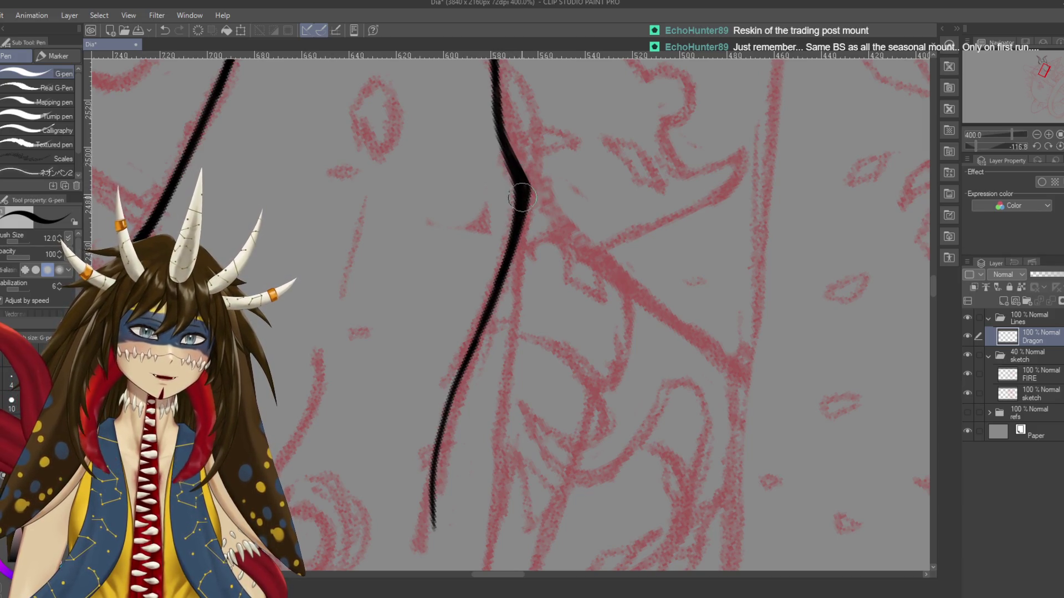
Rotate the canvas nearly upright and zoom out to view the whole head
{"action": "left_click_drag", "start_coordinate": [517, 177], "coordinate": [644, 212]}
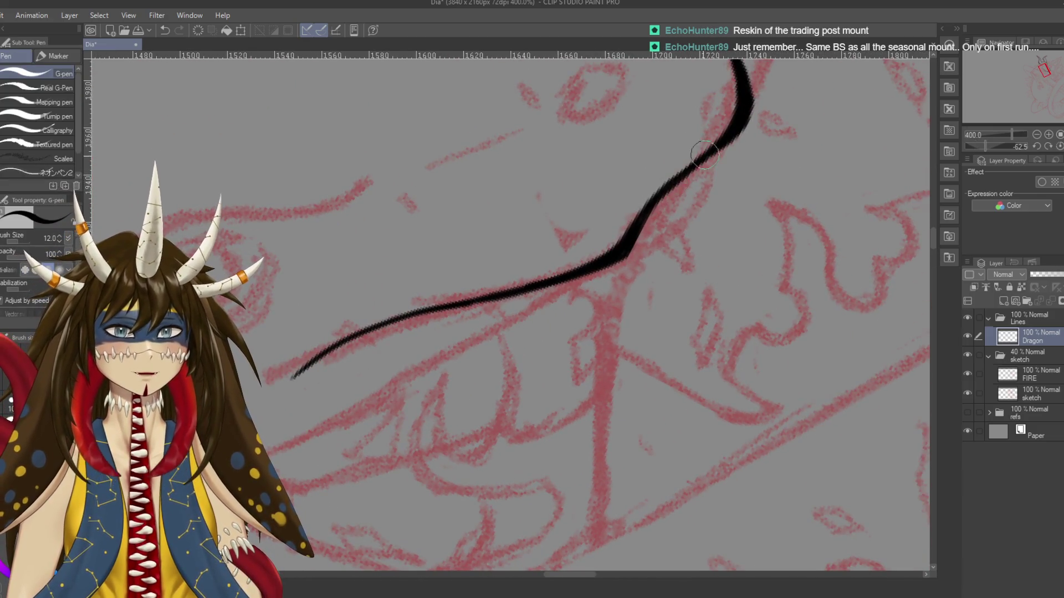
{"action": "key", "text": "r"}
{"action": "left_click_drag", "start_coordinate": [693, 222], "coordinate": [610, 416]}
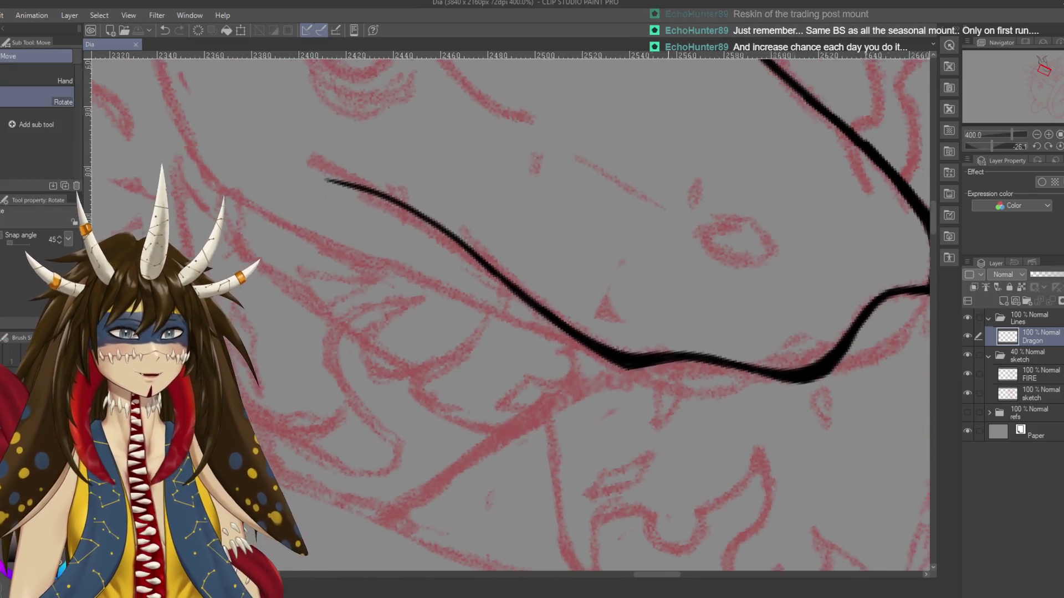
{"action": "key", "text": "p"}
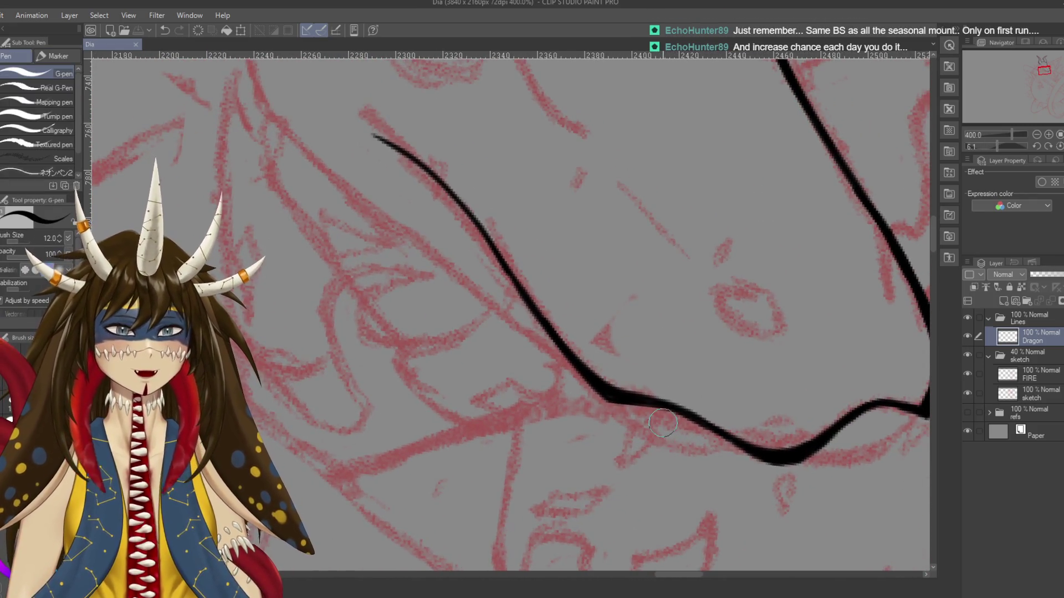
{"action": "scroll", "coordinate": [662, 423], "scroll_direction": "down", "scroll_amount": 5}
{"action": "mouse_move", "coordinate": [663, 422]}
{"action": "left_mouse_down"}
{"action": "mouse_move", "coordinate": [637, 388]}
{"action": "mouse_move", "coordinate": [499, 304]}
{"action": "left_mouse_up"}
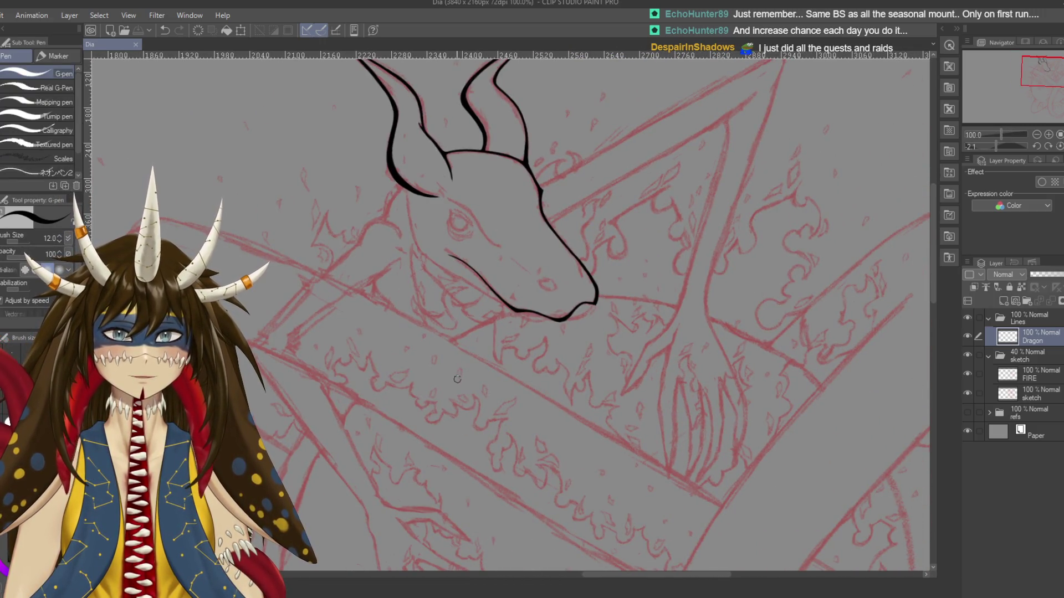
Zoom in and rotate the view toward the top of the mouth line
{"action": "scroll", "coordinate": [474, 380], "scroll_direction": "up", "scroll_amount": 3}
{"action": "scroll", "coordinate": [475, 380], "scroll_direction": "up", "scroll_amount": 3}
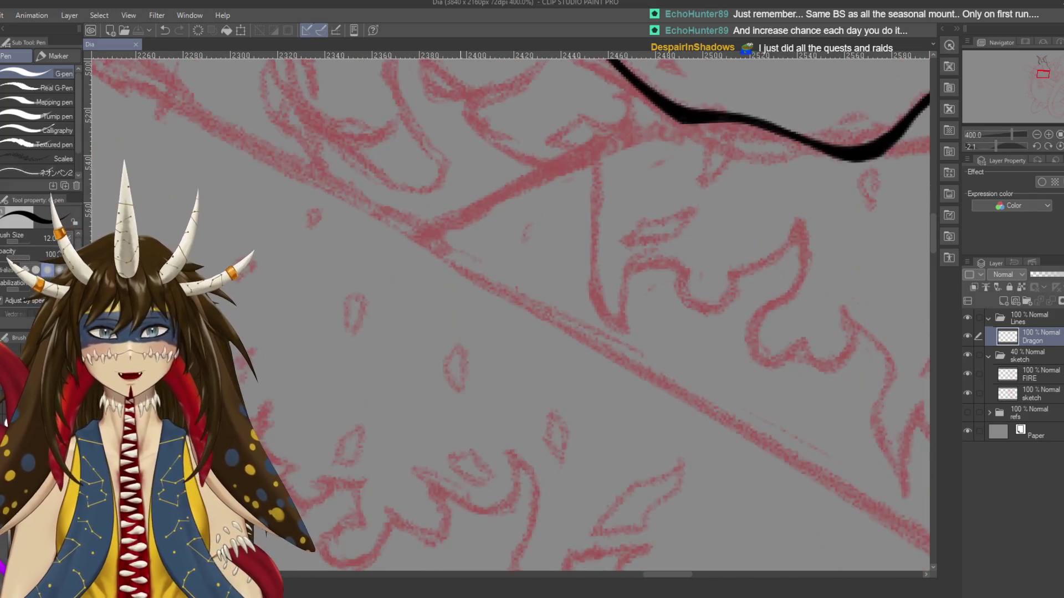
{"action": "key", "text": "r"}
{"action": "left_click_drag", "start_coordinate": [620, 194], "coordinate": [529, 252]}
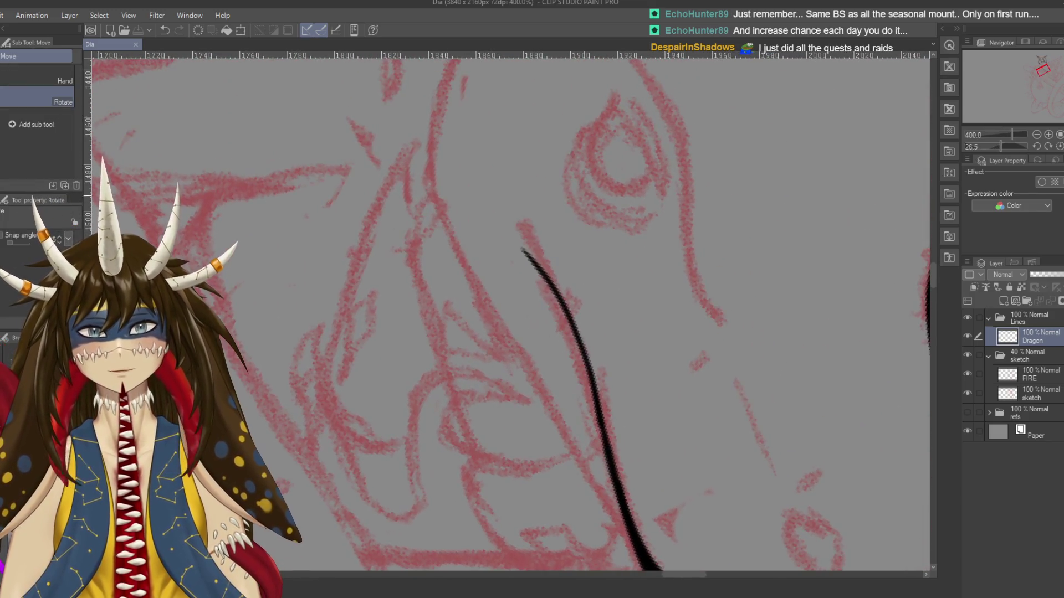
Erase the stray upper tip of the mouth line and save the drawing
{"action": "key", "text": "e"}
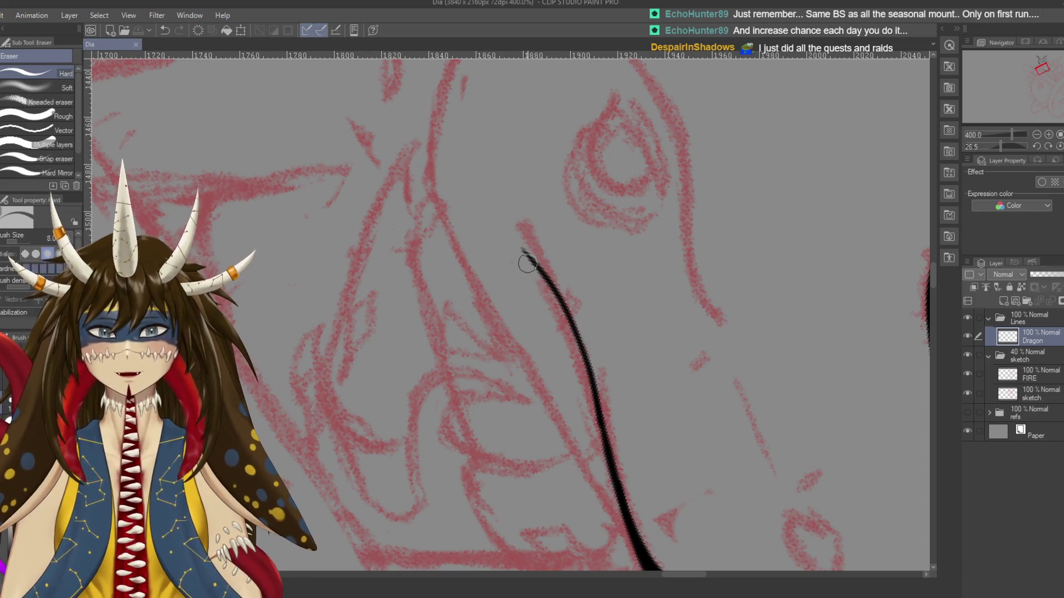
{"action": "left_click_drag", "start_coordinate": [518, 248], "coordinate": [529, 257]}
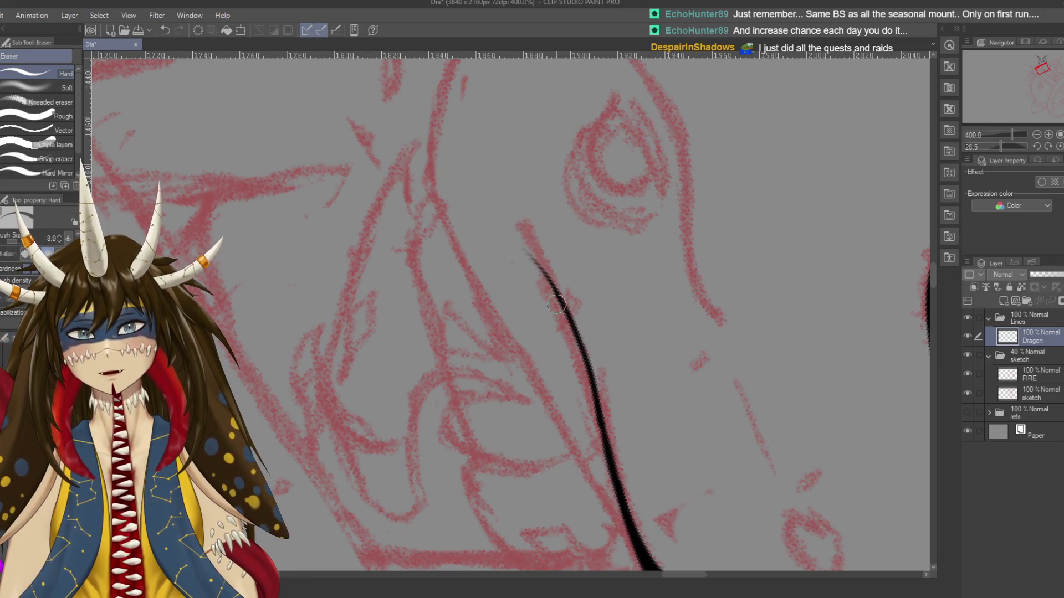
{"action": "key", "text": "ctrl+s"}
{"action": "key", "text": "r"}
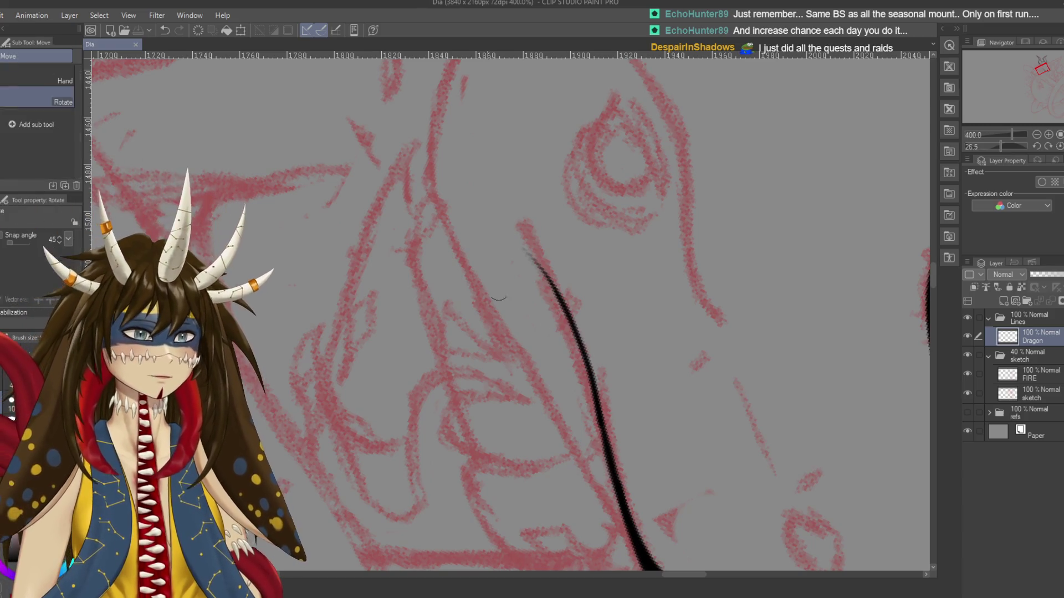
{"action": "left_click_drag", "start_coordinate": [523, 252], "coordinate": [388, 167]}
{"action": "scroll", "coordinate": [460, 295], "scroll_direction": "down", "scroll_amount": 5}
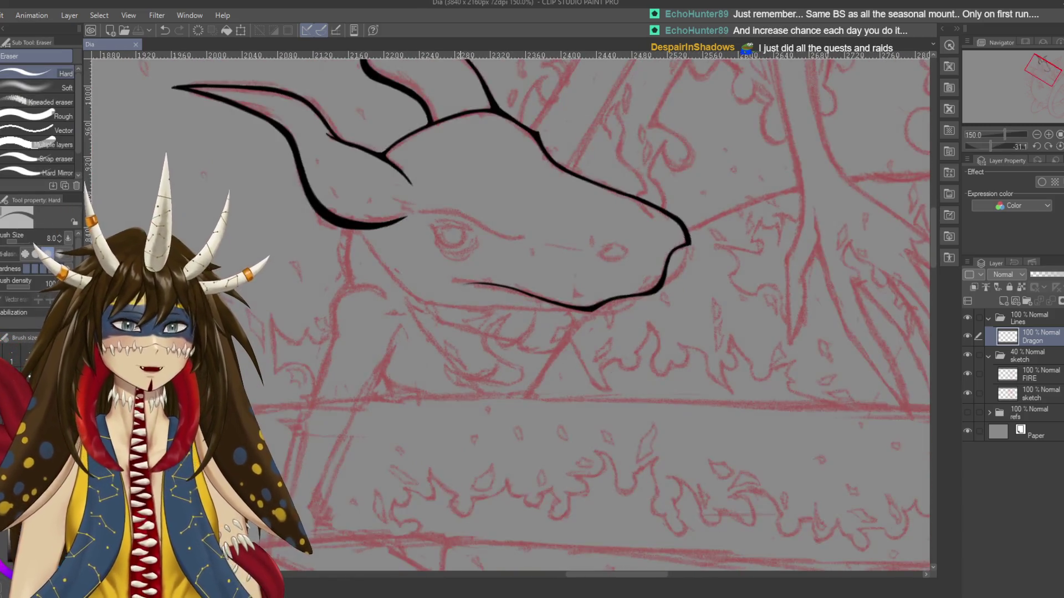
Redraw the lip line from the snout tip down-left with the G-pen
{"action": "key", "text": "r"}
{"action": "left_click_drag", "start_coordinate": [637, 311], "coordinate": [691, 352]}
{"action": "key", "text": "e"}
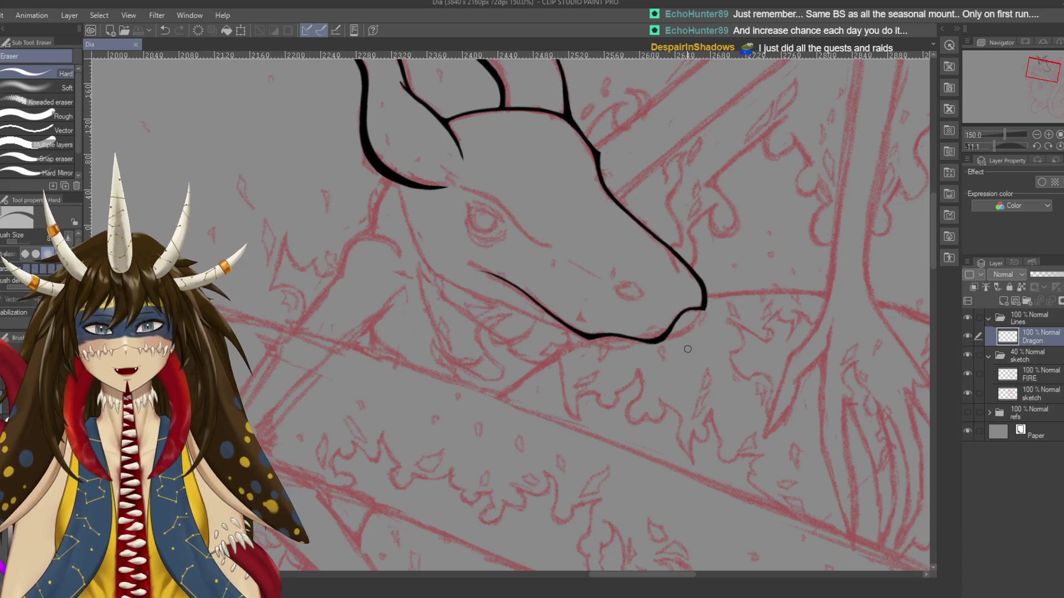
{"action": "key", "text": "p"}
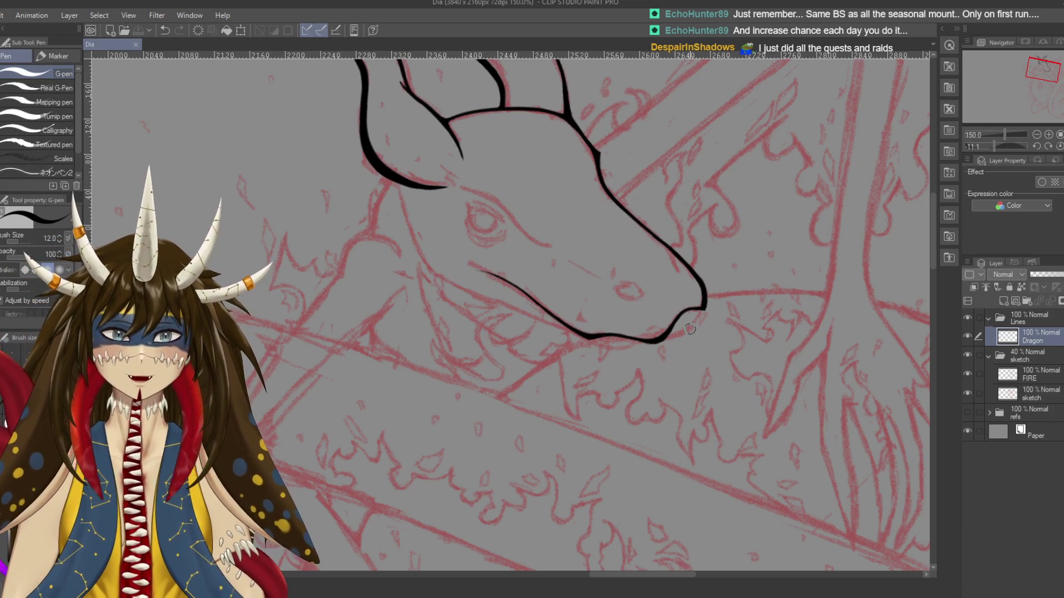
{"action": "scroll", "coordinate": [687, 324], "scroll_direction": "up", "scroll_amount": 3}
{"action": "mouse_move", "coordinate": [716, 275]}
{"action": "left_mouse_down"}
{"action": "mouse_move", "coordinate": [756, 241]}
{"action": "mouse_move", "coordinate": [678, 307]}
{"action": "left_mouse_up"}
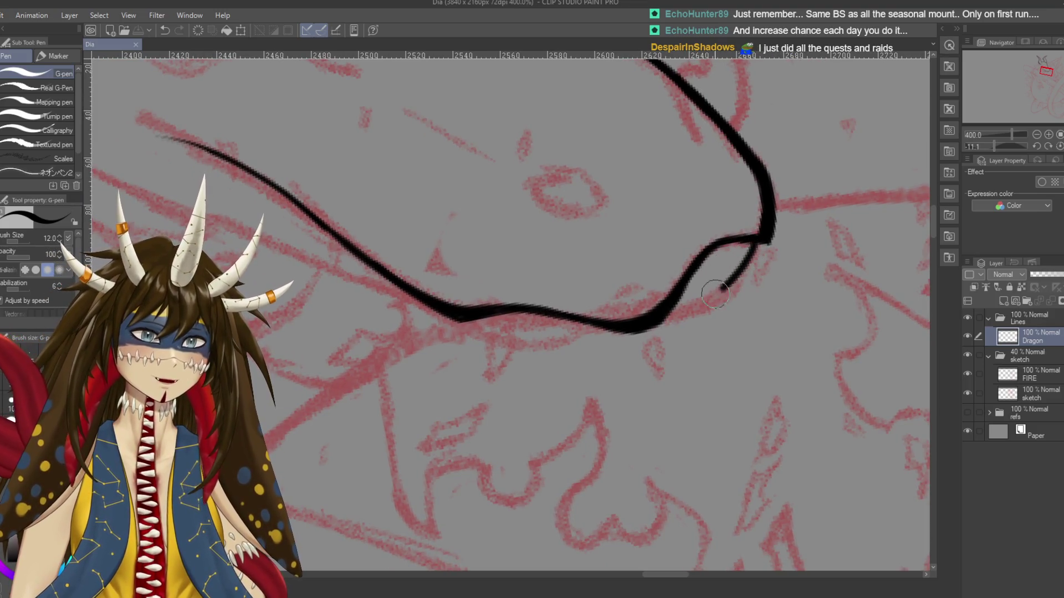
{"action": "key", "text": "ctrl+z"}
{"action": "left_click_drag", "start_coordinate": [761, 241], "coordinate": [675, 313]}
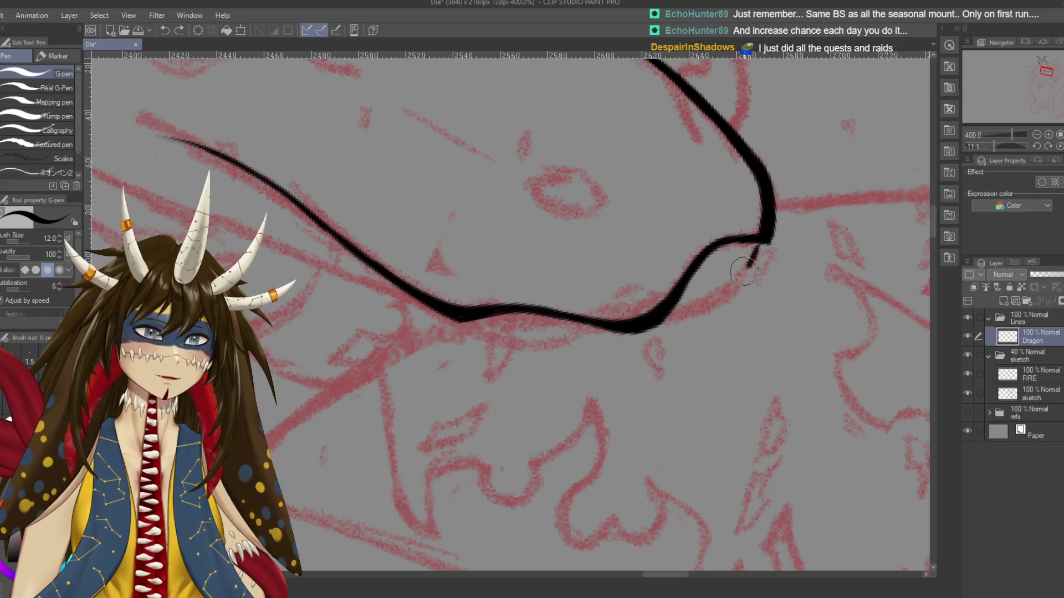
Shrink the pen to size 8, save, and ink the curled lip corner
{"action": "mouse_move", "coordinate": [743, 308]}
{"action": "left_mouse_down"}
{"action": "mouse_move", "coordinate": [754, 332]}
{"action": "mouse_move", "coordinate": [737, 408]}
{"action": "left_mouse_up"}
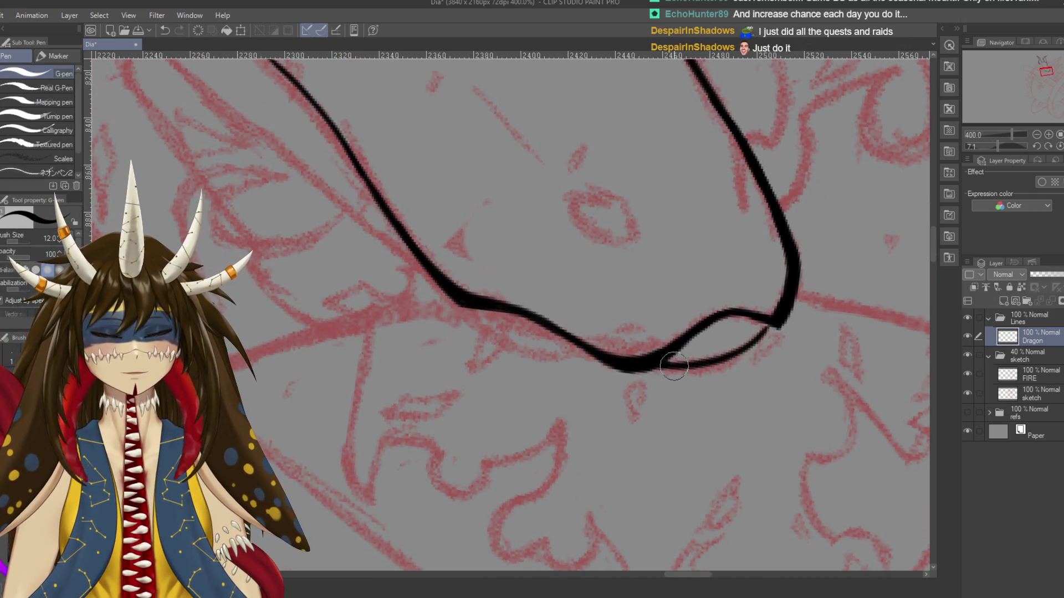
{"action": "mouse_move", "coordinate": [657, 365]}
{"action": "left_mouse_down"}
{"action": "mouse_move", "coordinate": [664, 399]}
{"action": "mouse_move", "coordinate": [654, 238]}
{"action": "left_mouse_up"}
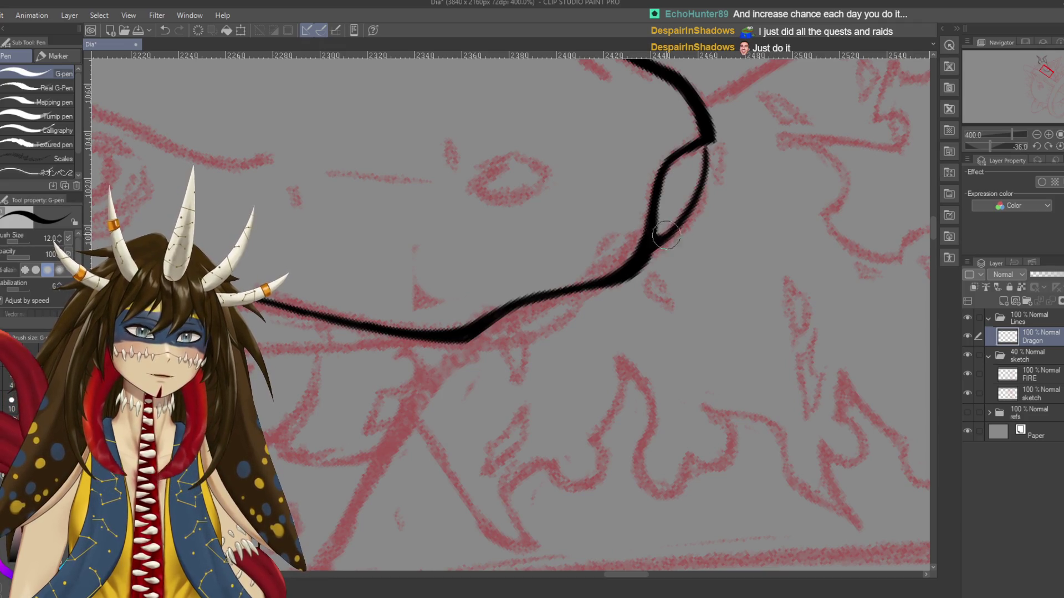
{"action": "key", "text": "bracketleft"}
{"action": "key", "text": "bracketleft"}
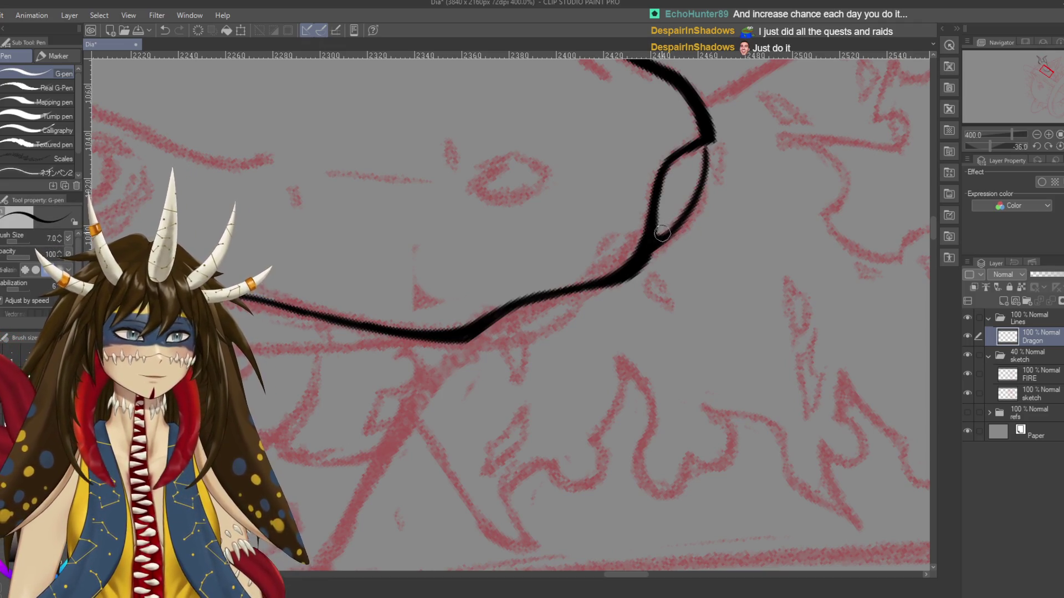
{"action": "key", "text": "ctrl+s"}
{"action": "left_click_drag", "start_coordinate": [654, 228], "coordinate": [656, 230]}
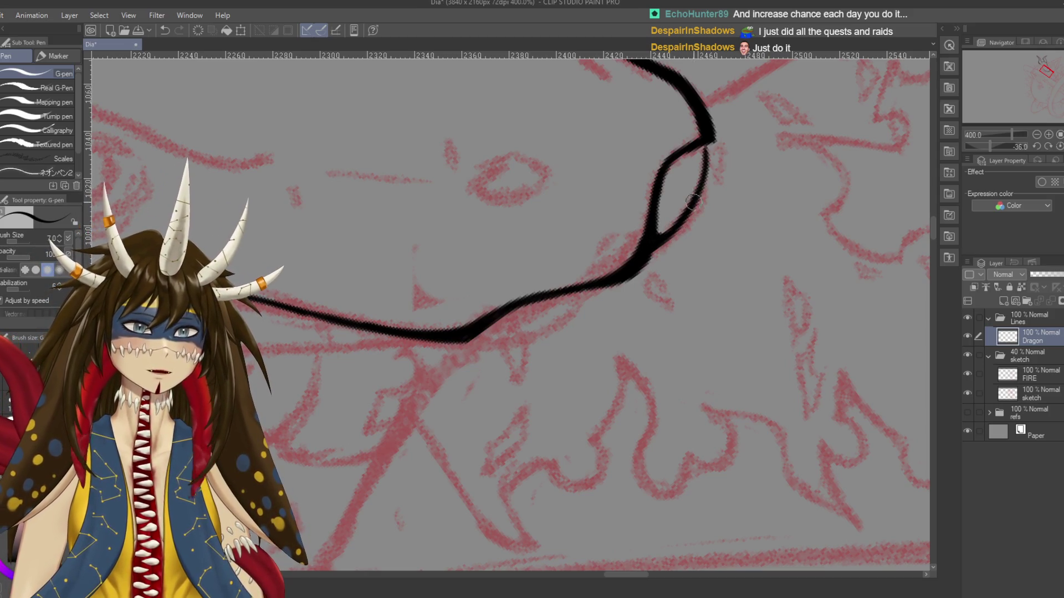
{"action": "key", "text": "r"}
{"action": "left_click_drag", "start_coordinate": [681, 271], "coordinate": [659, 337]}
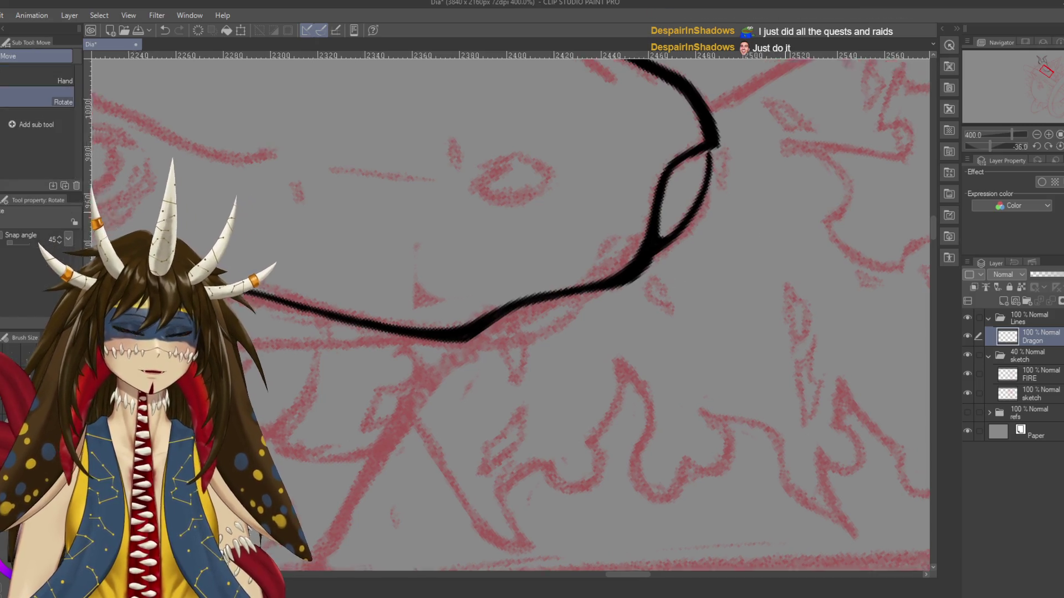
{"action": "key", "text": "ctrl+alt+0"}
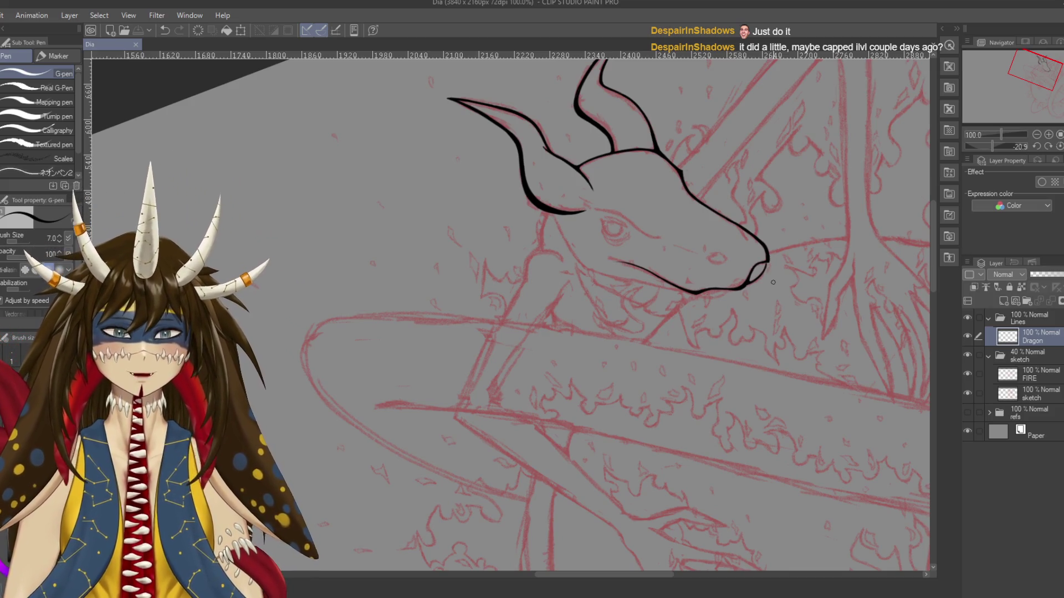
Close the gap at the horn joint with a short G-pen stroke and save
{"action": "scroll", "coordinate": [773, 282], "scroll_direction": "up", "scroll_amount": 3}
{"action": "left_click_drag", "start_coordinate": [576, 166], "coordinate": [774, 399]}
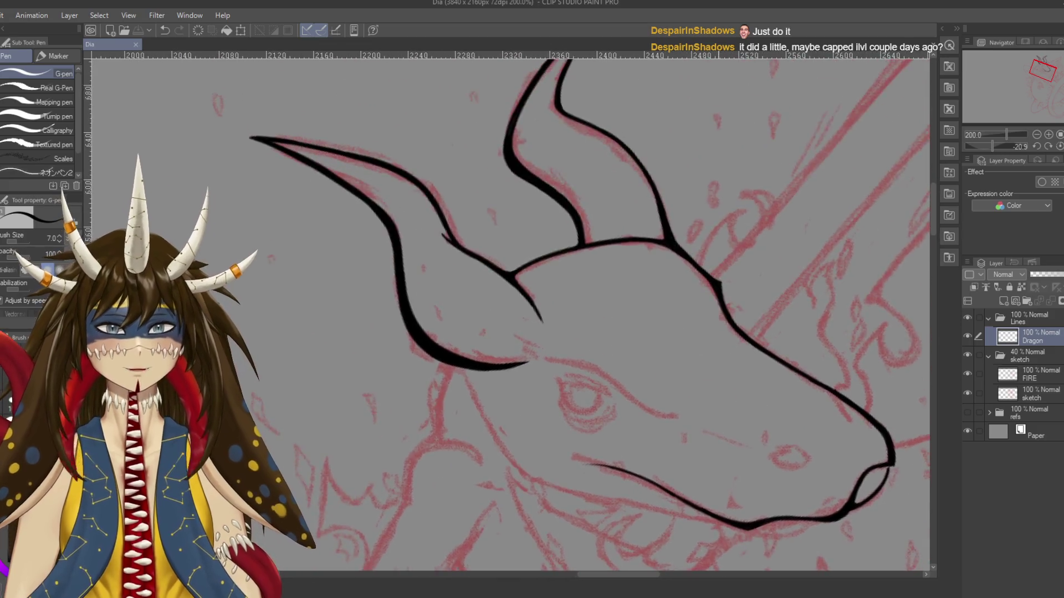
{"action": "left_click_drag", "start_coordinate": [644, 229], "coordinate": [644, 252]}
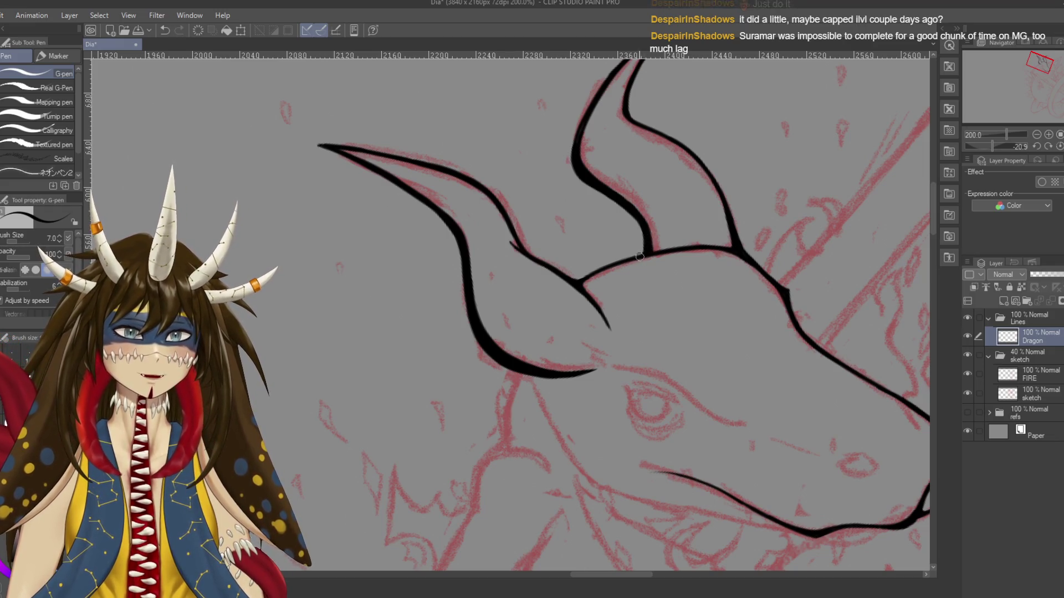
{"action": "key", "text": "ctrl+s"}
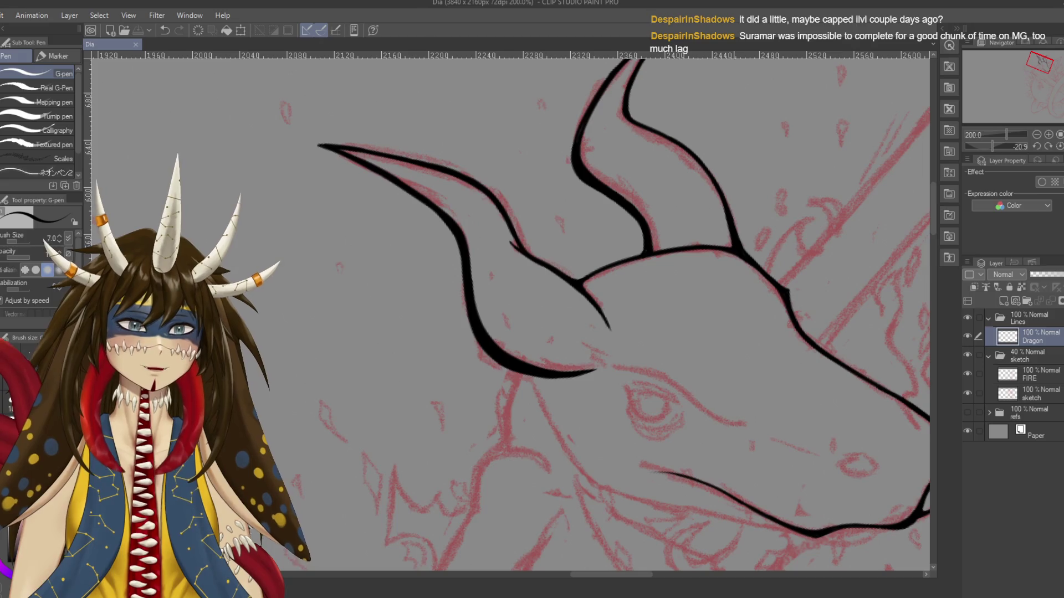
Ink the lower jaw line, undoing the first tries and retracing it in one stroke
{"action": "scroll", "coordinate": [692, 380], "scroll_direction": "down", "scroll_amount": 4}
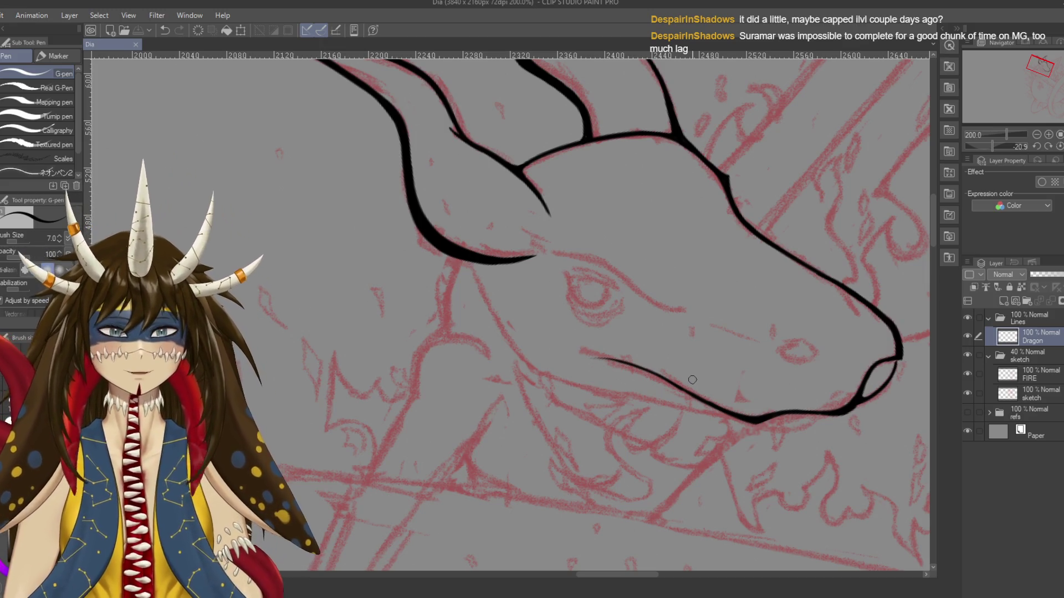
{"action": "mouse_move", "coordinate": [692, 379]}
{"action": "left_mouse_down"}
{"action": "mouse_move", "coordinate": [687, 388]}
{"action": "mouse_move", "coordinate": [698, 382]}
{"action": "left_mouse_up"}
{"action": "left_click_drag", "start_coordinate": [778, 366], "coordinate": [711, 232]}
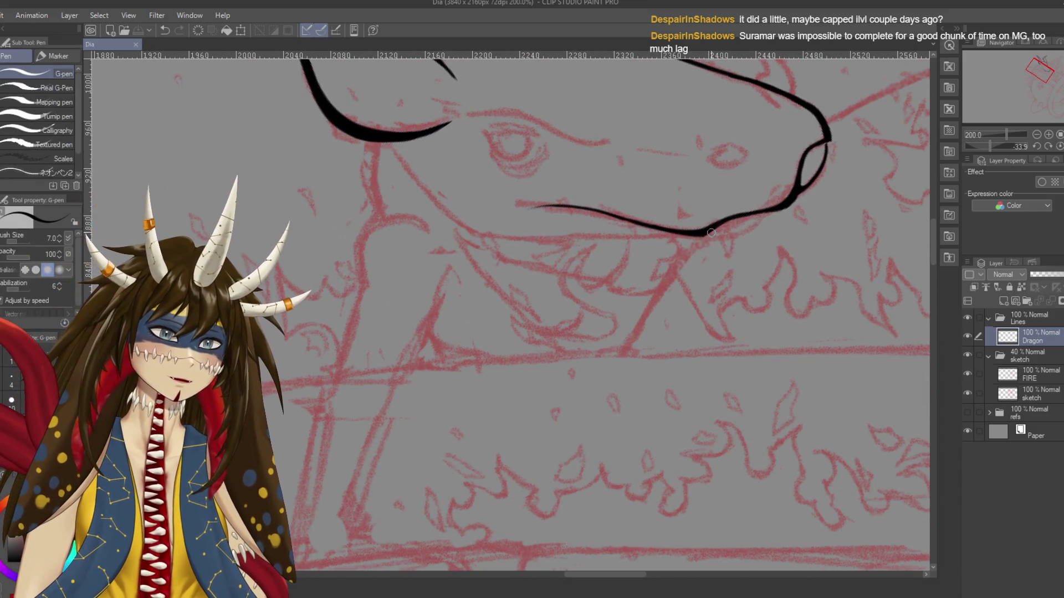
{"action": "left_click_drag", "start_coordinate": [770, 209], "coordinate": [712, 231]}
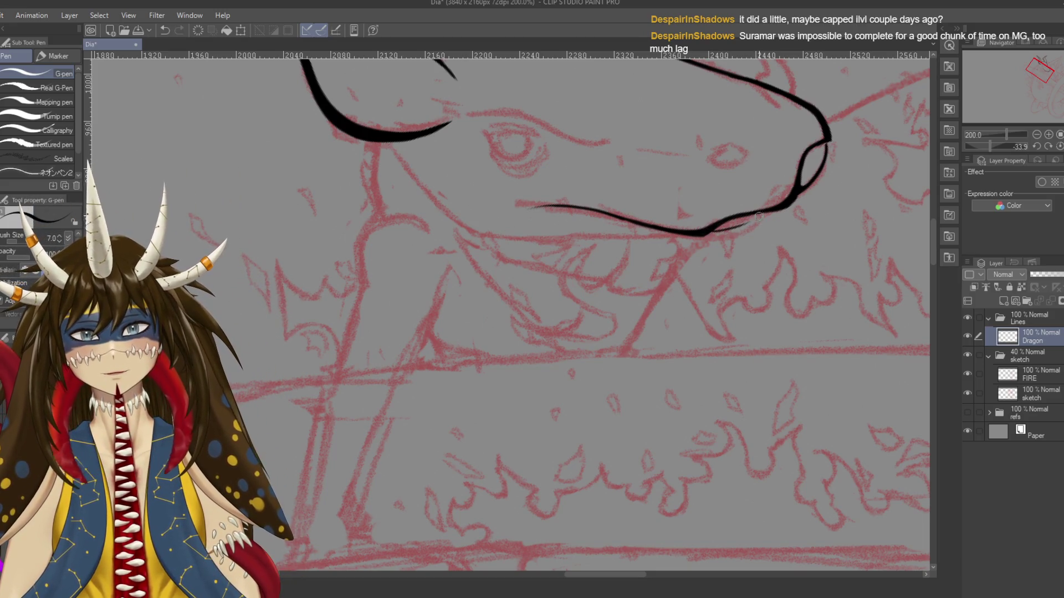
{"action": "mouse_move", "coordinate": [704, 233]}
{"action": "left_mouse_down"}
{"action": "mouse_move", "coordinate": [759, 212]}
{"action": "mouse_move", "coordinate": [685, 238]}
{"action": "left_mouse_up"}
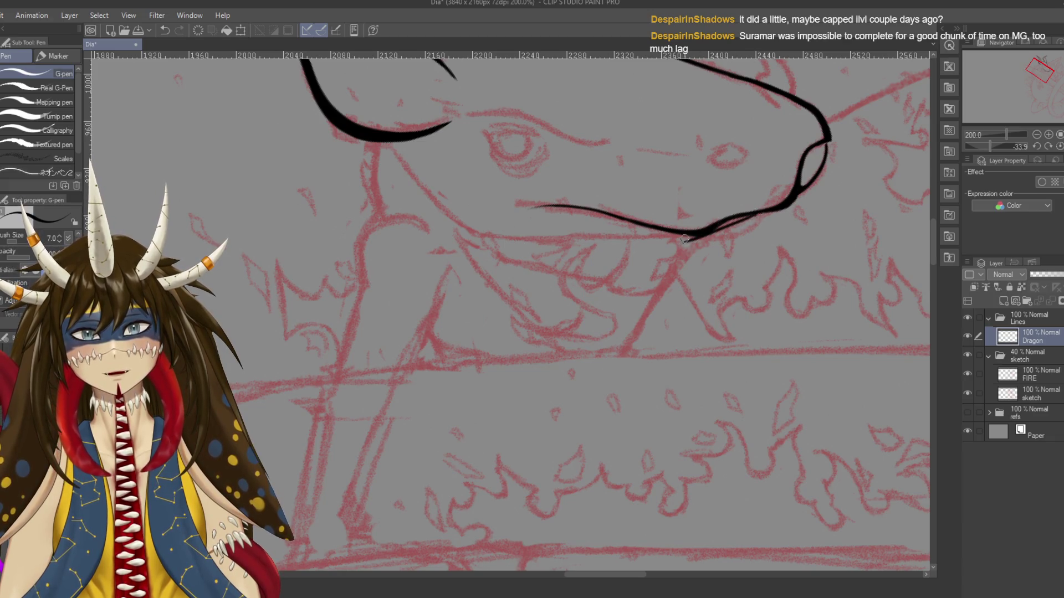
{"action": "key", "text": "ctrl+z"}
{"action": "key", "text": "ctrl+z"}
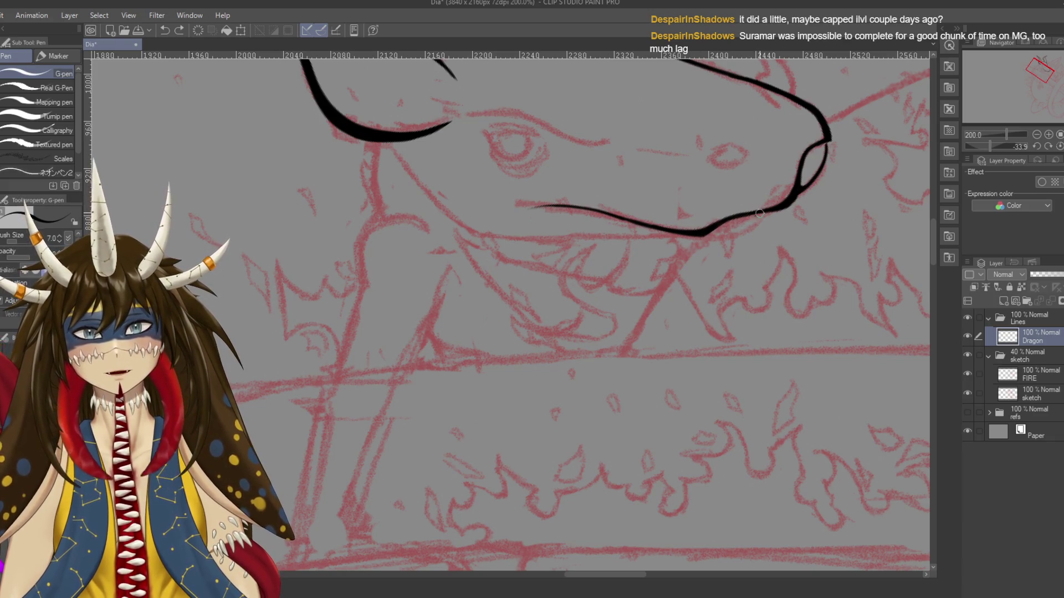
{"action": "left_click_drag", "start_coordinate": [758, 213], "coordinate": [710, 231]}
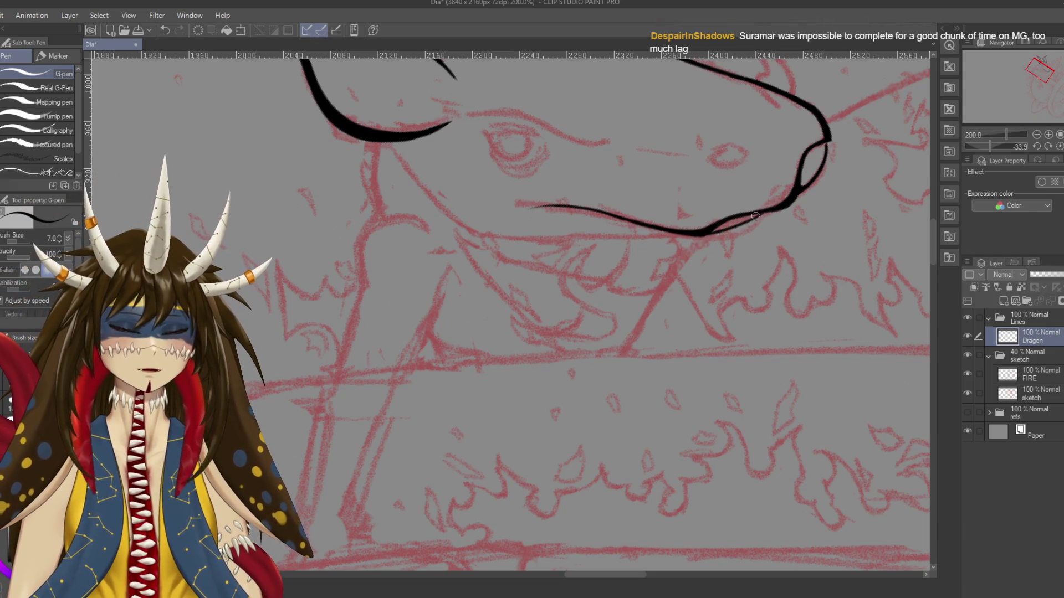
{"action": "key", "text": "r"}
{"action": "mouse_move", "coordinate": [755, 216]}
{"action": "left_mouse_down"}
{"action": "mouse_move", "coordinate": [692, 288]}
{"action": "mouse_move", "coordinate": [499, 310]}
{"action": "left_mouse_up"}
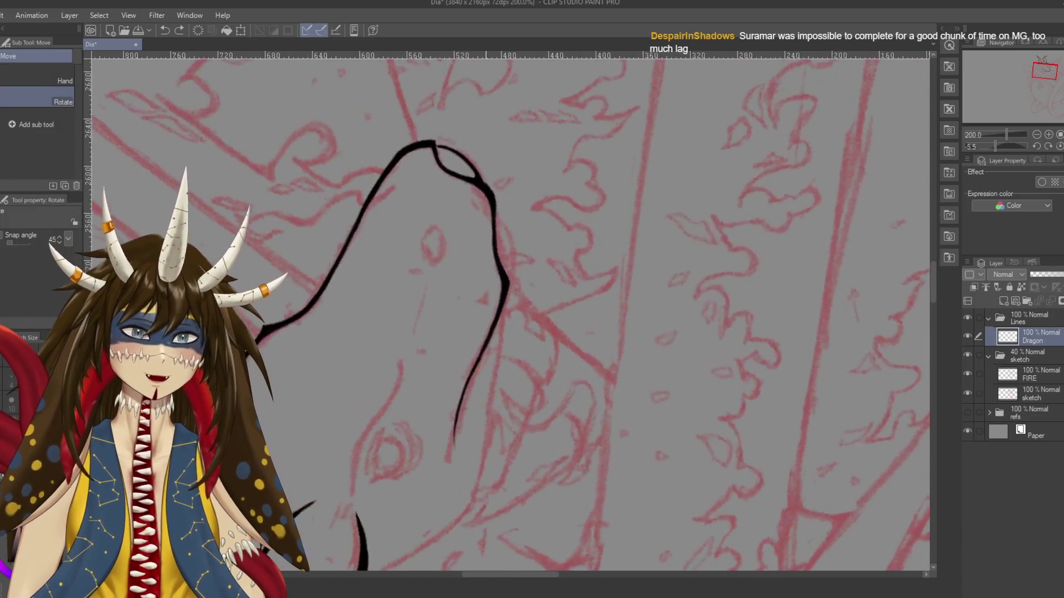
Undo the doubled snout stroke and redraw the thin snout contour until one clean line remains
{"action": "key", "text": "p"}
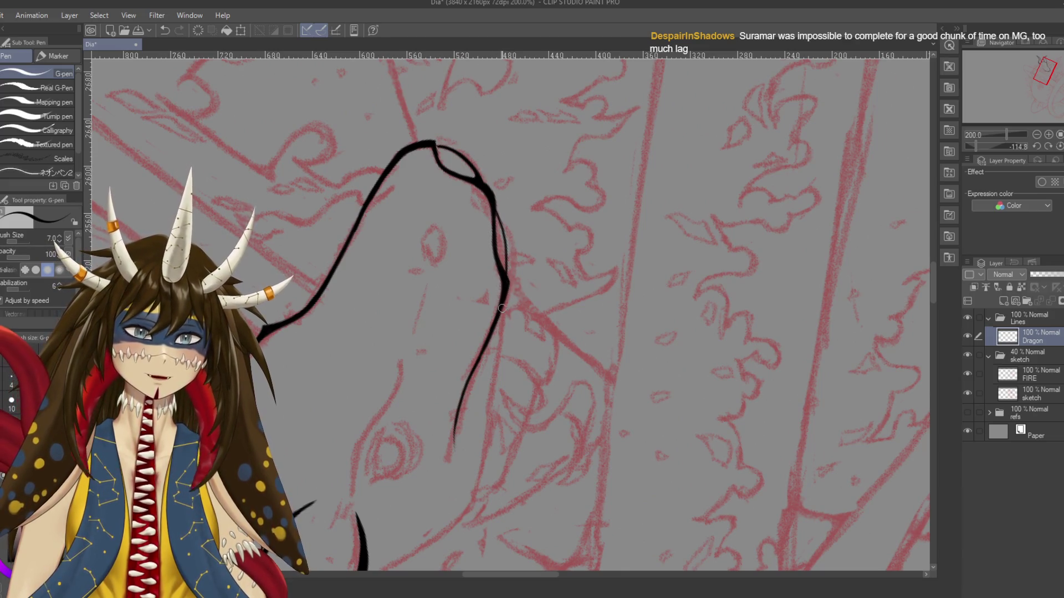
{"action": "left_click_drag", "start_coordinate": [501, 320], "coordinate": [494, 417]}
{"action": "key", "text": "ctrl+z"}
{"action": "key", "text": "ctrl+z"}
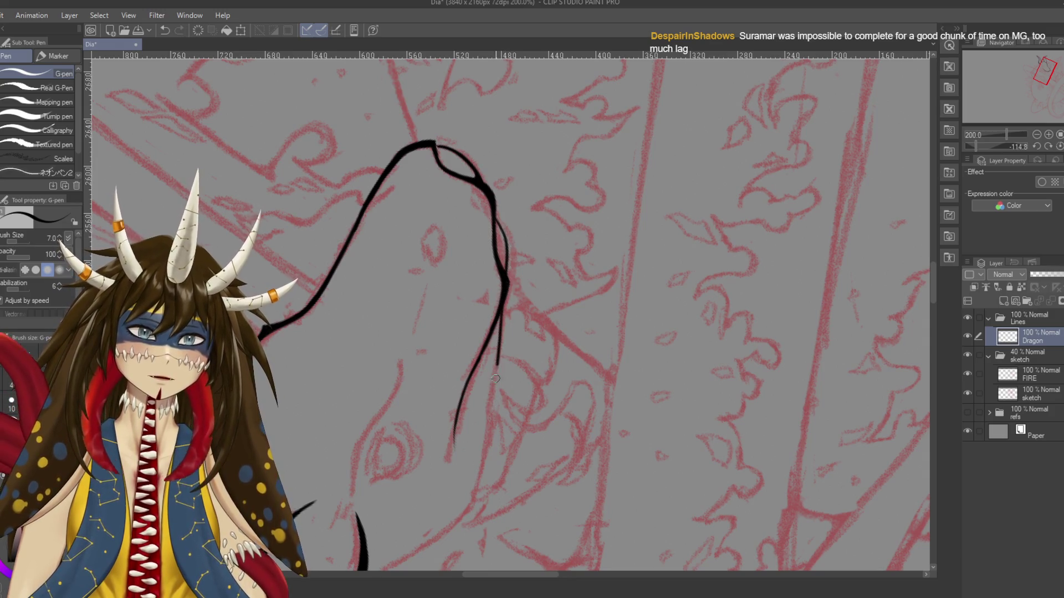
{"action": "key", "text": "ctrl+z"}
{"action": "left_click_drag", "start_coordinate": [502, 306], "coordinate": [490, 432]}
{"action": "key", "text": "ctrl+z"}
{"action": "left_click_drag", "start_coordinate": [501, 307], "coordinate": [490, 383]}
{"action": "key", "text": "ctrl+z"}
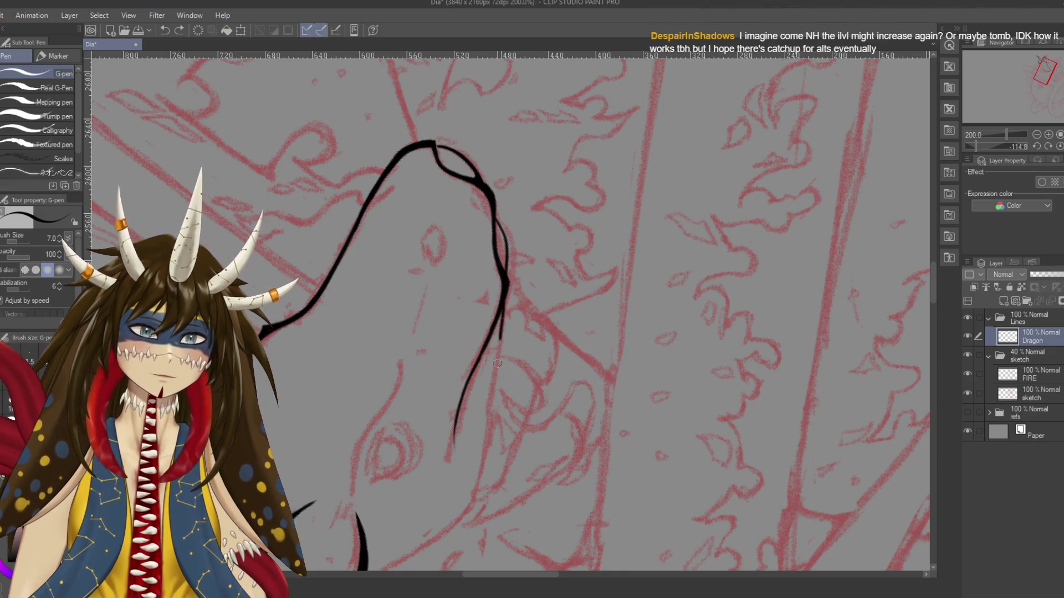
{"action": "key", "text": "ctrl+z"}
{"action": "left_click_drag", "start_coordinate": [503, 302], "coordinate": [486, 405]}
{"action": "key", "text": "ctrl+z"}
{"action": "left_click_drag", "start_coordinate": [504, 306], "coordinate": [495, 382]}
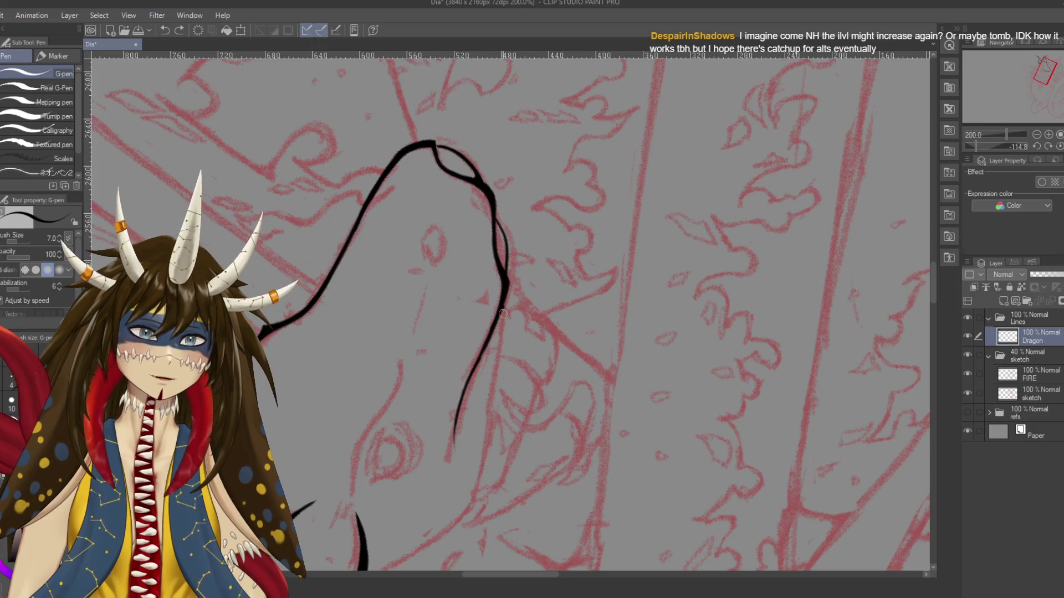
{"action": "key", "text": "ctrl+z"}
{"action": "left_click_drag", "start_coordinate": [505, 302], "coordinate": [488, 421]}
{"action": "key", "text": "ctrl+z"}
{"action": "mouse_move", "coordinate": [504, 305]}
{"action": "left_mouse_down"}
{"action": "mouse_move", "coordinate": [489, 418]}
{"action": "mouse_move", "coordinate": [554, 277]}
{"action": "left_mouse_up"}
{"action": "key", "text": "r"}
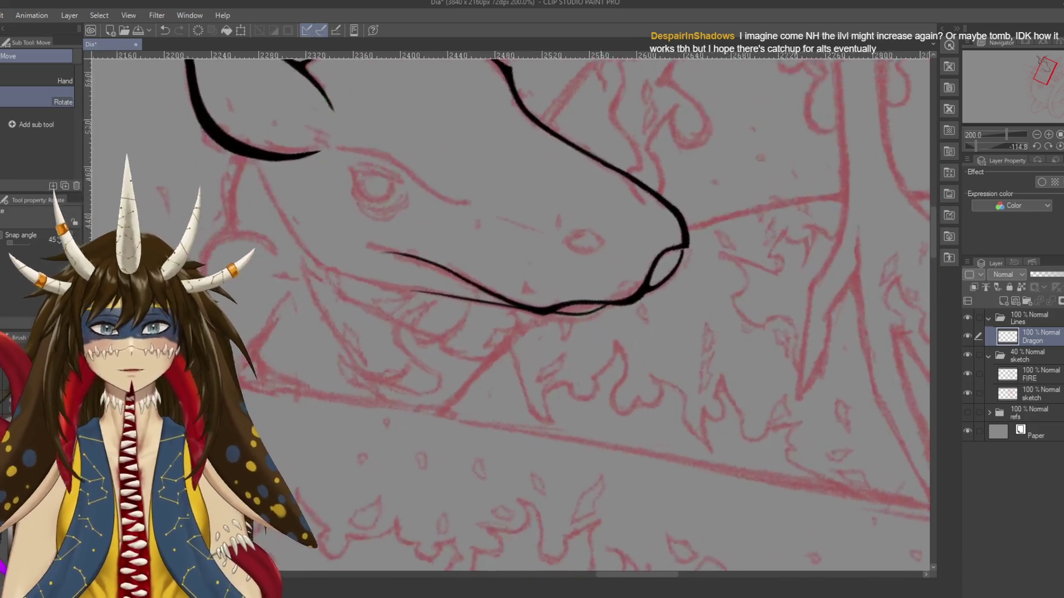
{"action": "key", "text": "p"}
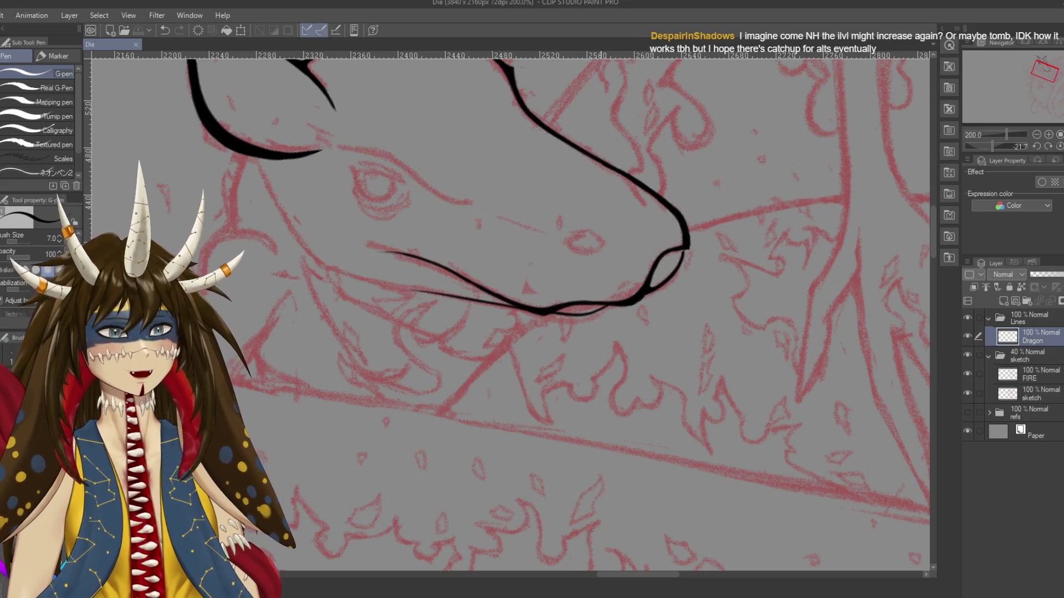
Thicken the junction where the two mouth lines meet
{"action": "scroll", "coordinate": [600, 436], "scroll_direction": "up", "scroll_amount": 2}
{"action": "left_click_drag", "start_coordinate": [434, 172], "coordinate": [559, 242]}
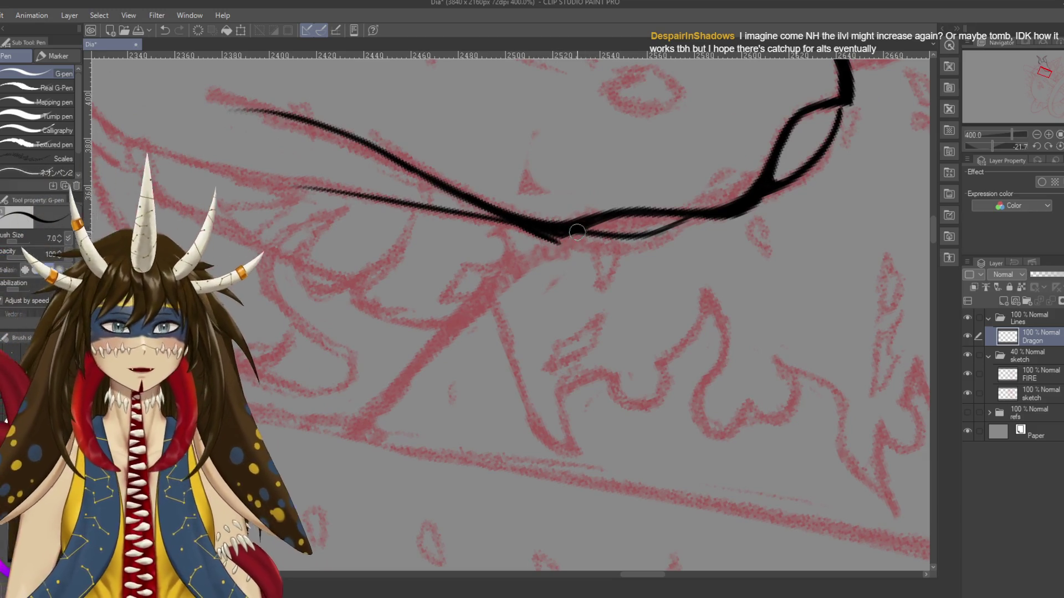
{"action": "left_click_drag", "start_coordinate": [559, 242], "coordinate": [591, 229]}
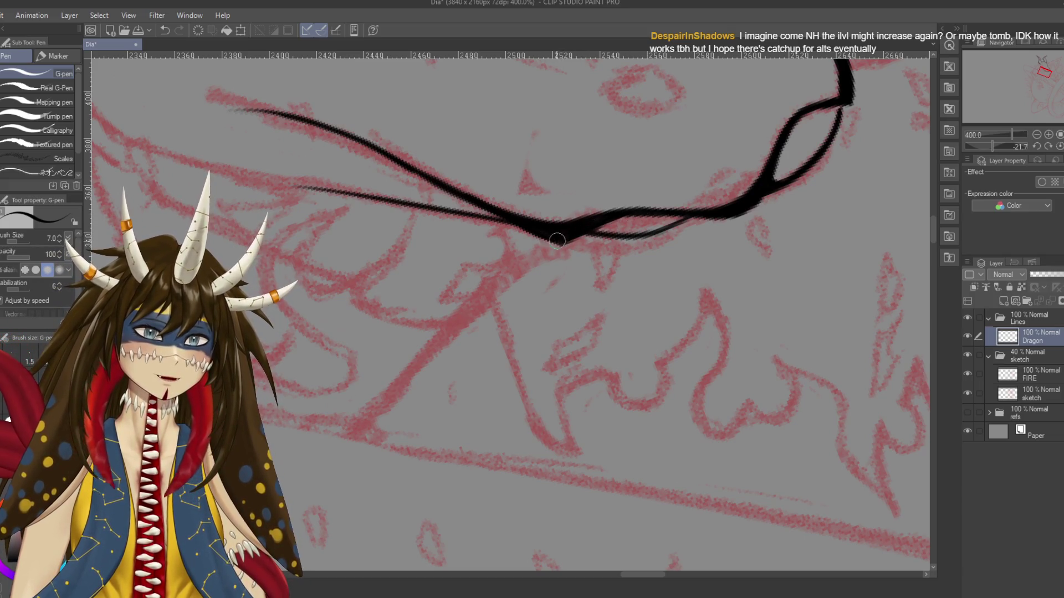
Go over the lower horn strand twice with the G-pen, thin it with the Hard eraser, zoom out
{"action": "mouse_move", "coordinate": [506, 203]}
{"action": "left_mouse_down"}
{"action": "mouse_move", "coordinate": [421, 261]}
{"action": "mouse_move", "coordinate": [606, 140]}
{"action": "mouse_move", "coordinate": [558, 192]}
{"action": "left_mouse_up"}
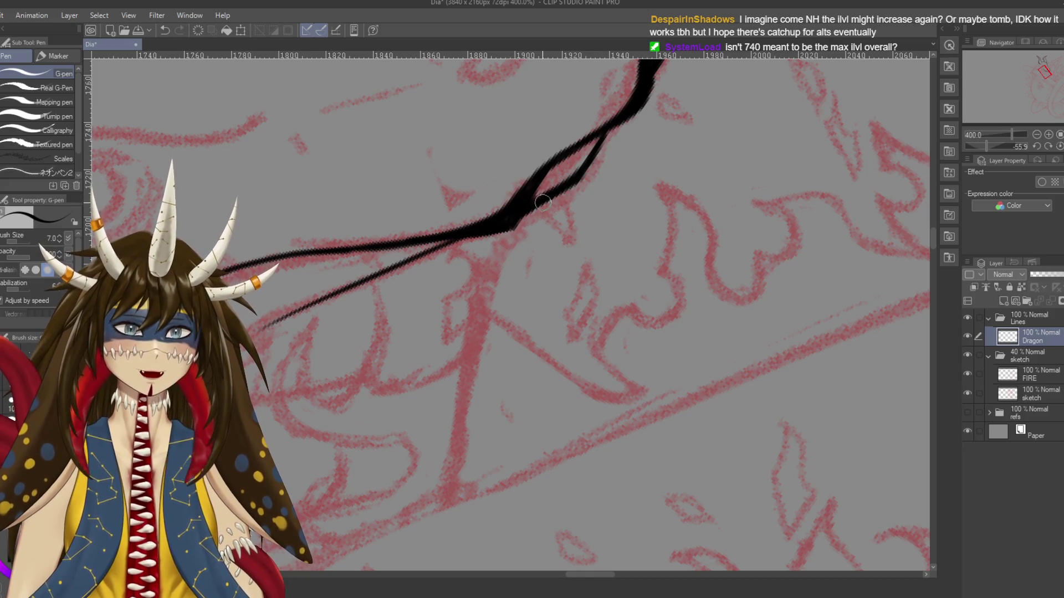
{"action": "left_click_drag", "start_coordinate": [441, 293], "coordinate": [575, 210]}
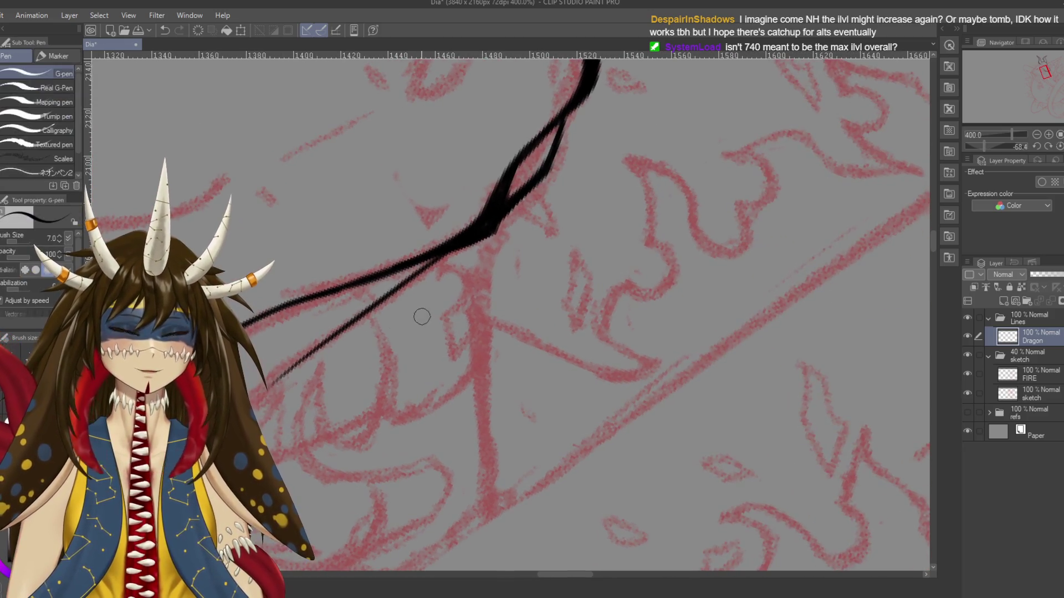
{"action": "left_click_drag", "start_coordinate": [596, 185], "coordinate": [417, 314]}
{"action": "left_click_drag", "start_coordinate": [493, 254], "coordinate": [410, 321]}
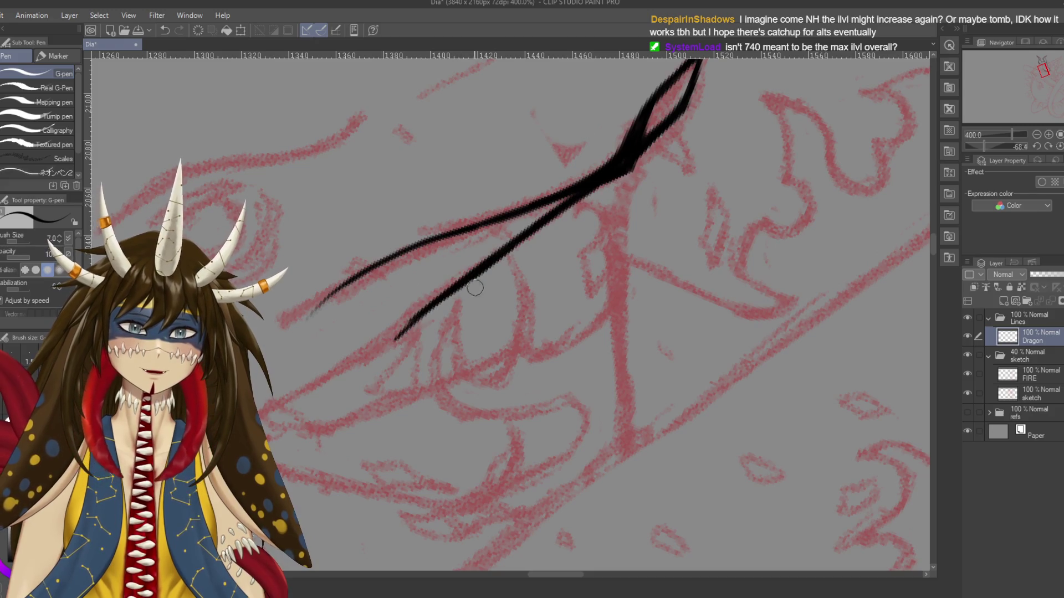
{"action": "key", "text": "e"}
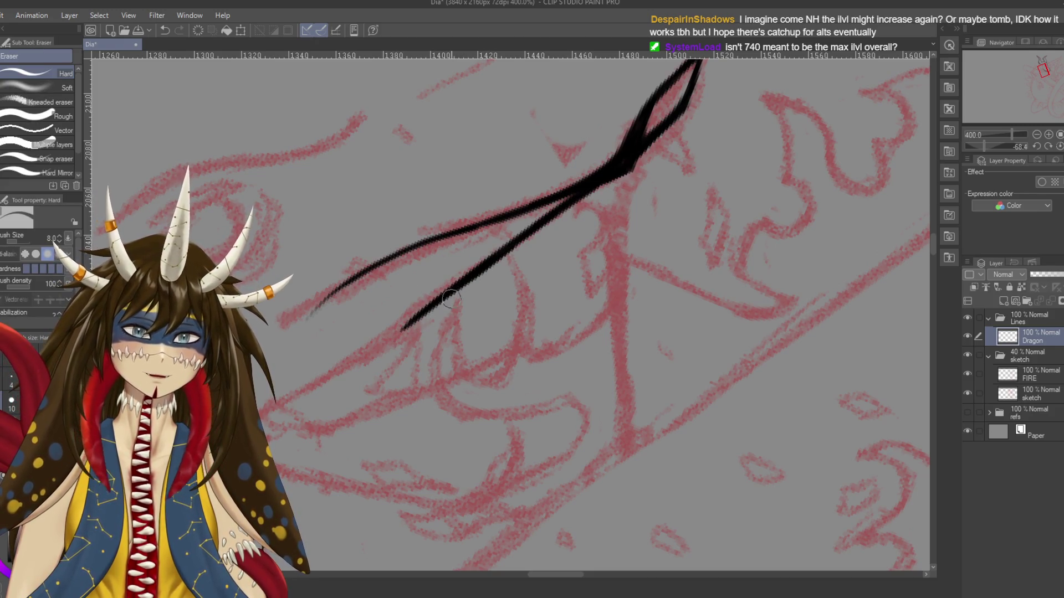
{"action": "left_click_drag", "start_coordinate": [429, 318], "coordinate": [539, 237]}
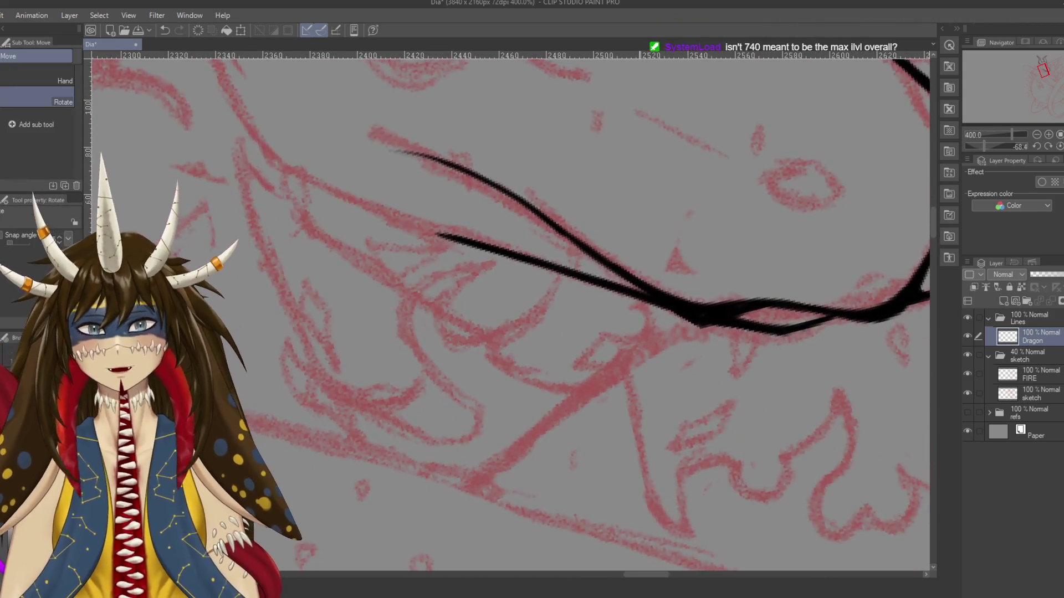
{"action": "key", "text": "ctrl+minus"}
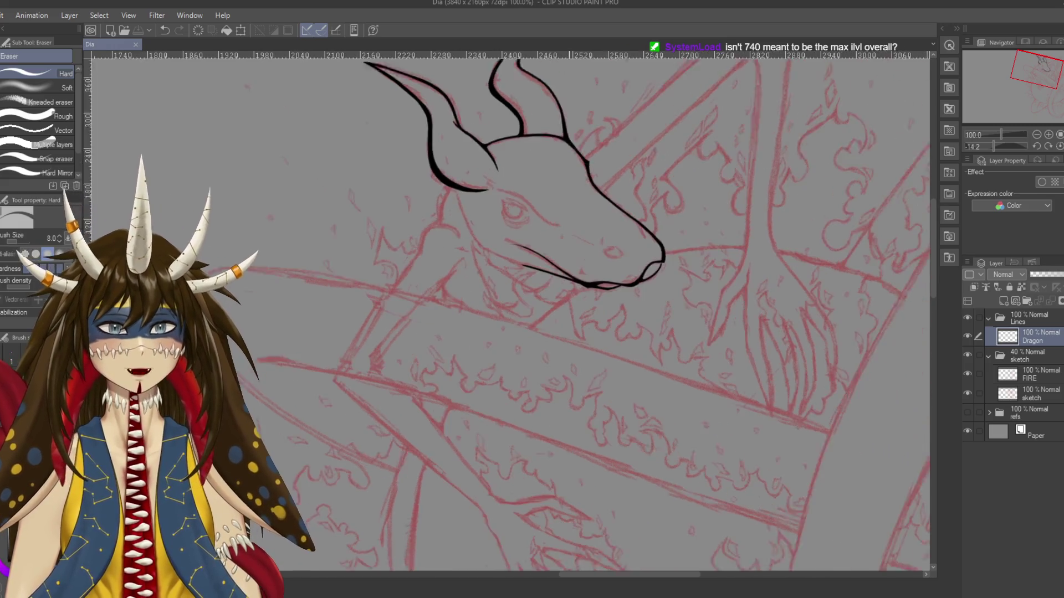
{"action": "left_click_drag", "start_coordinate": [614, 345], "coordinate": [529, 283]}
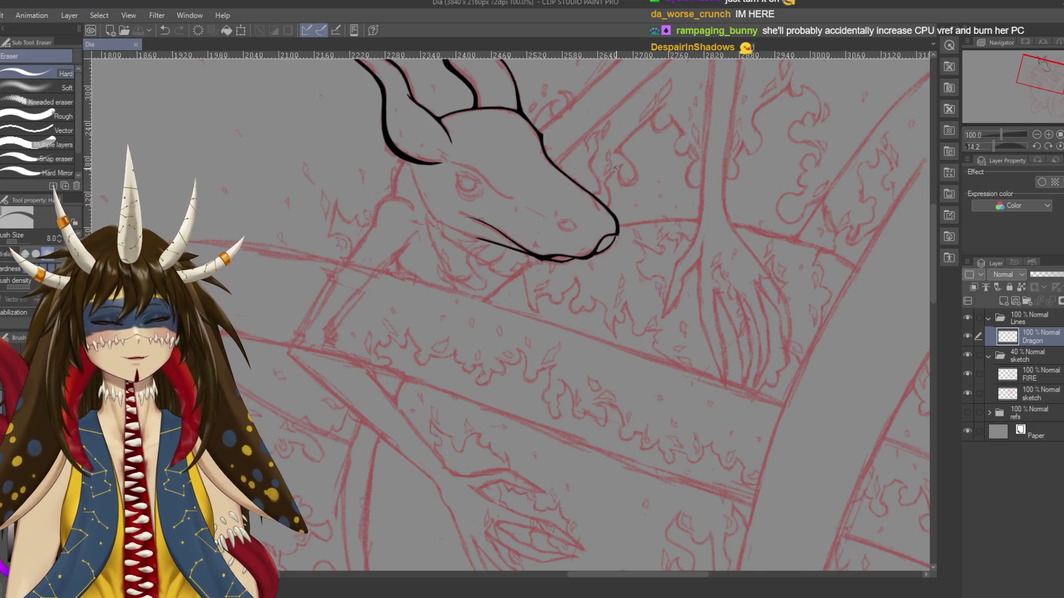
Zoom to 150% and erase a tiny bit off a line end
{"action": "mouse_move", "coordinate": [581, 339]}
{"action": "left_mouse_down"}
{"action": "mouse_move", "coordinate": [570, 329]}
{"action": "mouse_move", "coordinate": [635, 364]}
{"action": "left_mouse_up"}
{"action": "scroll", "coordinate": [465, 249], "scroll_direction": "up", "scroll_amount": 1}
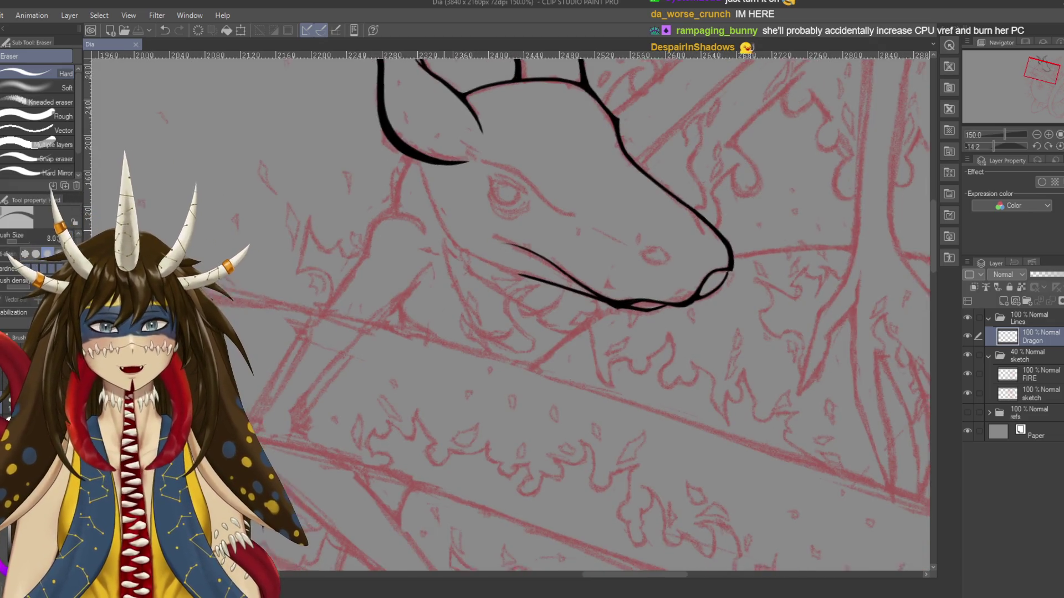
{"action": "scroll", "coordinate": [434, 162], "scroll_direction": "up", "scroll_amount": 1}
{"action": "left_click", "coordinate": [433, 149]}
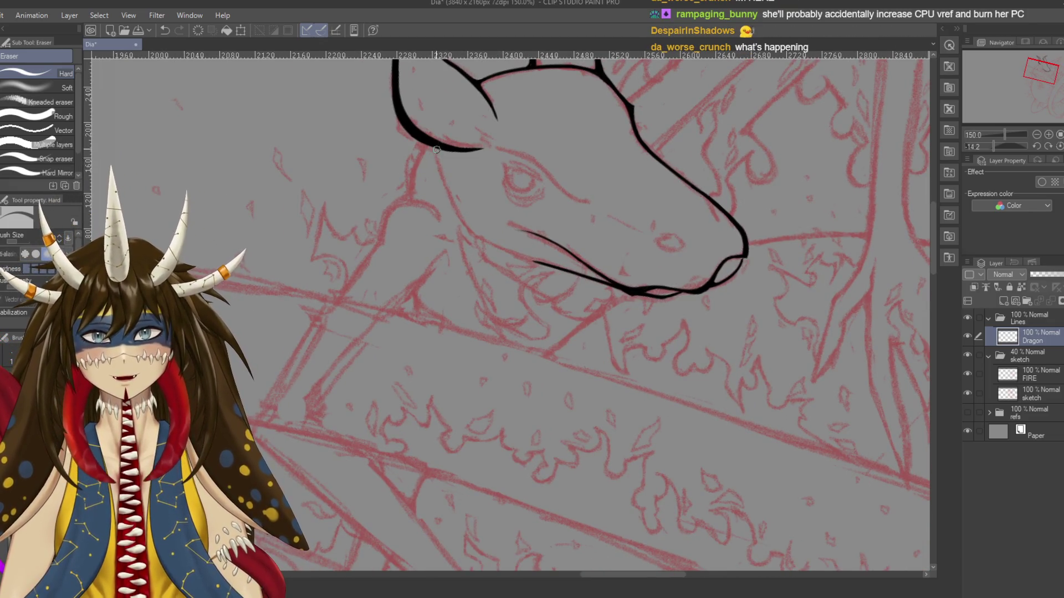
{"action": "key", "text": "p"}
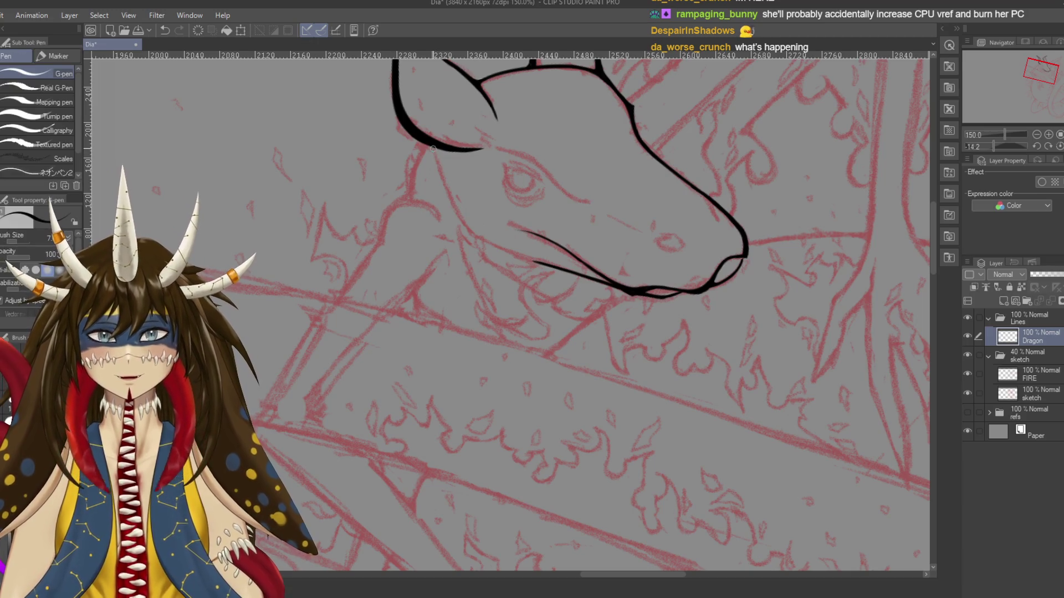
Try a stroke along the jaw, undo it, level the canvas and save
{"action": "key", "text": "ctrl+z"}
{"action": "left_click_drag", "start_coordinate": [449, 194], "coordinate": [537, 258]}
{"action": "key", "text": "ctrl+z"}
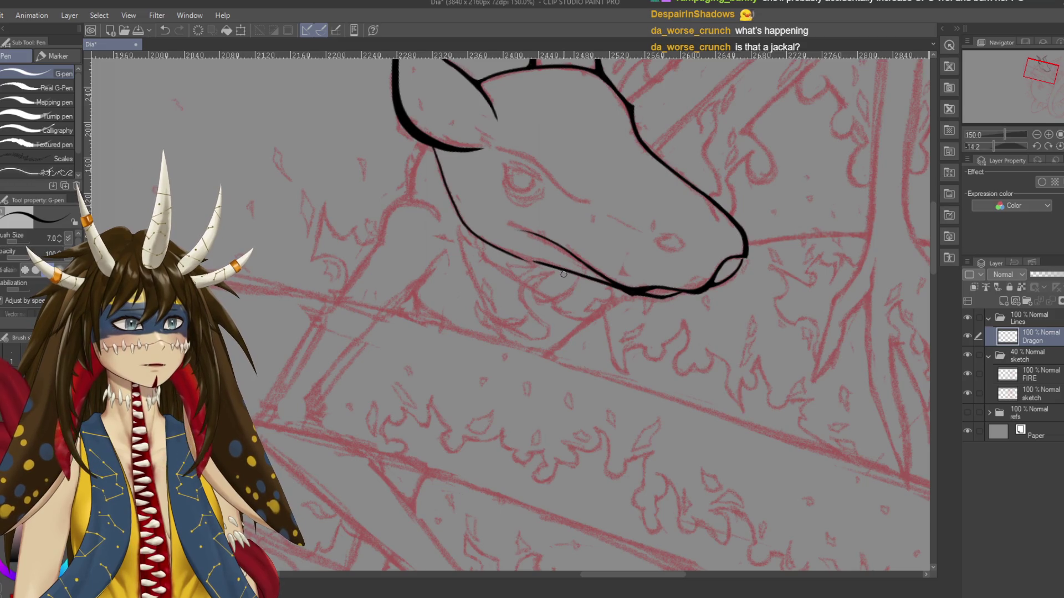
{"action": "left_click_drag", "start_coordinate": [564, 274], "coordinate": [554, 311]}
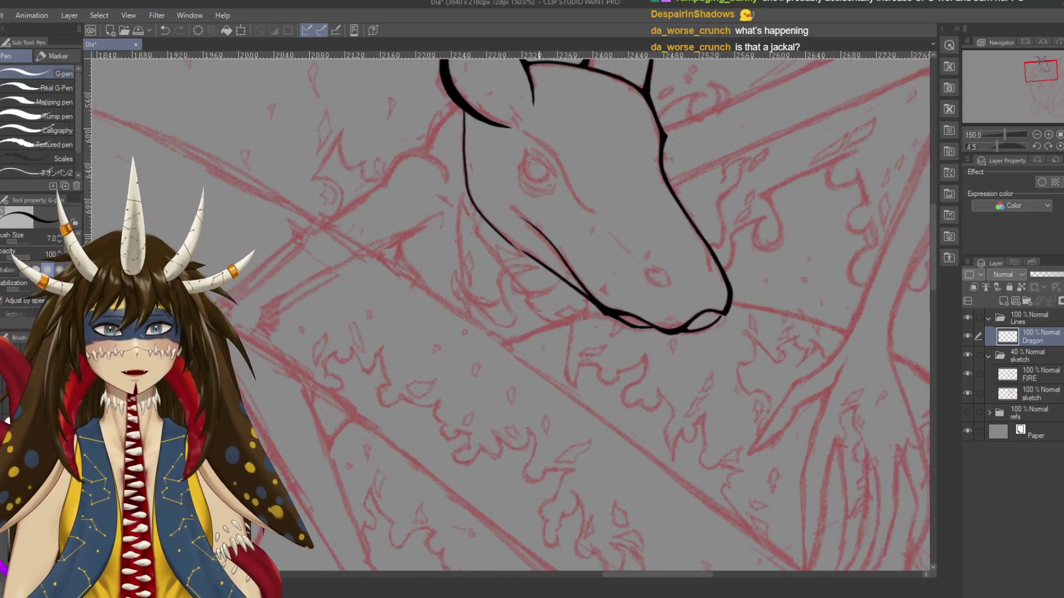
{"action": "left_click_drag", "start_coordinate": [478, 220], "coordinate": [469, 210]}
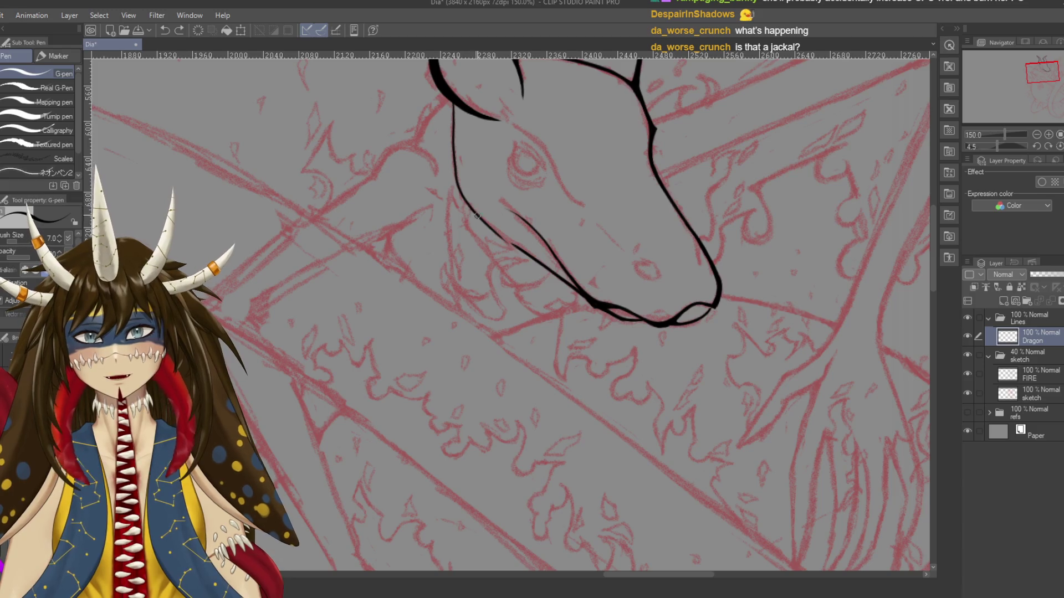
{"action": "key", "text": "ctrl+s"}
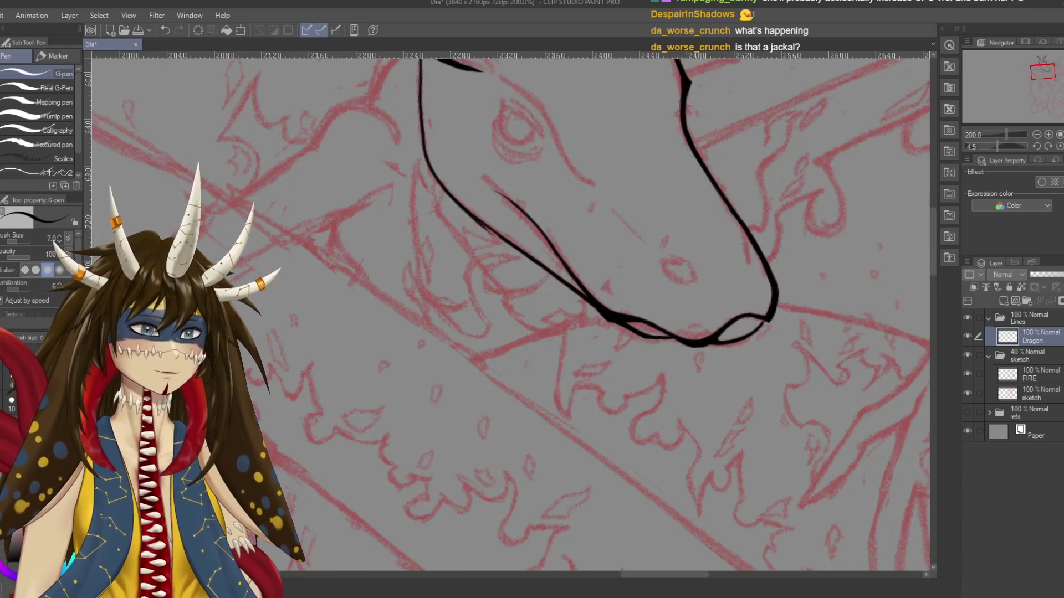
{"action": "scroll", "coordinate": [554, 250], "scroll_direction": "down", "scroll_amount": 3}
{"action": "left_click_drag", "start_coordinate": [554, 250], "coordinate": [423, 373]}
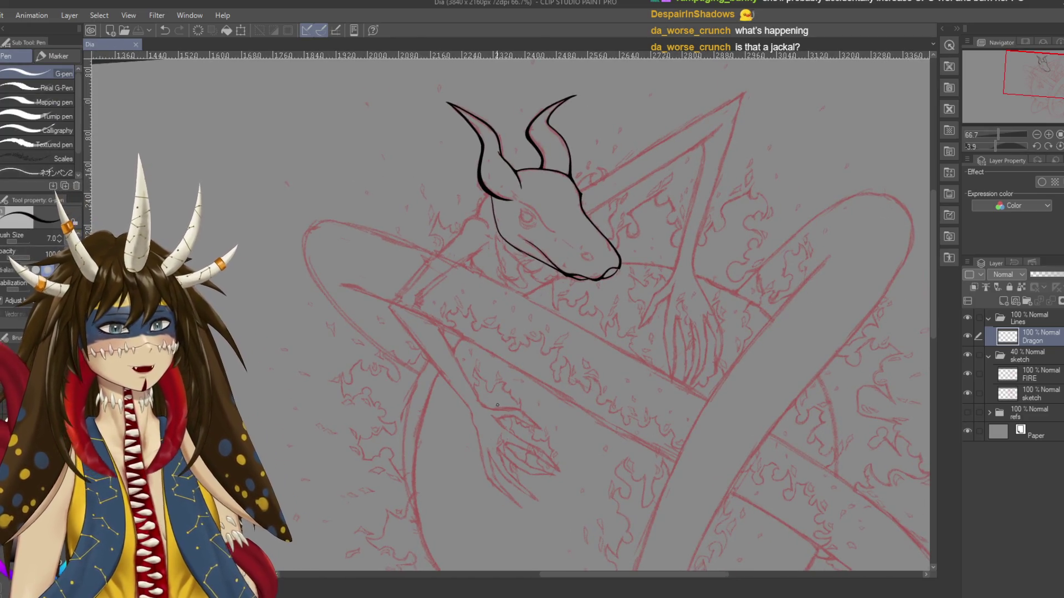
Erase one small spot on the cheek line with the Hard eraser and save
{"action": "scroll", "coordinate": [501, 403], "scroll_direction": "up", "scroll_amount": 5}
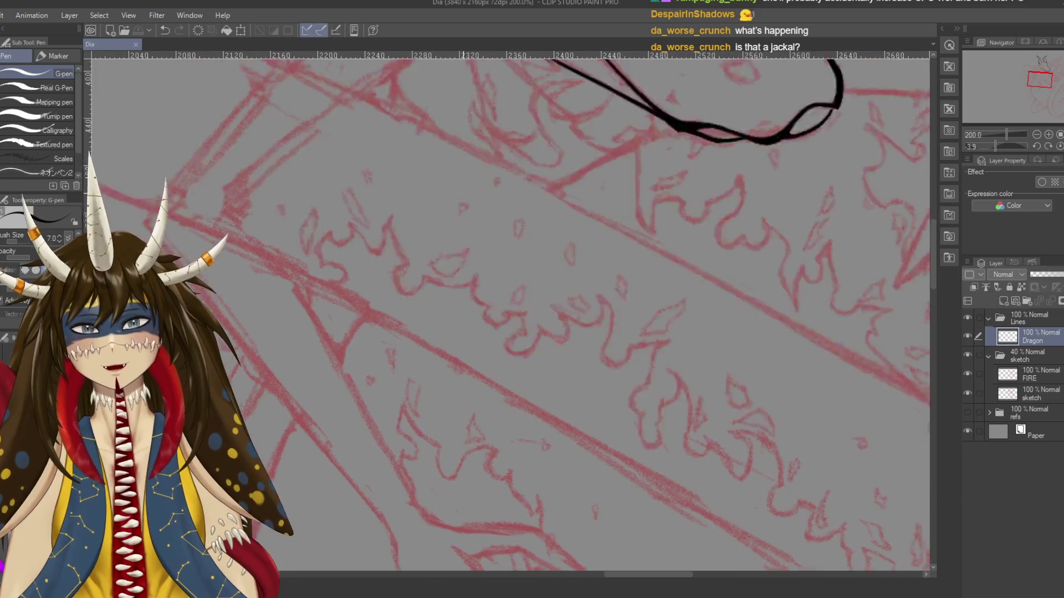
{"action": "left_click_drag", "start_coordinate": [500, 402], "coordinate": [637, 554]}
{"action": "left_click_drag", "start_coordinate": [637, 388], "coordinate": [531, 285]}
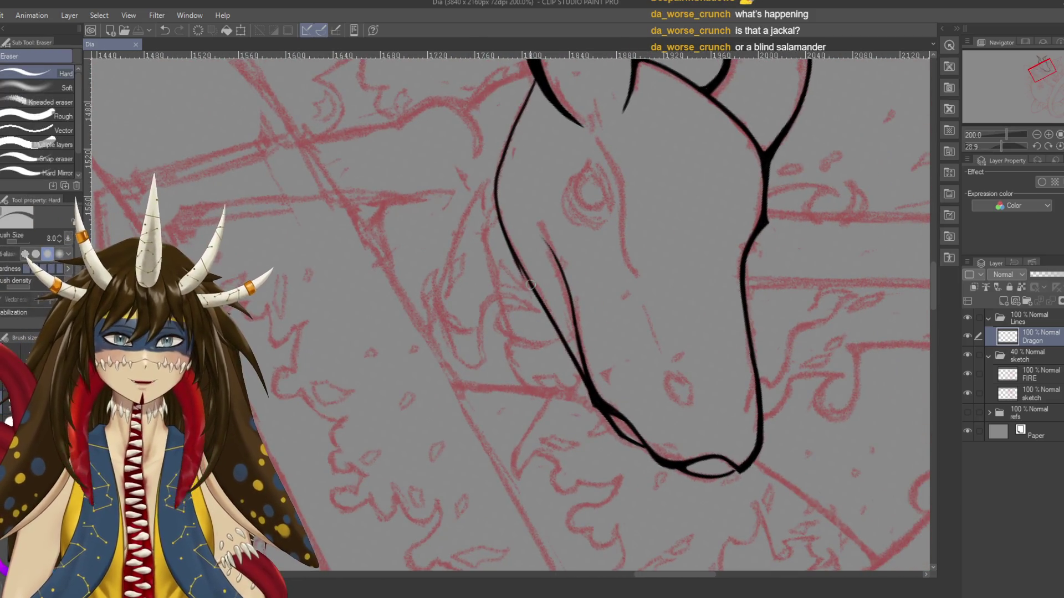
{"action": "left_click", "coordinate": [525, 287]}
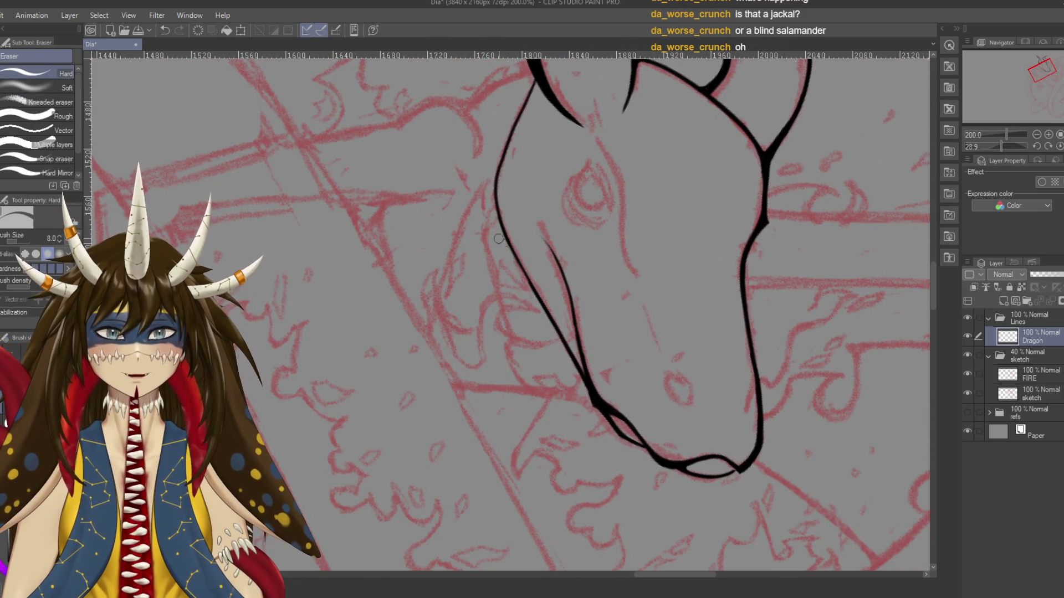
{"action": "key", "text": "ctrl+s"}
{"action": "key", "text": "shift+space"}
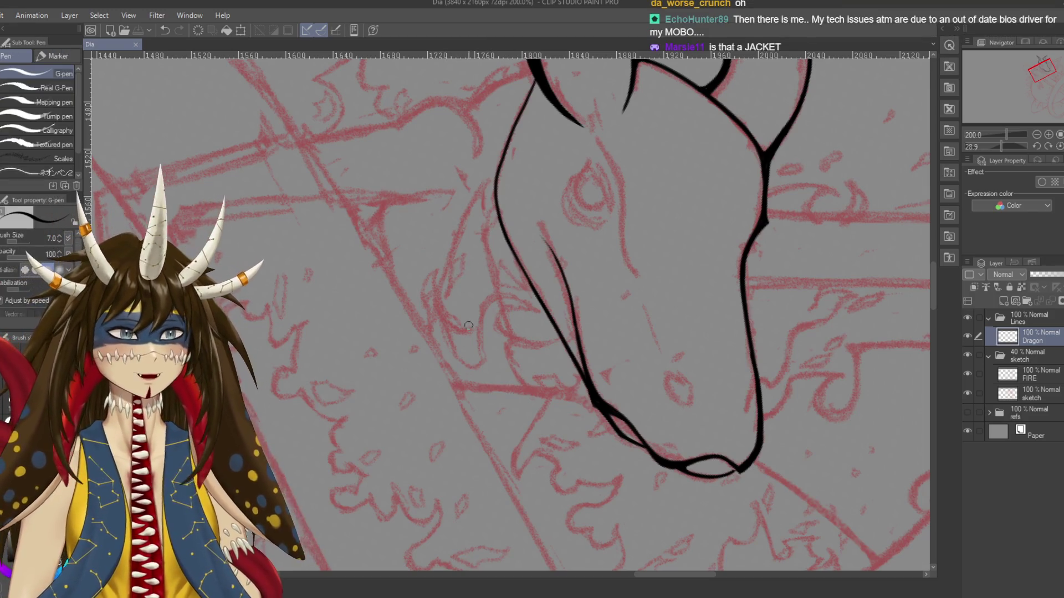
Zoom out to 33.3% to show the full red sketch with the inked head
{"action": "scroll", "coordinate": [510, 311], "scroll_direction": "down", "scroll_amount": 5}
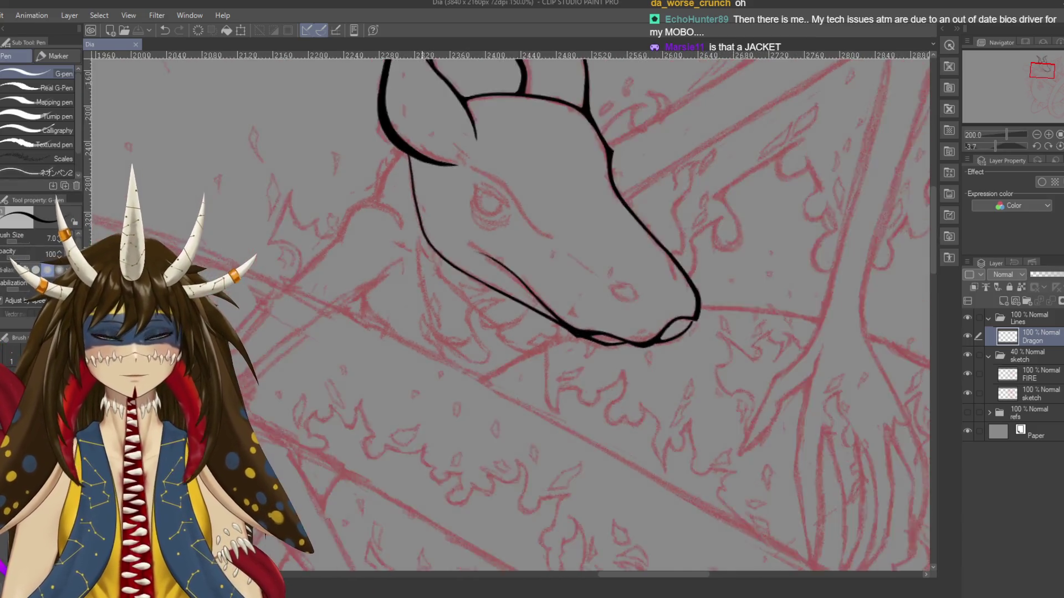
{"action": "left_click_drag", "start_coordinate": [637, 396], "coordinate": [687, 275]}
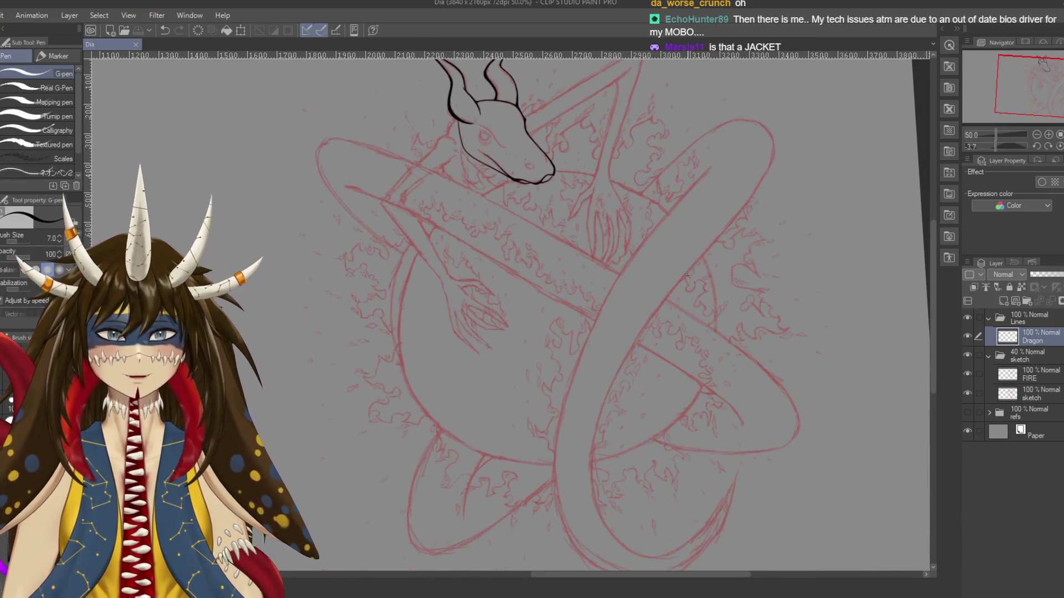
{"action": "scroll", "coordinate": [509, 310], "scroll_direction": "down", "scroll_amount": 1}
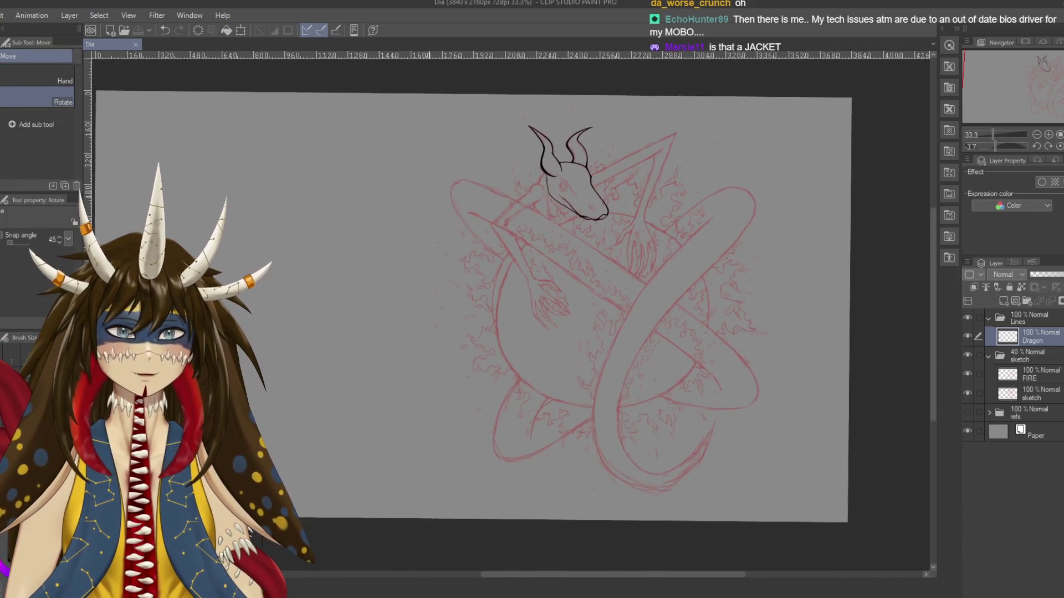
{"action": "left_click_drag", "start_coordinate": [498, 310], "coordinate": [471, 320]}
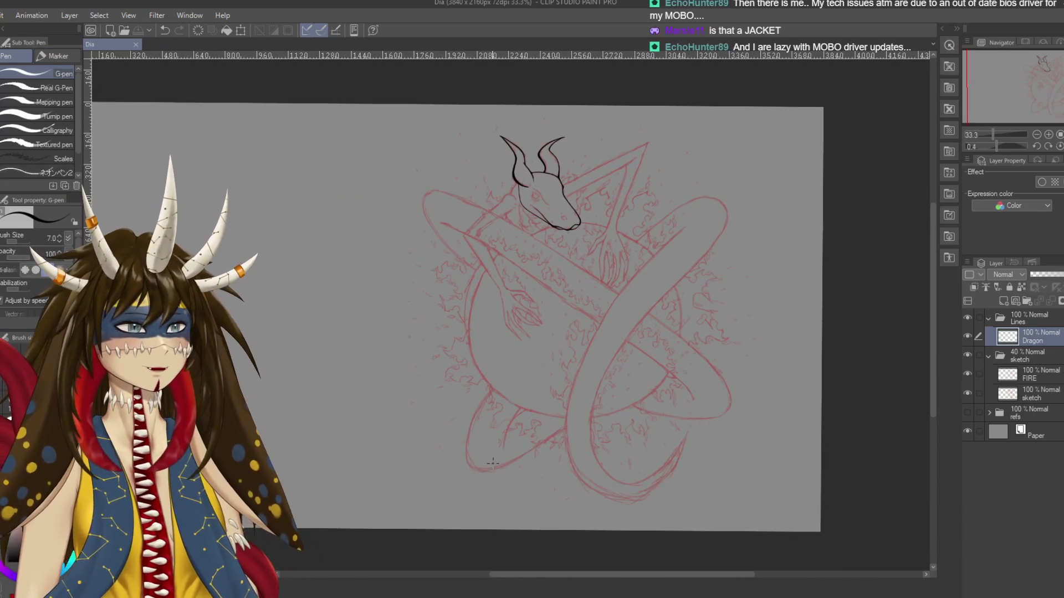
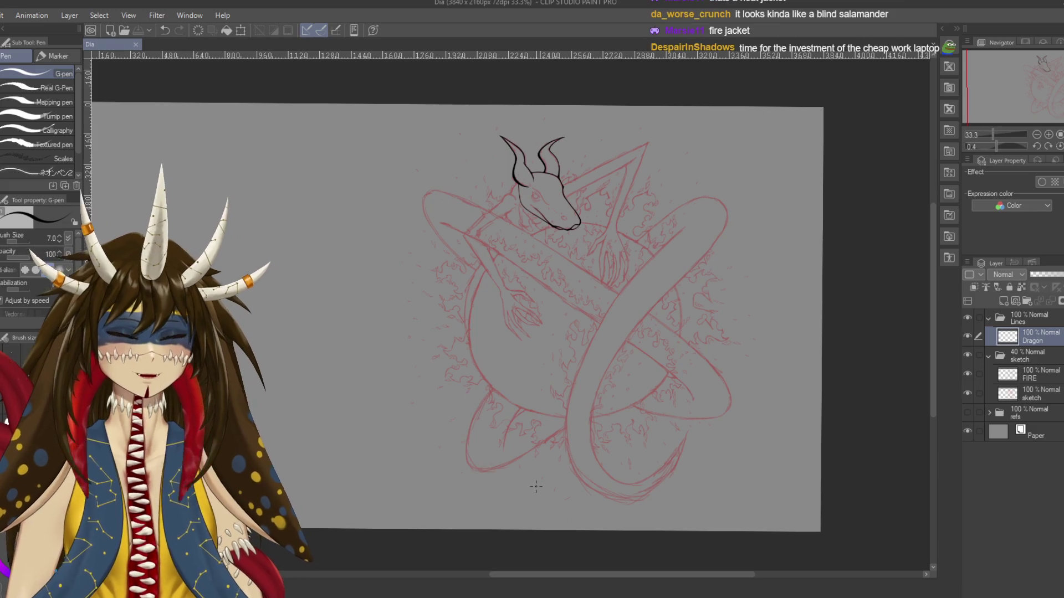
Zoom in to 200% and centre the dragon's head in the view
{"action": "scroll", "coordinate": [536, 486], "scroll_direction": "up", "scroll_amount": 4}
{"action": "scroll", "coordinate": [509, 310], "scroll_direction": "up", "scroll_amount": 10}
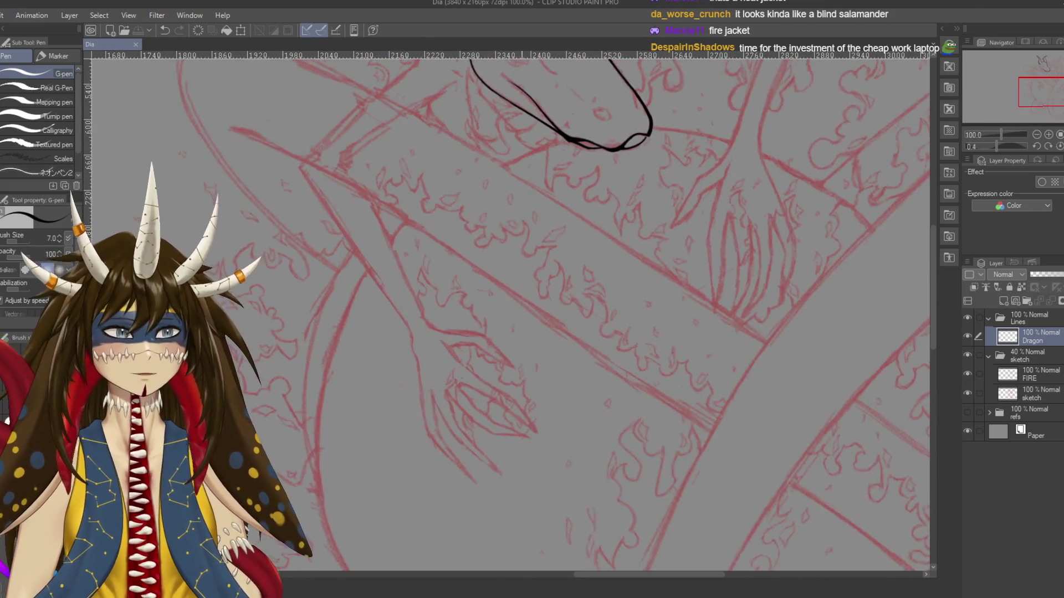
{"action": "scroll", "coordinate": [476, 166], "scroll_direction": "up", "scroll_amount": 2}
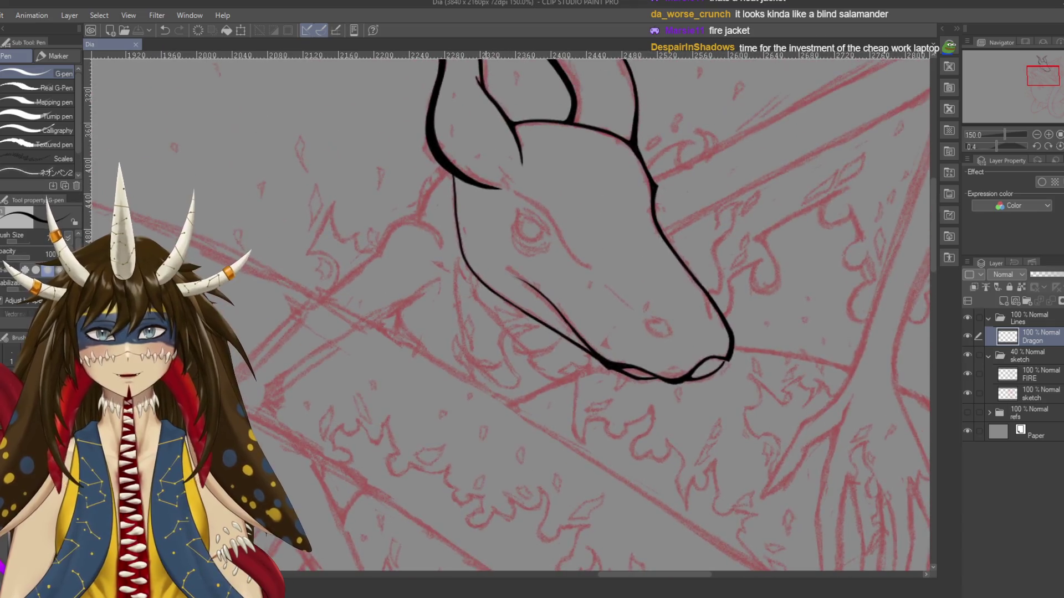
{"action": "scroll", "coordinate": [476, 167], "scroll_direction": "up", "scroll_amount": 1}
{"action": "left_click_drag", "start_coordinate": [476, 277], "coordinate": [520, 257]}
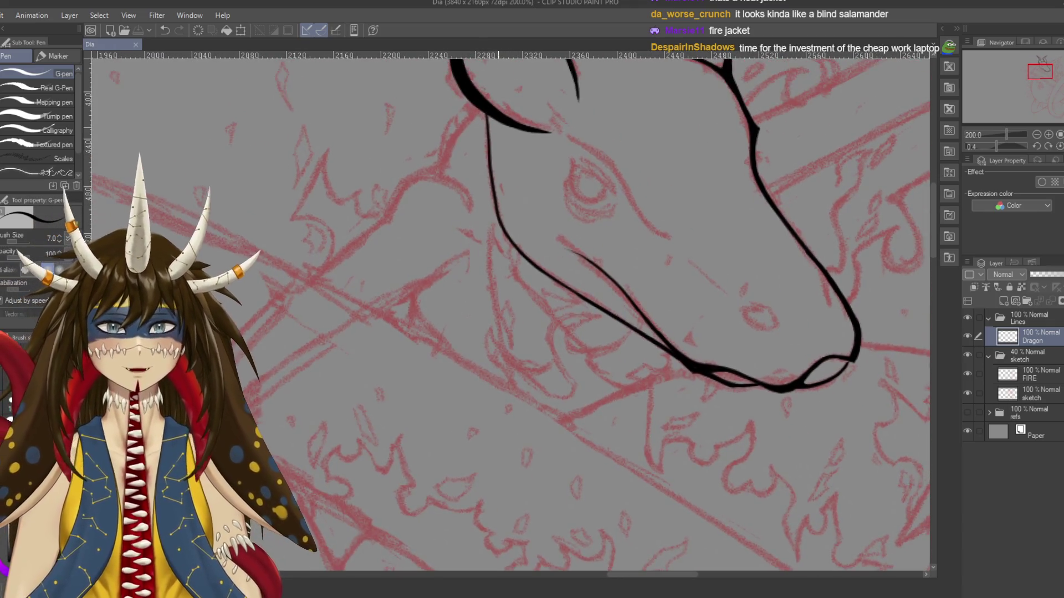
Ink the black line from the dragon's jaw down its neck with the G-pen
{"action": "left_click_drag", "start_coordinate": [491, 117], "coordinate": [491, 123]}
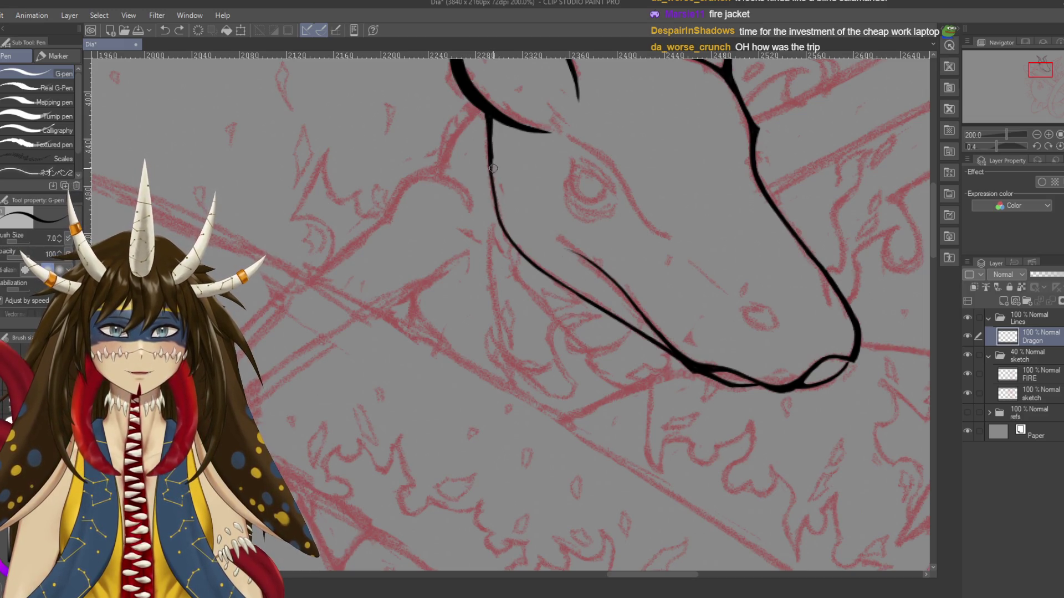
{"action": "left_click_drag", "start_coordinate": [491, 129], "coordinate": [501, 244]}
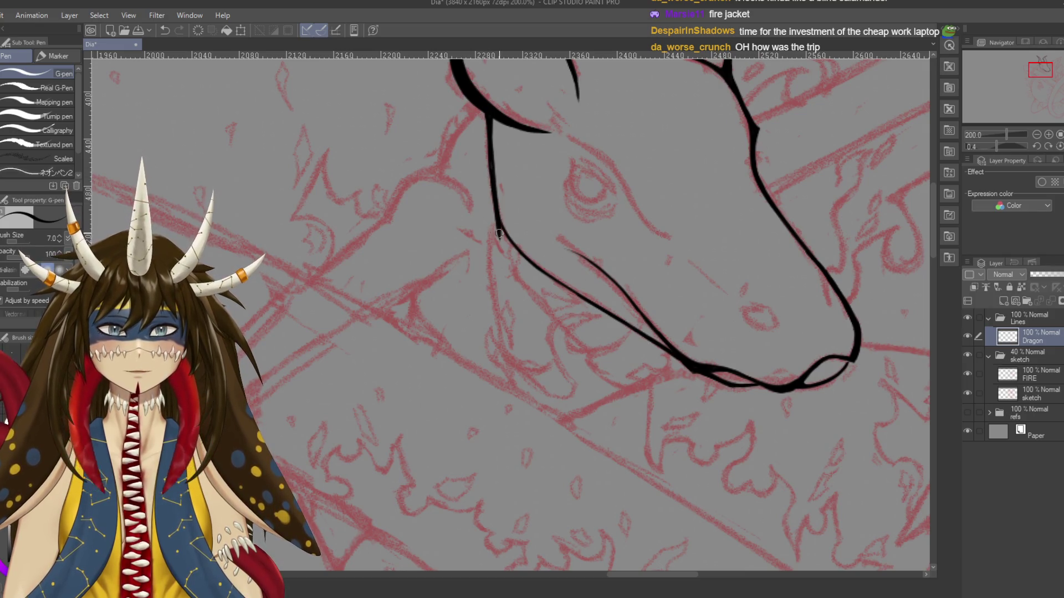
{"action": "left_click_drag", "start_coordinate": [500, 238], "coordinate": [472, 218]}
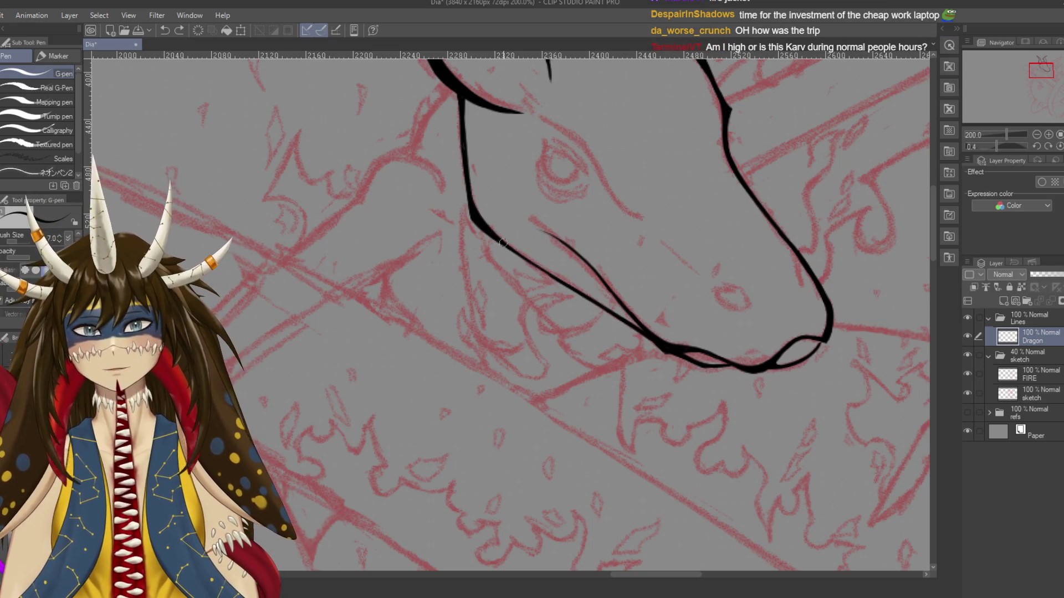
{"action": "left_click_drag", "start_coordinate": [569, 288], "coordinate": [522, 232]}
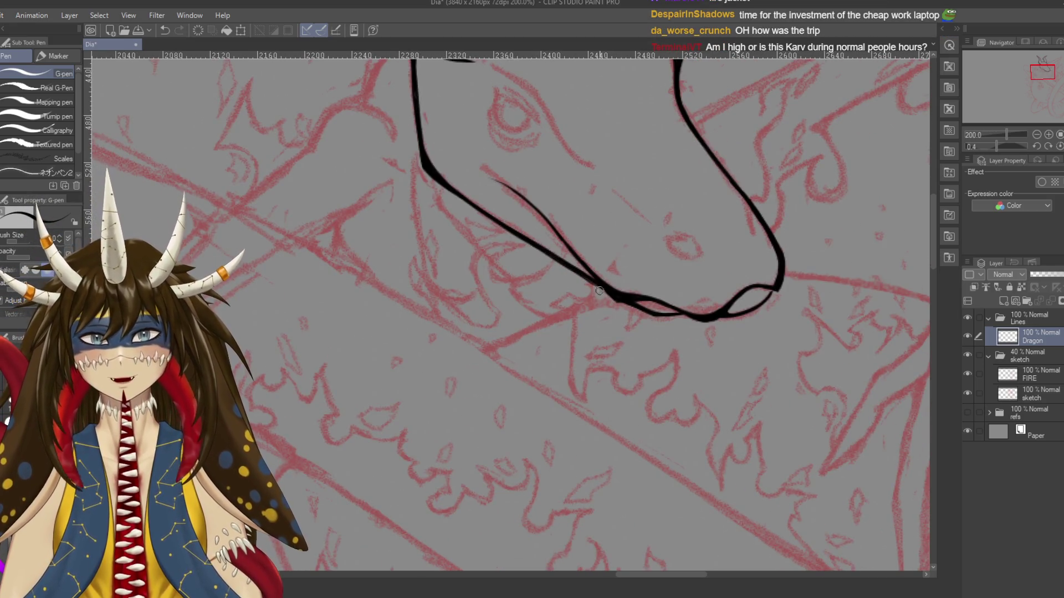
{"action": "left_click_drag", "start_coordinate": [590, 281], "coordinate": [651, 342]}
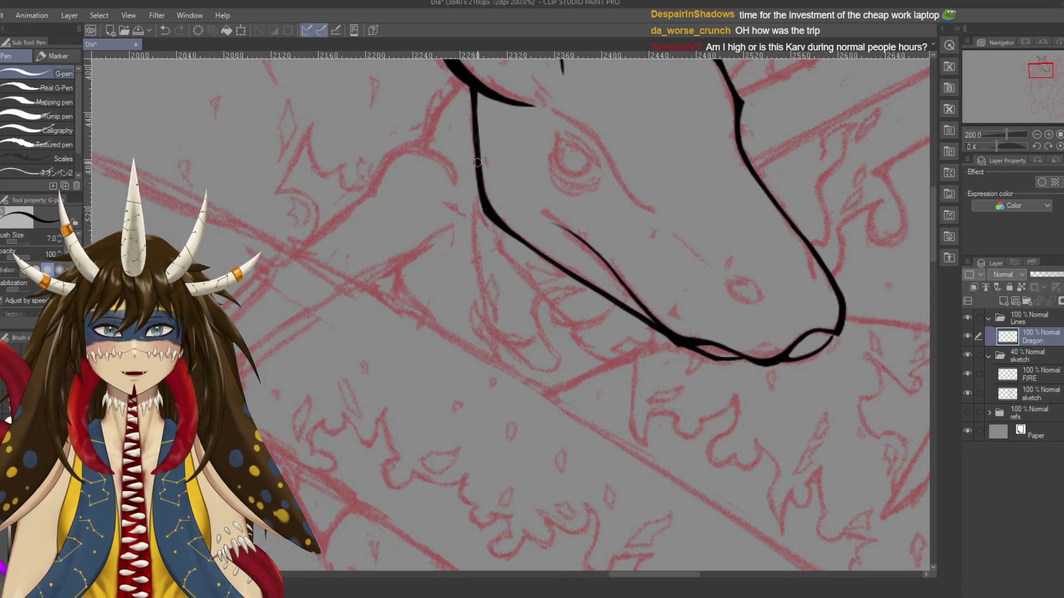
{"action": "left_click_drag", "start_coordinate": [473, 125], "coordinate": [480, 168]}
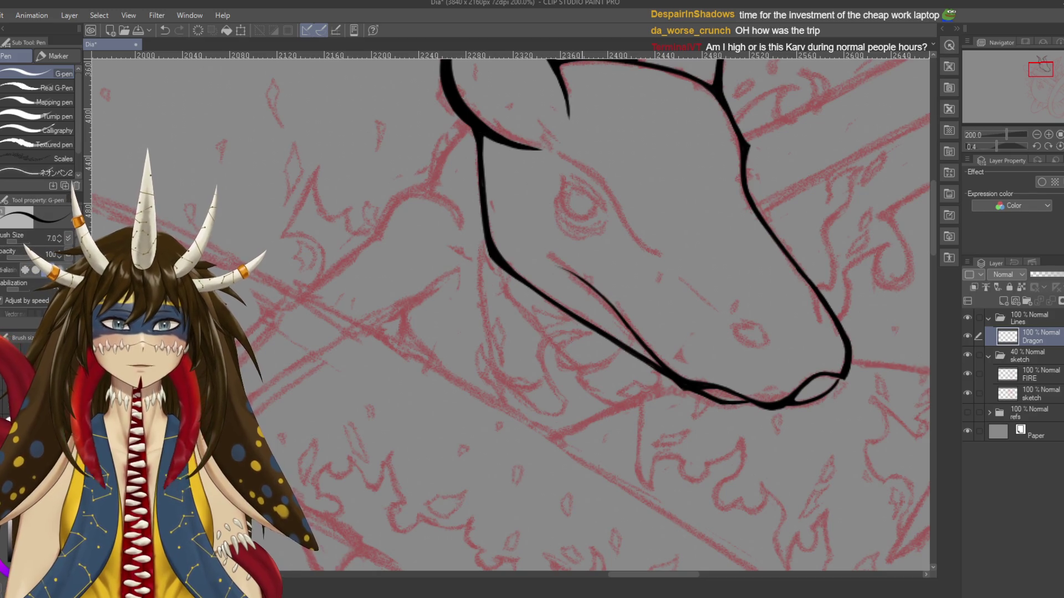
Save the drawing and reposition the view over the dragon's head
{"action": "key", "text": "ctrl+s"}
{"action": "left_click_drag", "start_coordinate": [554, 277], "coordinate": [491, 247]}
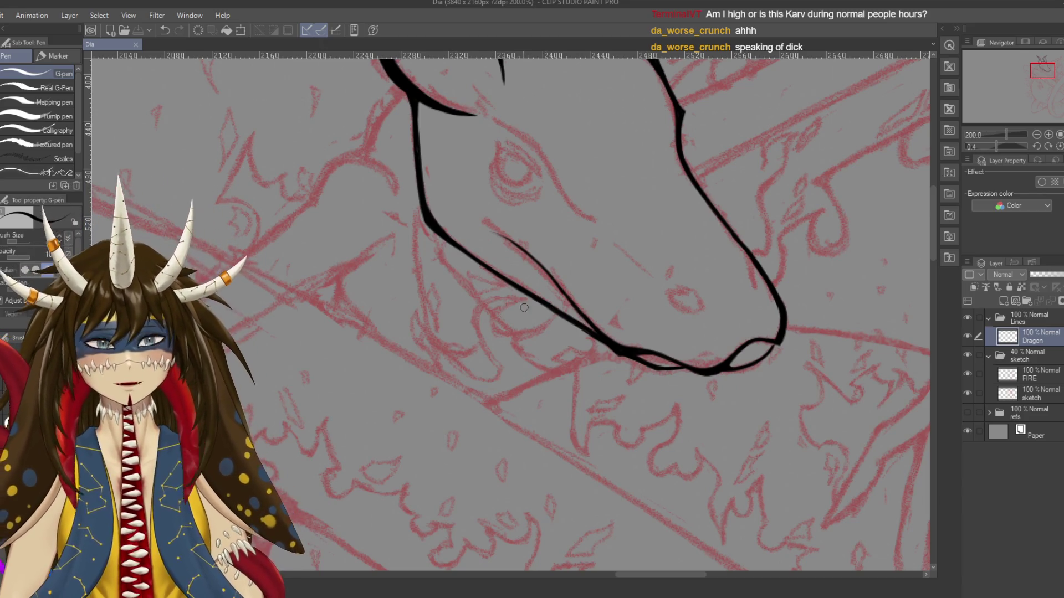
{"action": "left_click_drag", "start_coordinate": [476, 344], "coordinate": [456, 334]}
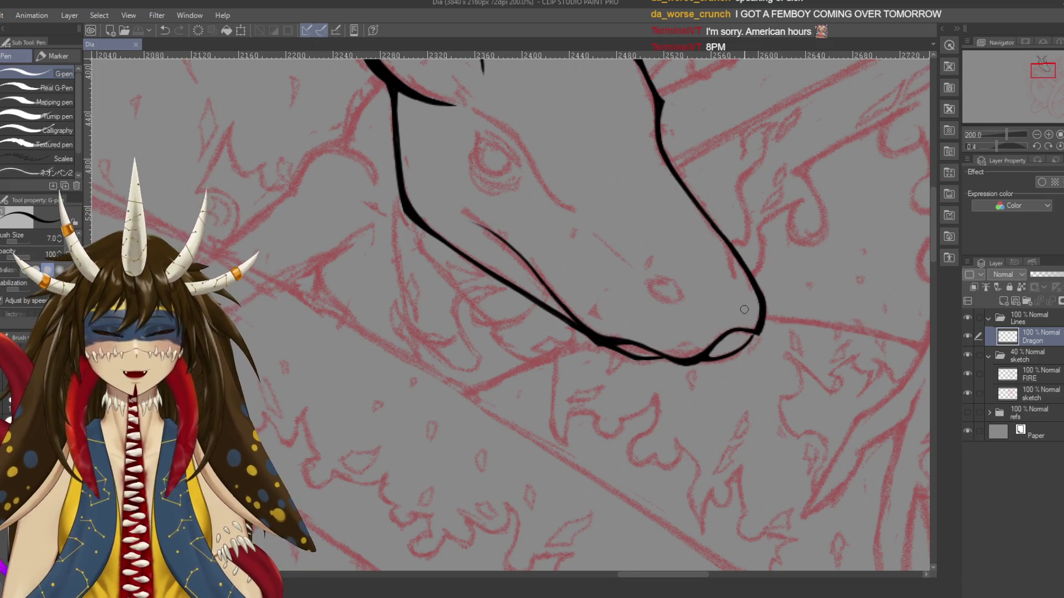
Thicken and darken the dragon's neck line and lower jaw line
{"action": "scroll", "coordinate": [609, 293], "scroll_direction": "up", "scroll_amount": 2}
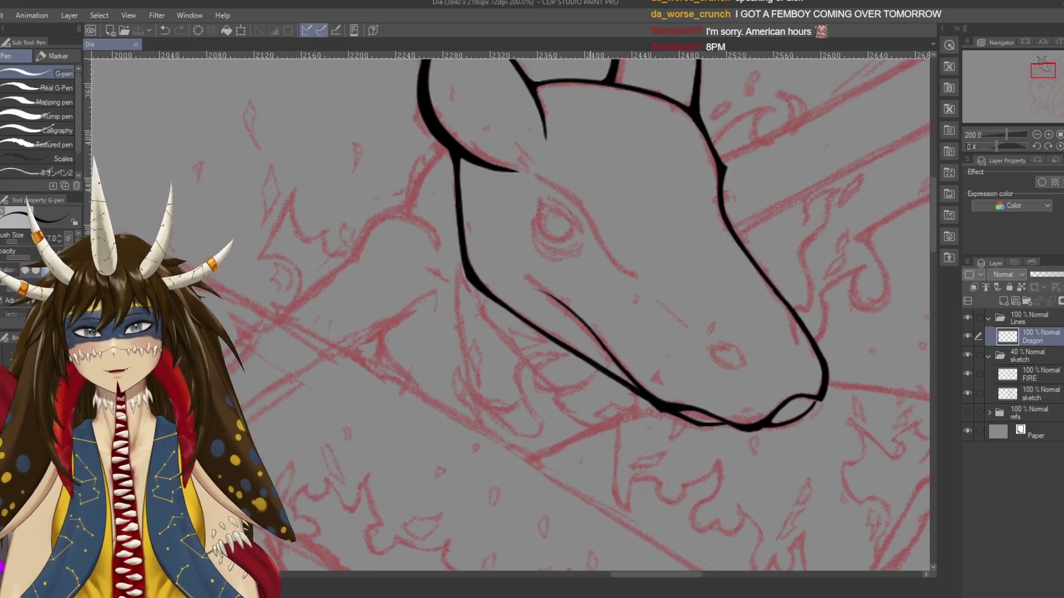
{"action": "scroll", "coordinate": [554, 286], "scroll_direction": "left", "scroll_amount": 3}
{"action": "left_click_drag", "start_coordinate": [510, 280], "coordinate": [502, 244]}
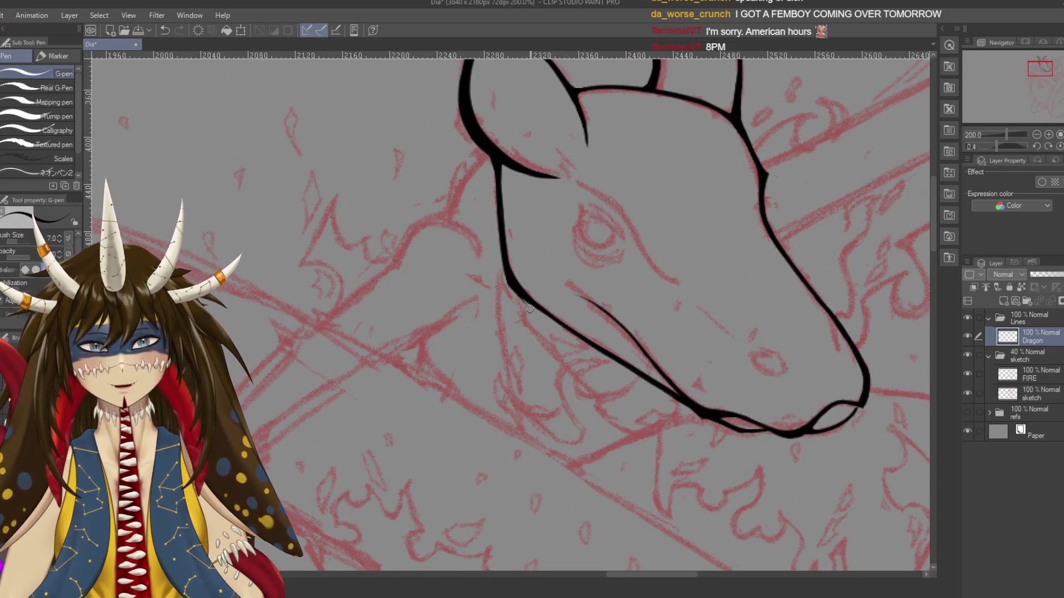
{"action": "scroll", "coordinate": [537, 274], "scroll_direction": "down", "scroll_amount": 1}
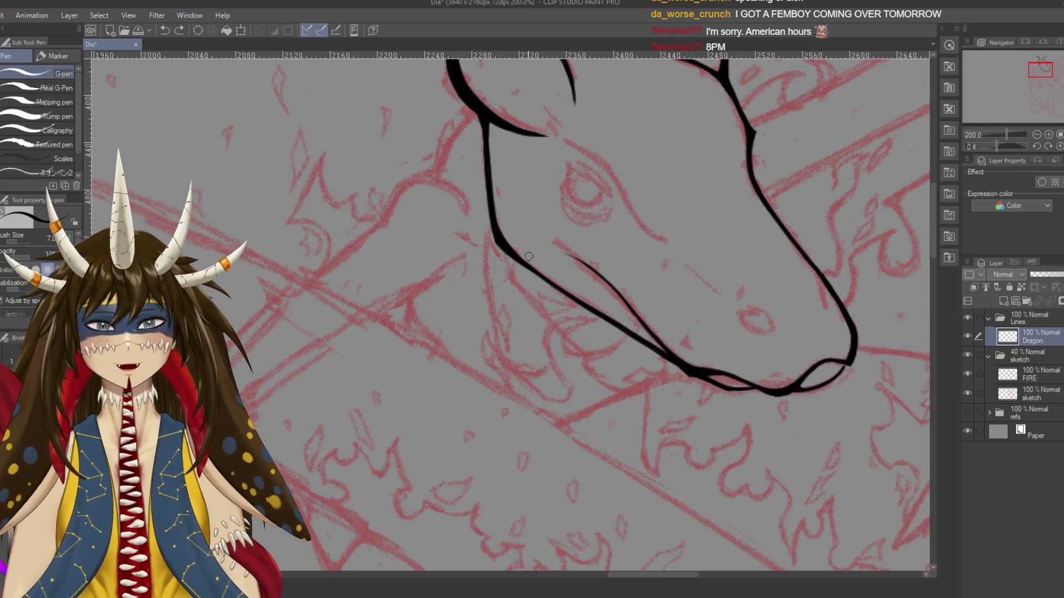
{"action": "left_click_drag", "start_coordinate": [536, 274], "coordinate": [637, 340]}
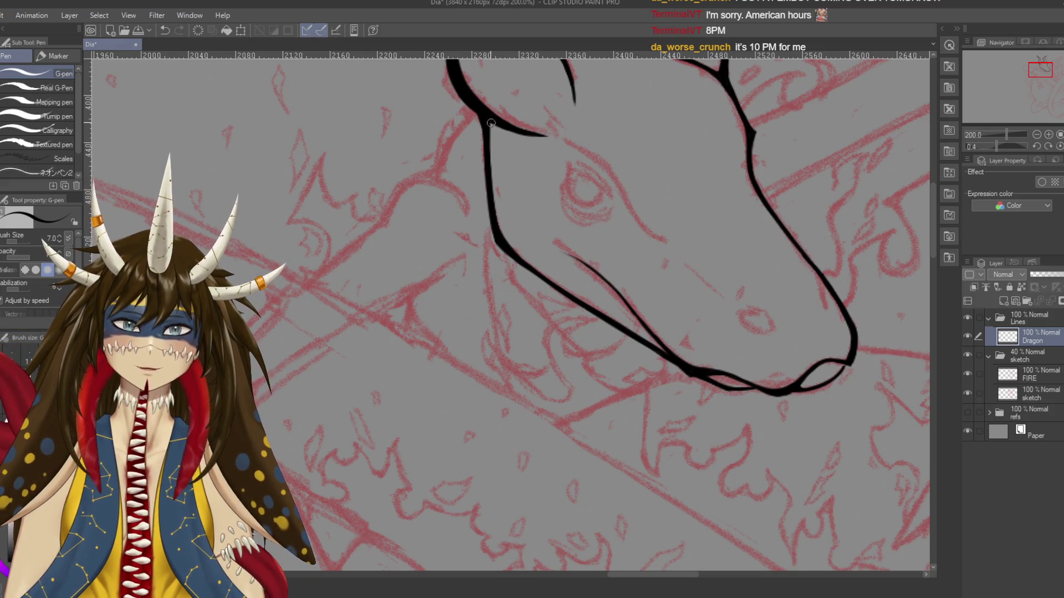
Try strokes running down-right from the eye, undoing both
{"action": "scroll", "coordinate": [489, 122], "scroll_direction": "up", "scroll_amount": 2}
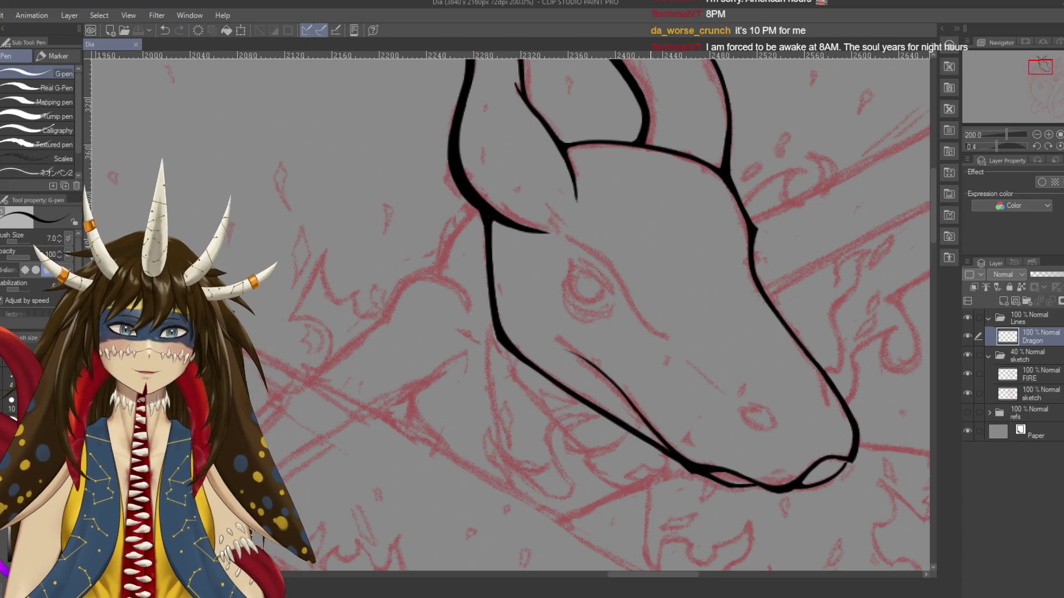
{"action": "left_click_drag", "start_coordinate": [743, 380], "coordinate": [657, 347]}
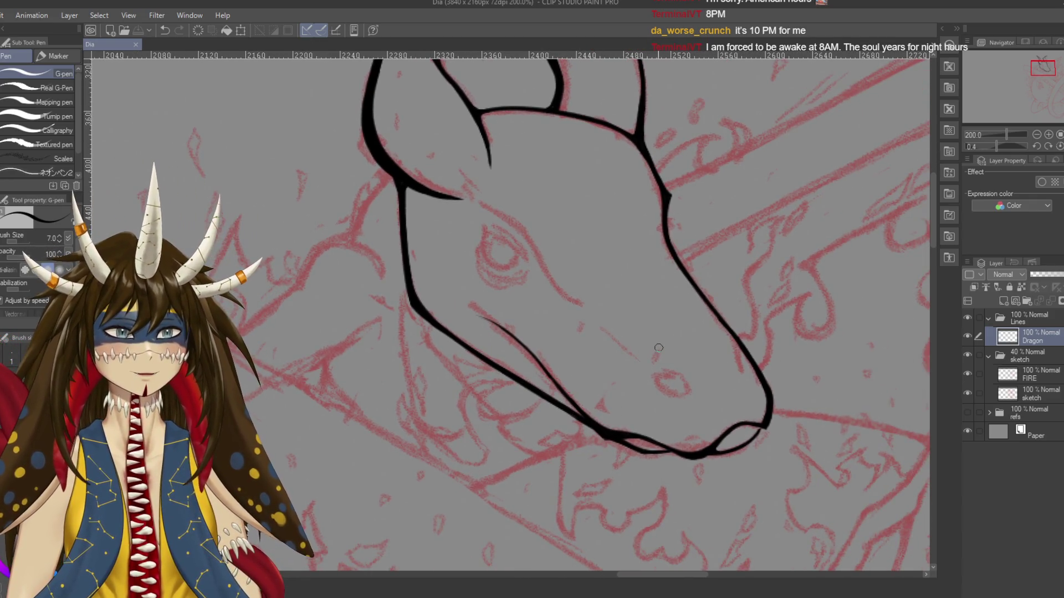
{"action": "left_click_drag", "start_coordinate": [483, 209], "coordinate": [467, 172]}
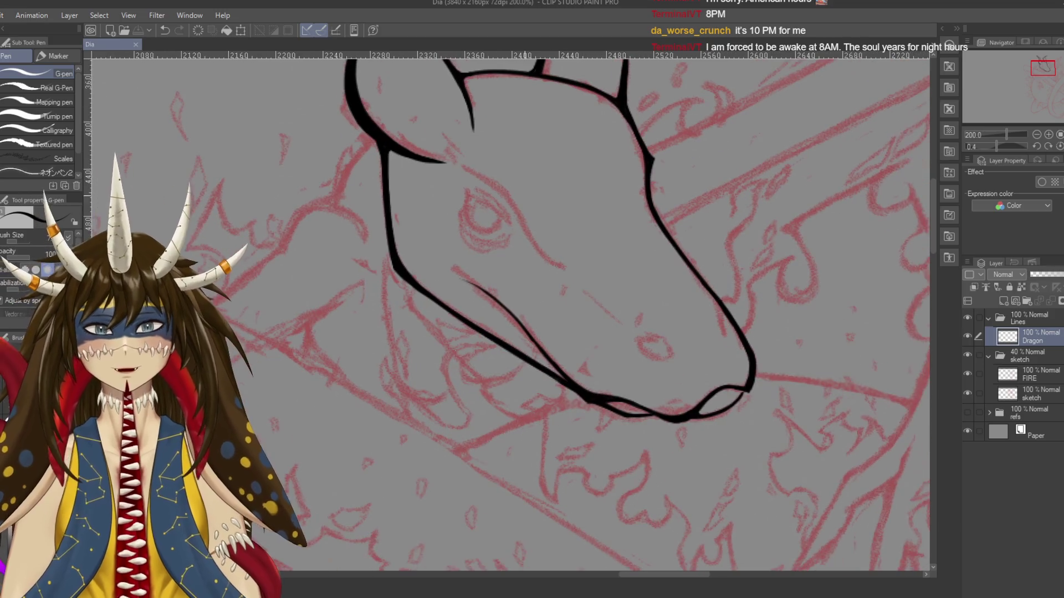
{"action": "left_click_drag", "start_coordinate": [521, 213], "coordinate": [560, 271]}
{"action": "key", "text": "ctrl+z"}
{"action": "left_click_drag", "start_coordinate": [529, 238], "coordinate": [576, 277]}
{"action": "key", "text": "ctrl+z"}
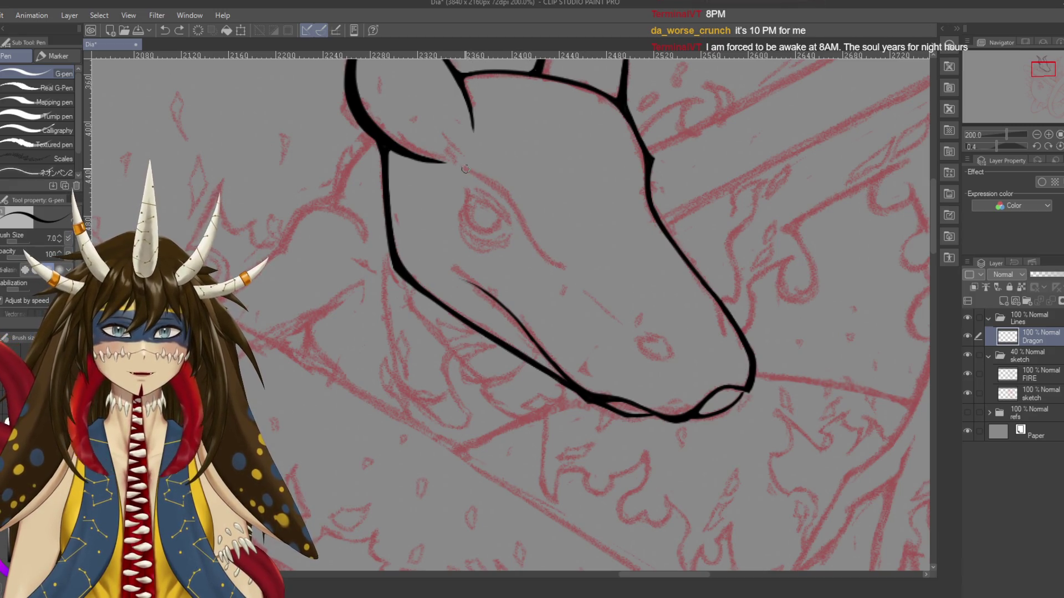
Try lines from the eye toward the snout, undoing each one
{"action": "left_click_drag", "start_coordinate": [522, 218], "coordinate": [595, 283]}
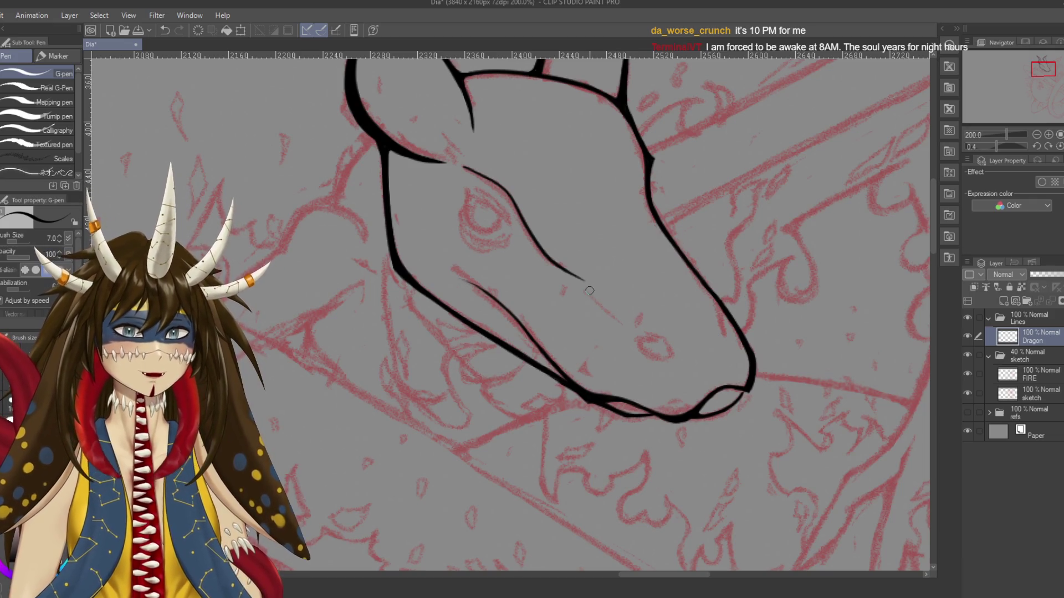
{"action": "key", "text": "ctrl+z"}
{"action": "left_click_drag", "start_coordinate": [589, 295], "coordinate": [625, 327]}
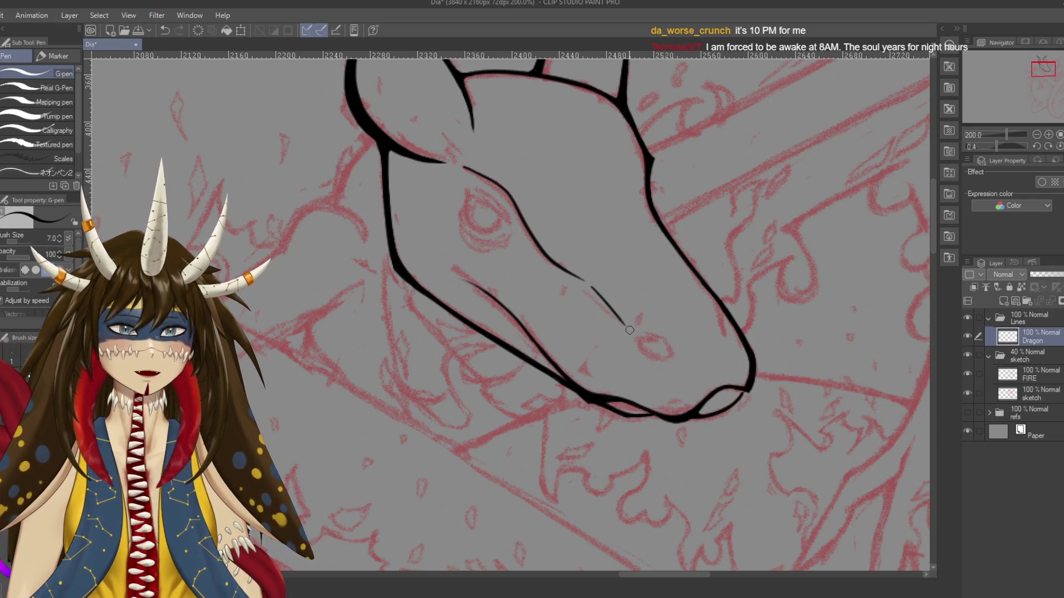
{"action": "key", "text": "ctrl+z"}
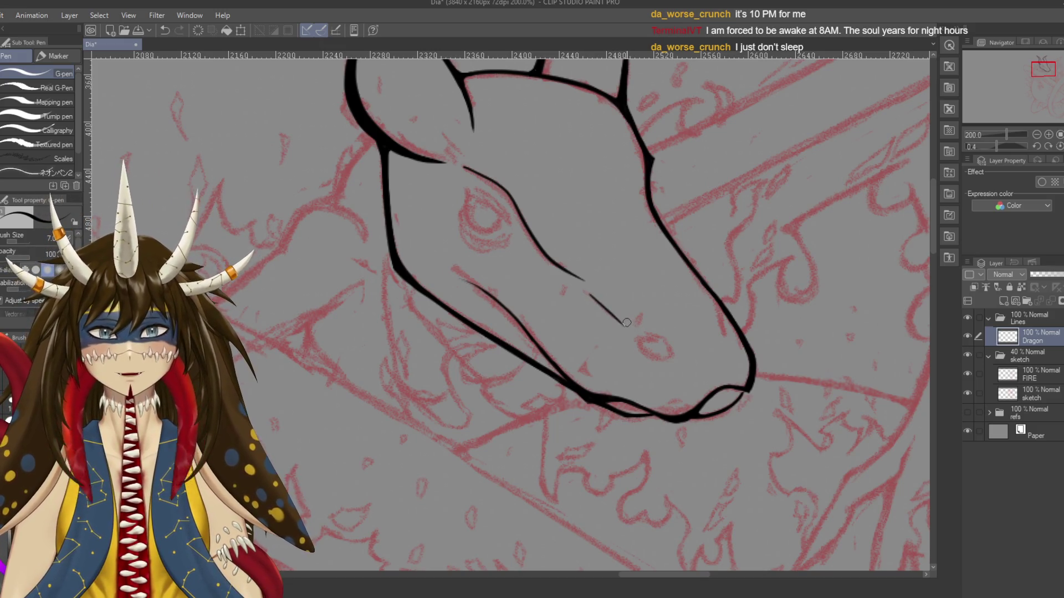
Ink the ridge line above the dragon's eye and save
{"action": "left_click_drag", "start_coordinate": [473, 167], "coordinate": [506, 201]}
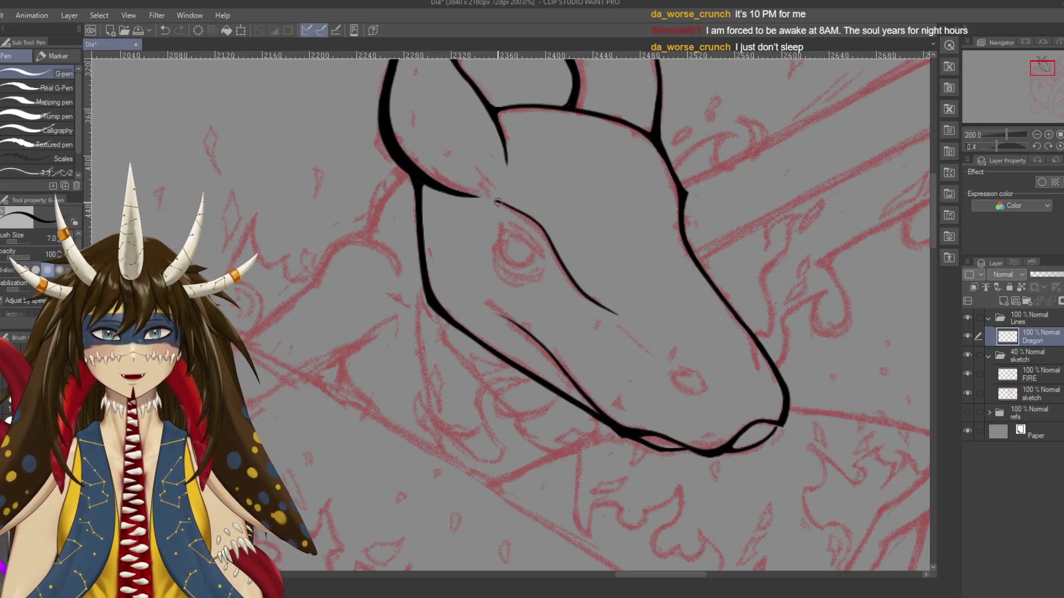
{"action": "left_click_drag", "start_coordinate": [496, 200], "coordinate": [540, 230]}
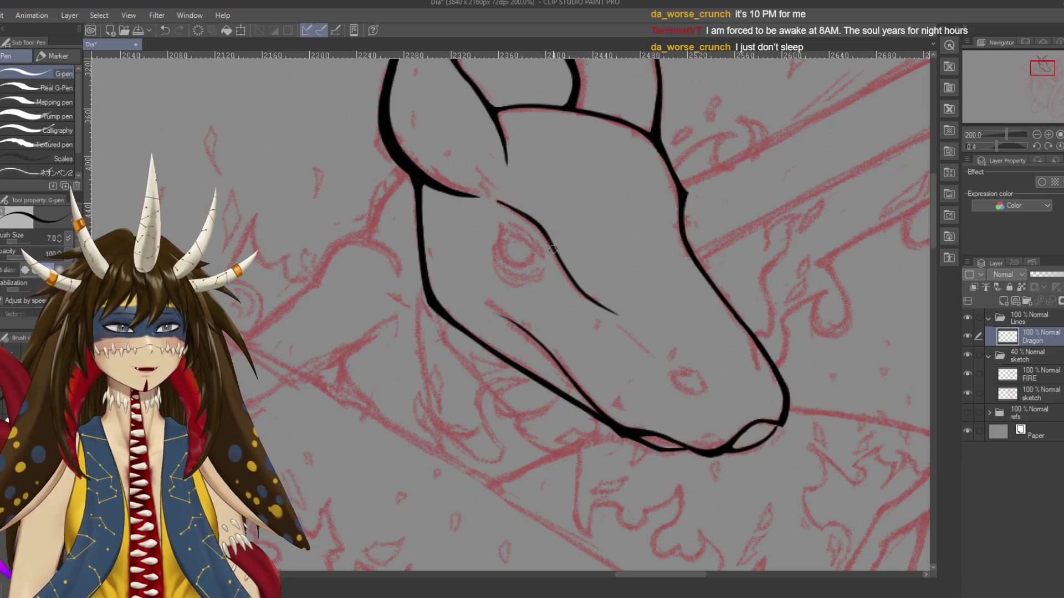
{"action": "left_click_drag", "start_coordinate": [558, 253], "coordinate": [539, 226]}
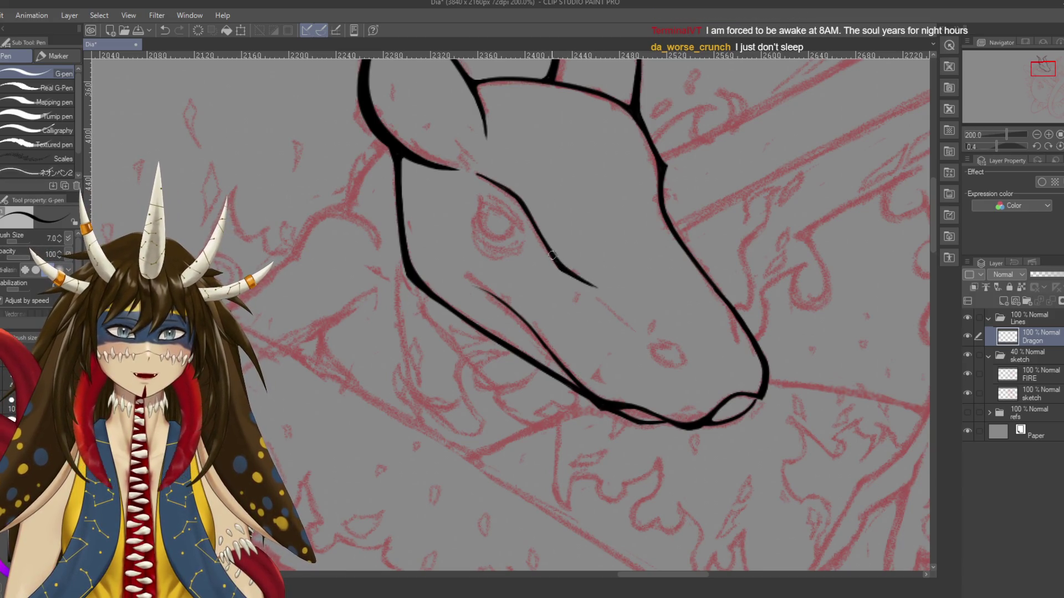
{"action": "key", "text": "ctrl+s"}
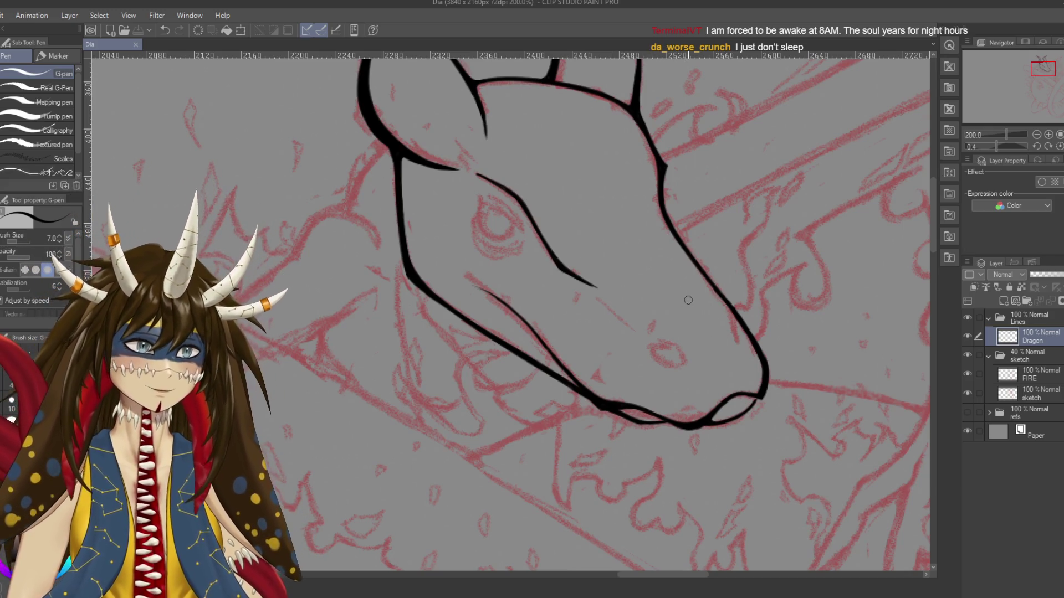
Try a short stroke on the upper snout, undo it, and save
{"action": "left_click_drag", "start_coordinate": [689, 273], "coordinate": [688, 257]}
{"action": "key", "text": "ctrl+z"}
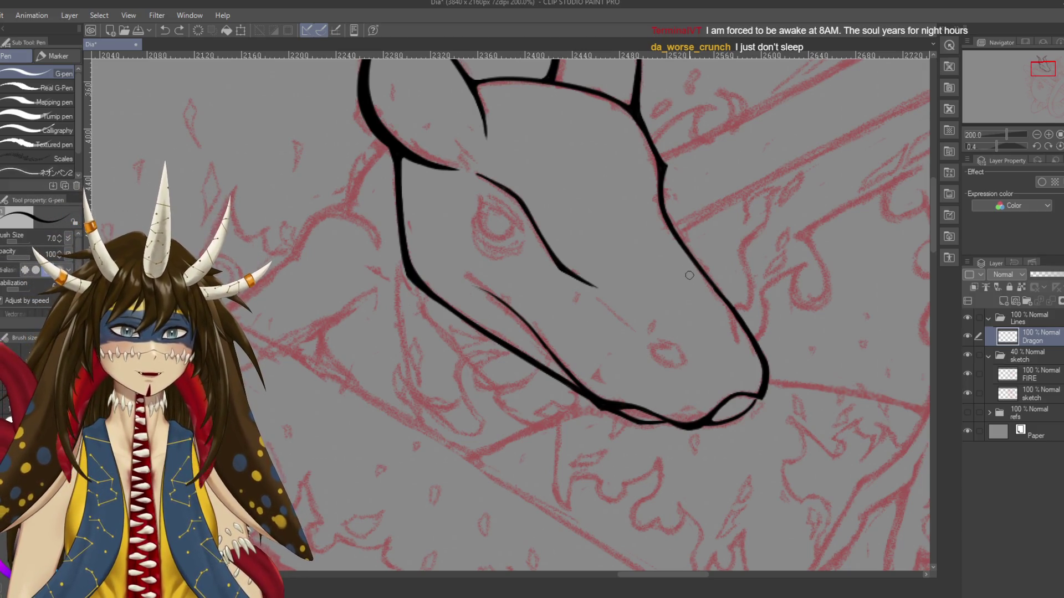
{"action": "key", "text": "ctrl+z"}
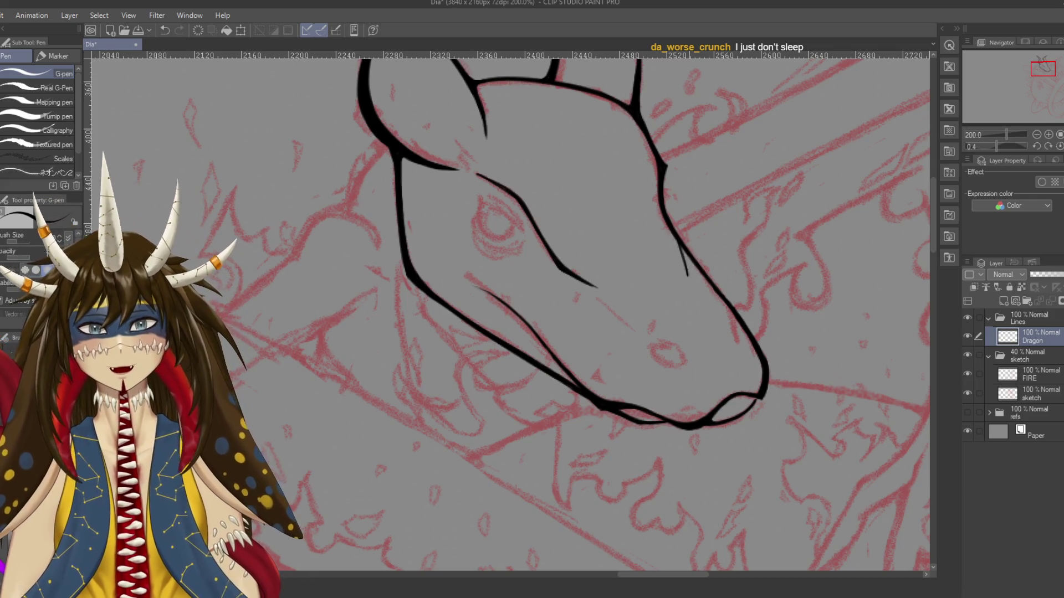
{"action": "left_click_drag", "start_coordinate": [686, 252], "coordinate": [694, 275]}
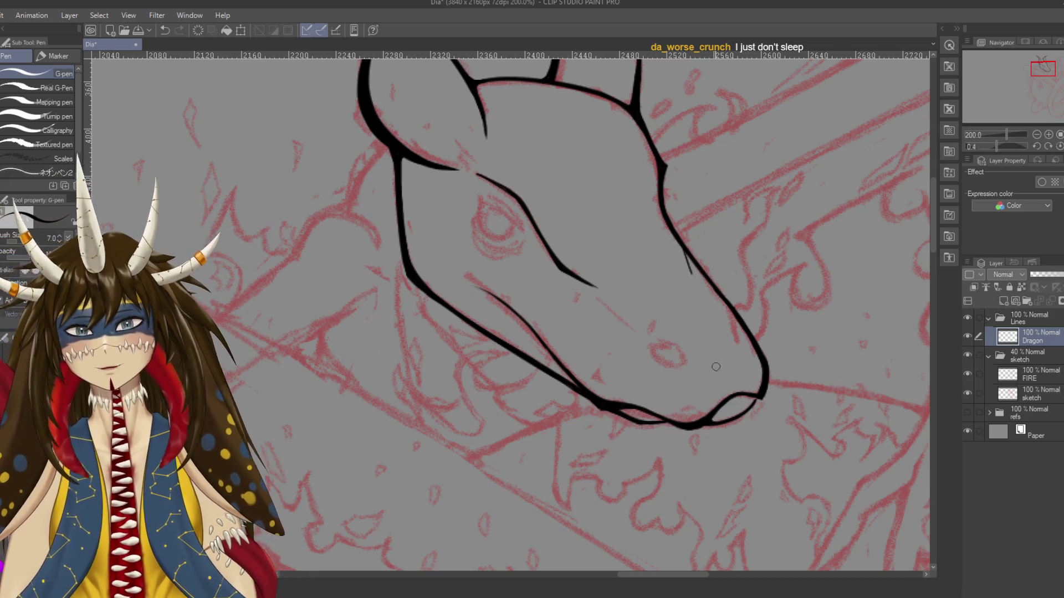
{"action": "key", "text": "ctrl+z"}
{"action": "key", "text": "ctrl+s"}
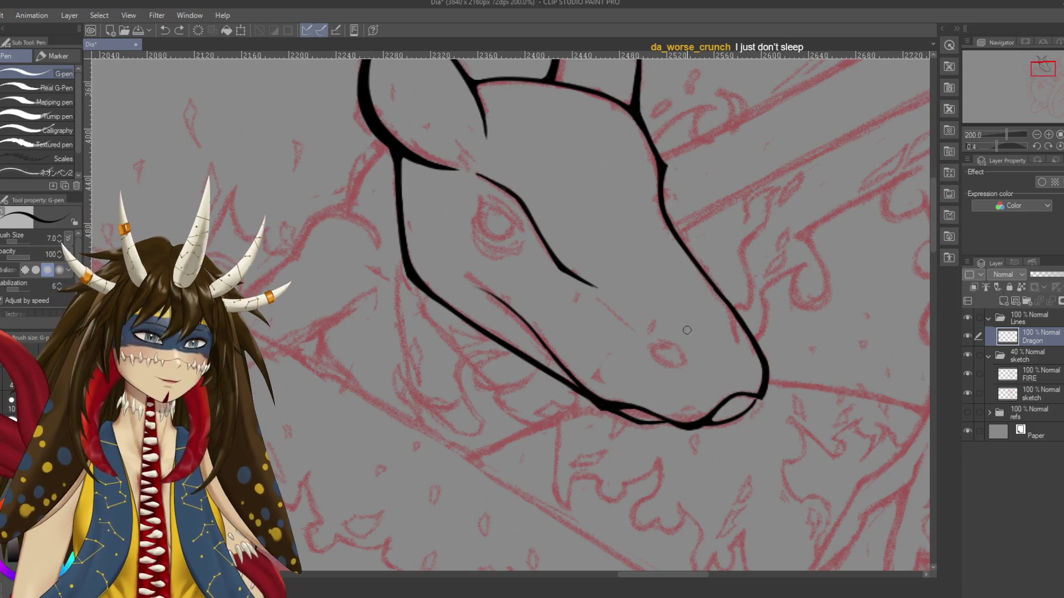
Shift the view along the dragon's head and save again
{"action": "left_click_drag", "start_coordinate": [499, 277], "coordinate": [535, 283]}
{"action": "scroll", "coordinate": [557, 173], "scroll_direction": "down", "scroll_amount": 2}
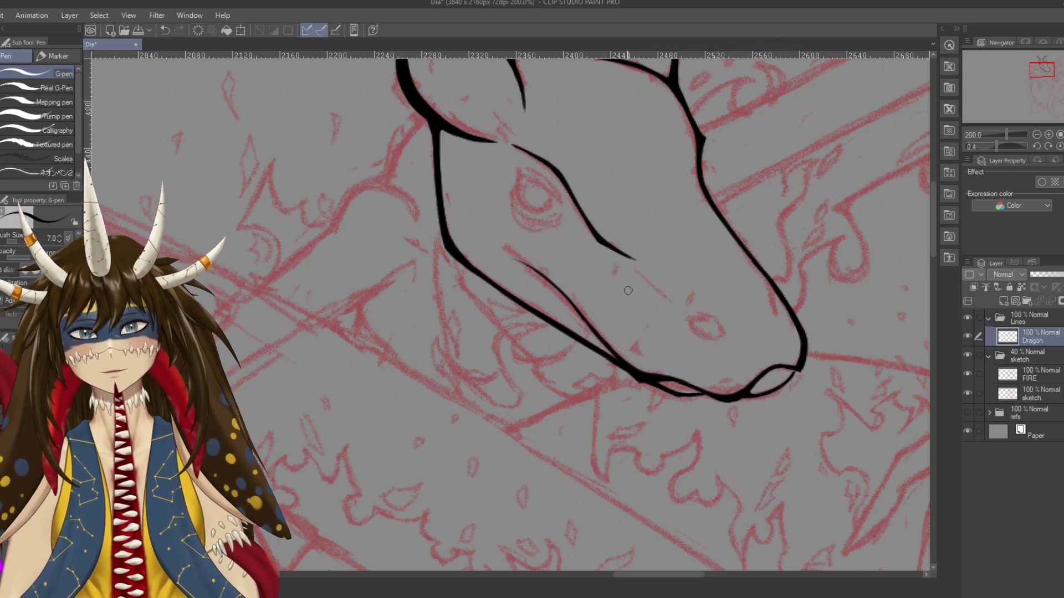
{"action": "scroll", "coordinate": [604, 266], "scroll_direction": "up", "scroll_amount": 3}
{"action": "scroll", "coordinate": [581, 243], "scroll_direction": "down", "scroll_amount": 1}
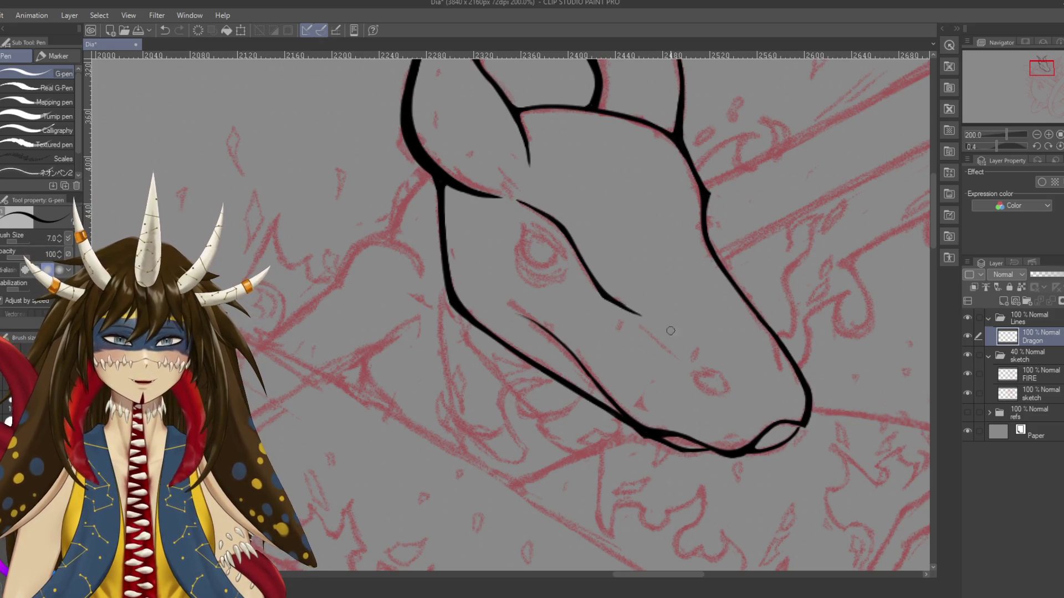
{"action": "key", "text": "ctrl+s"}
{"action": "mouse_move", "coordinate": [671, 331]}
{"action": "left_mouse_down"}
{"action": "mouse_move", "coordinate": [587, 286]}
{"action": "mouse_move", "coordinate": [541, 278]}
{"action": "left_mouse_up"}
{"action": "left_click_drag", "start_coordinate": [559, 355], "coordinate": [563, 358]}
{"action": "mouse_move", "coordinate": [600, 314]}
{"action": "left_mouse_down"}
{"action": "mouse_move", "coordinate": [611, 339]}
{"action": "mouse_move", "coordinate": [625, 328]}
{"action": "mouse_move", "coordinate": [616, 315]}
{"action": "left_mouse_up"}
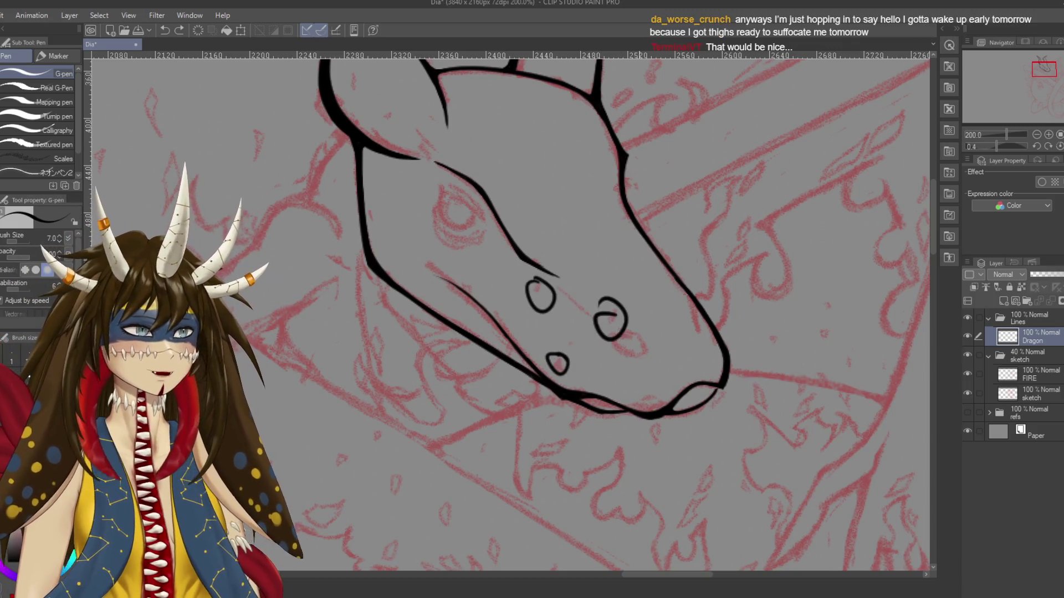
{"action": "key", "text": "ctrl+z"}
{"action": "key", "text": "ctrl+z"}
{"action": "key", "text": "ctrl+z"}
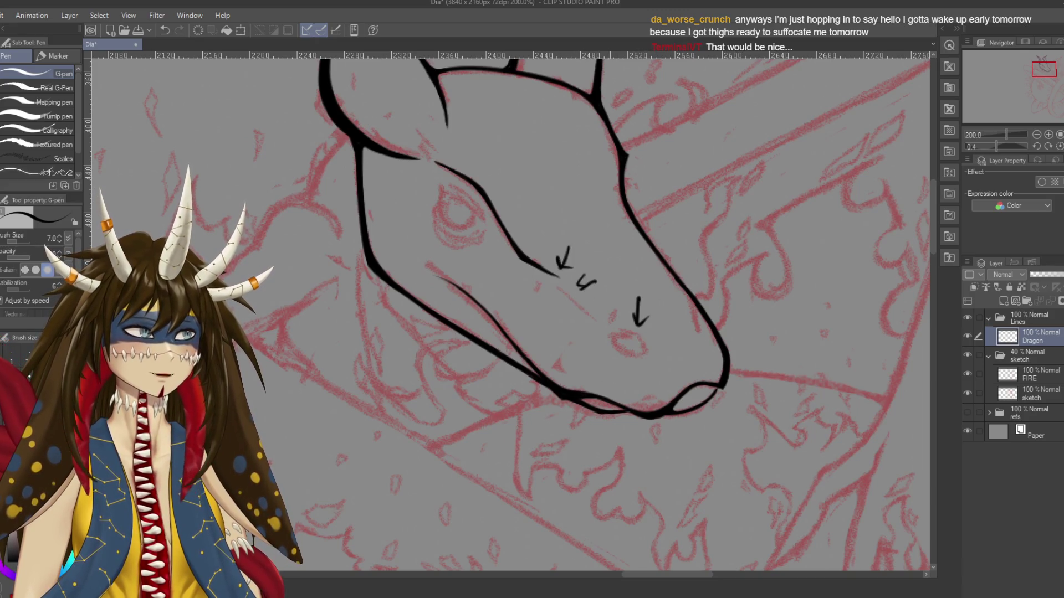
{"action": "key", "text": "ctrl+z"}
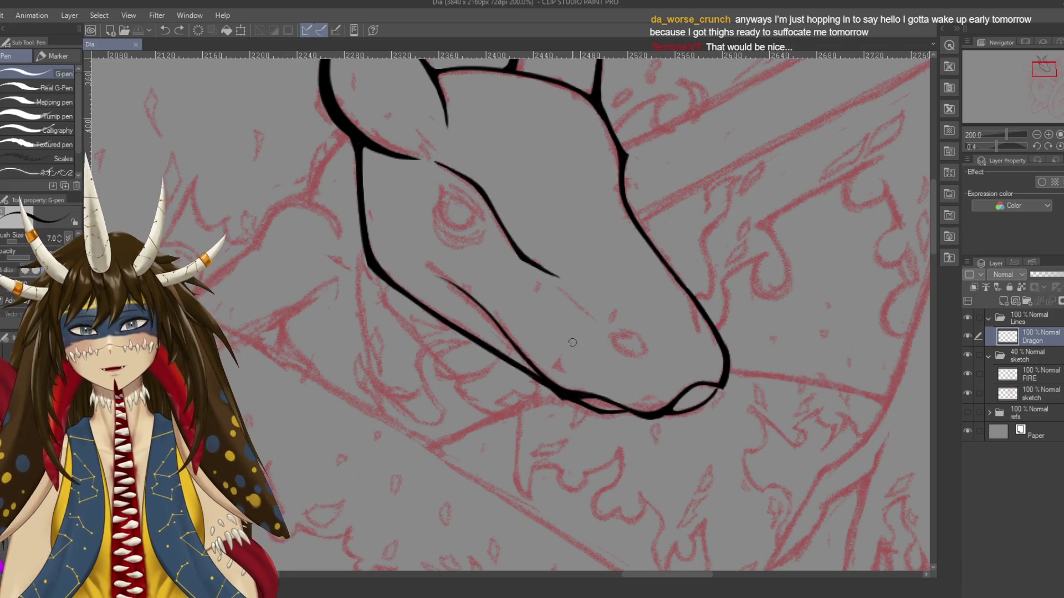
{"action": "mouse_move", "coordinate": [572, 343]}
{"action": "left_mouse_down"}
{"action": "mouse_move", "coordinate": [607, 298]}
{"action": "mouse_move", "coordinate": [627, 310]}
{"action": "left_mouse_up"}
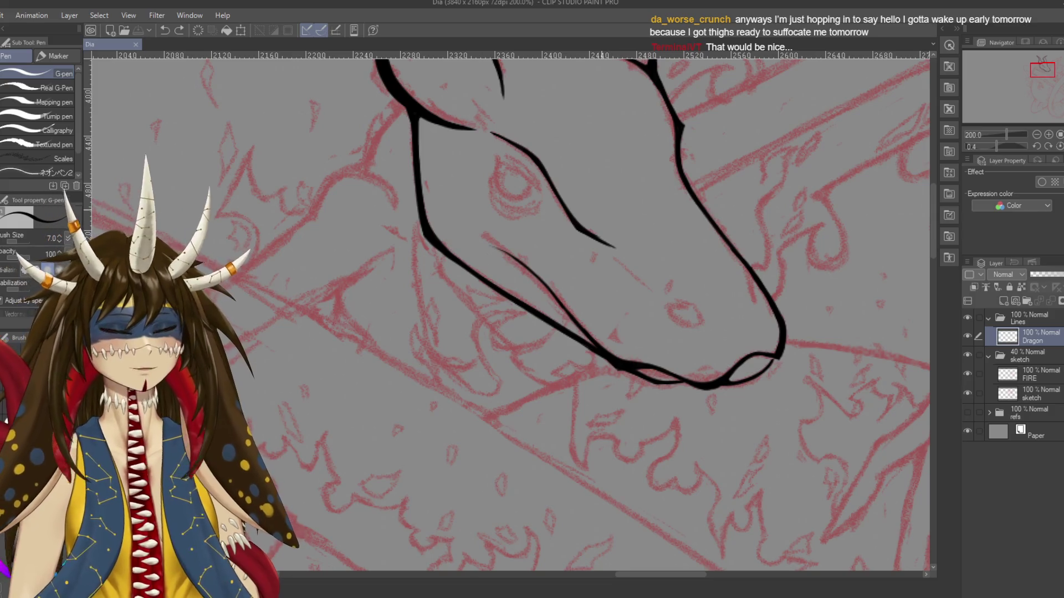
{"action": "left_click_drag", "start_coordinate": [501, 157], "coordinate": [514, 145]}
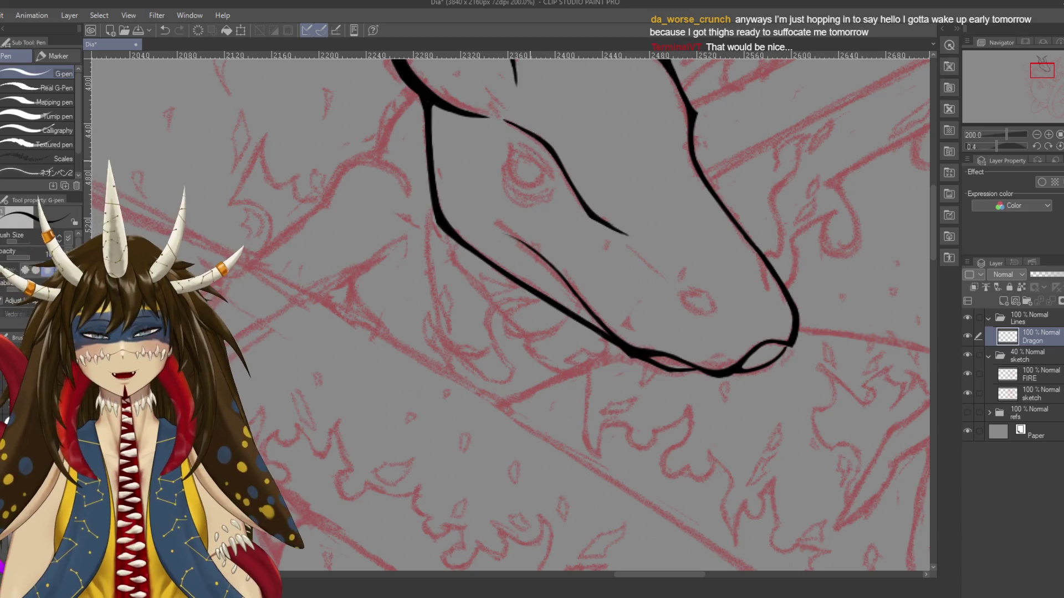
{"action": "scroll", "coordinate": [521, 147], "scroll_direction": "up", "scroll_amount": 2}
Try several strokes for the eye outline, undoing each attempt
{"action": "mouse_move", "coordinate": [532, 183]}
{"action": "left_mouse_down"}
{"action": "mouse_move", "coordinate": [579, 210]}
{"action": "mouse_move", "coordinate": [581, 179]}
{"action": "left_mouse_up"}
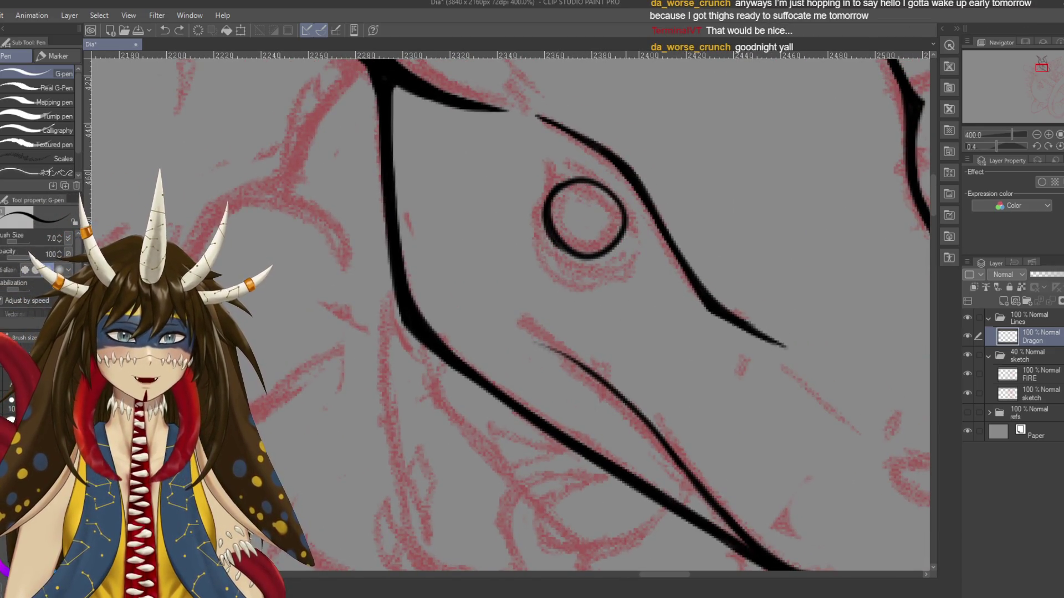
{"action": "key", "text": "ctrl+z"}
{"action": "key", "text": "ctrl+z"}
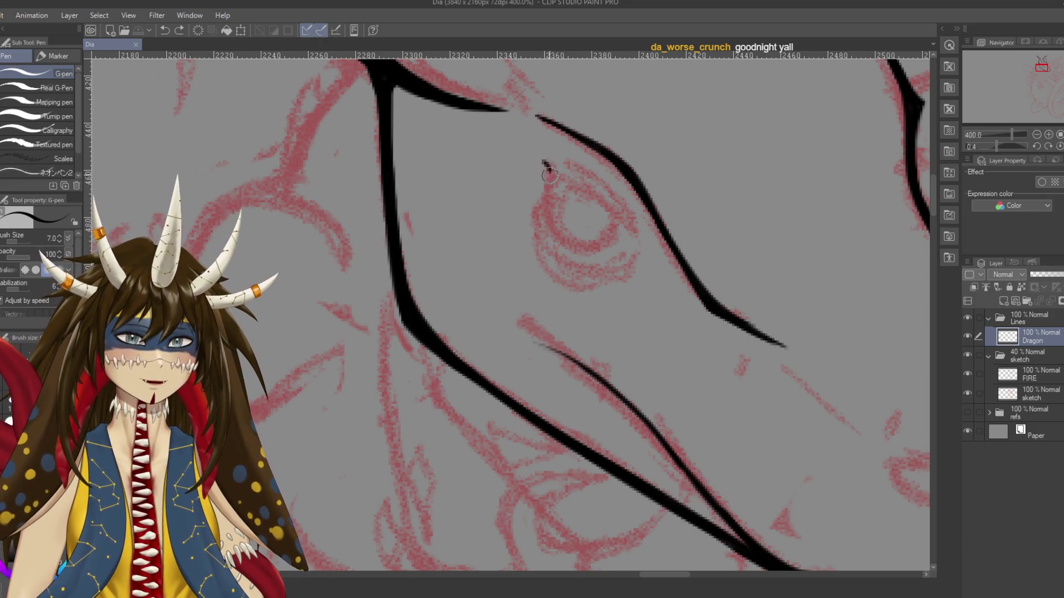
{"action": "left_click_drag", "start_coordinate": [556, 235], "coordinate": [551, 224]}
{"action": "key", "text": "ctrl+z"}
{"action": "mouse_move", "coordinate": [544, 161]}
{"action": "left_mouse_down"}
{"action": "mouse_move", "coordinate": [548, 203]}
{"action": "mouse_move", "coordinate": [616, 219]}
{"action": "left_mouse_up"}
{"action": "key", "text": "ctrl+z"}
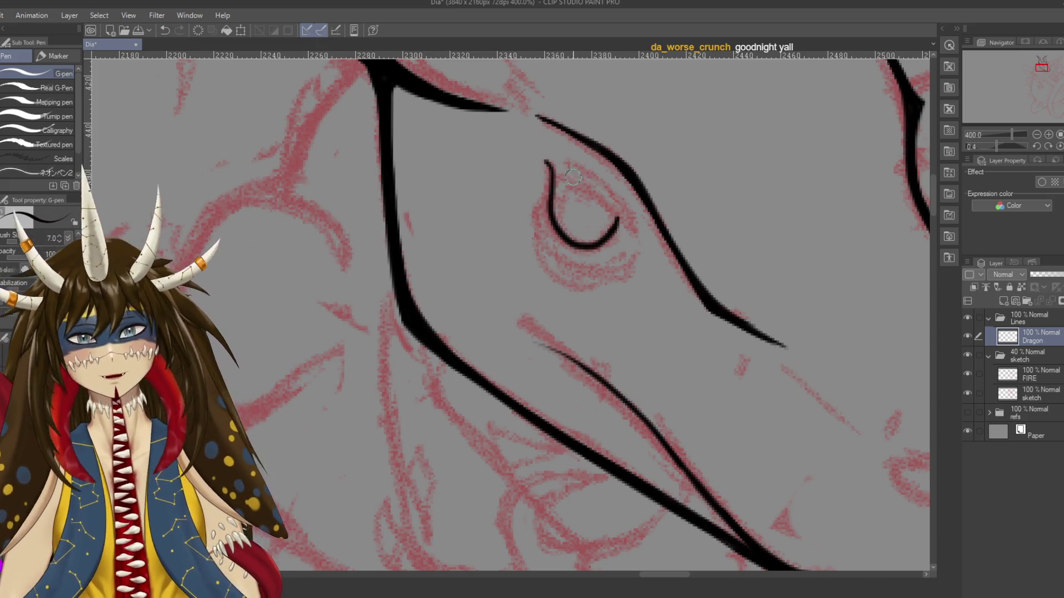
{"action": "left_click_drag", "start_coordinate": [554, 172], "coordinate": [637, 244]}
{"action": "key", "text": "ctrl+z"}
Draw the eye's upper outline, redrawing it twice until it fits
{"action": "left_click_drag", "start_coordinate": [547, 165], "coordinate": [648, 256]}
{"action": "key", "text": "ctrl+z"}
{"action": "left_click_drag", "start_coordinate": [547, 165], "coordinate": [649, 257]}
{"action": "key", "text": "ctrl+z"}
{"action": "left_click_drag", "start_coordinate": [548, 164], "coordinate": [649, 252]}
Ink the eye's upper inner edge, extend it downward, and save
{"action": "left_click_drag", "start_coordinate": [649, 291], "coordinate": [635, 339]}
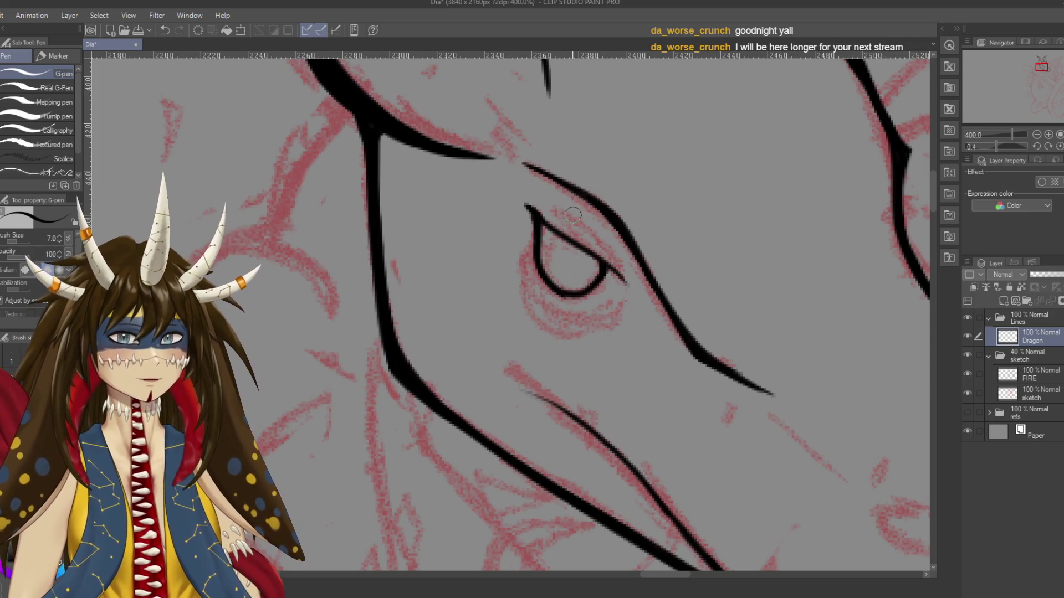
{"action": "left_click_drag", "start_coordinate": [531, 212], "coordinate": [609, 268]}
{"action": "left_click_drag", "start_coordinate": [572, 233], "coordinate": [632, 287]}
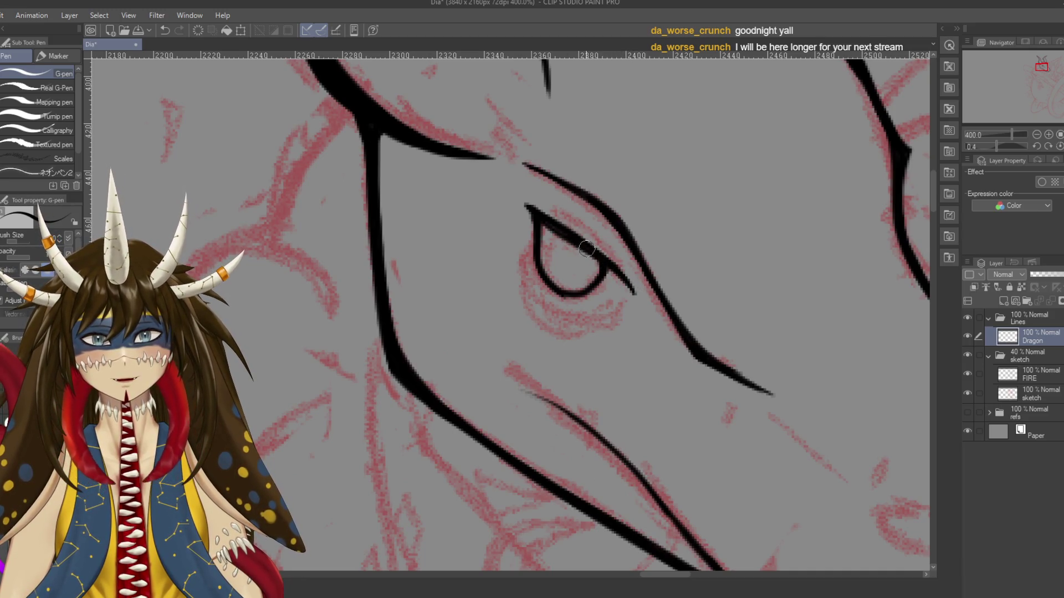
{"action": "key", "text": "ctrl+s"}
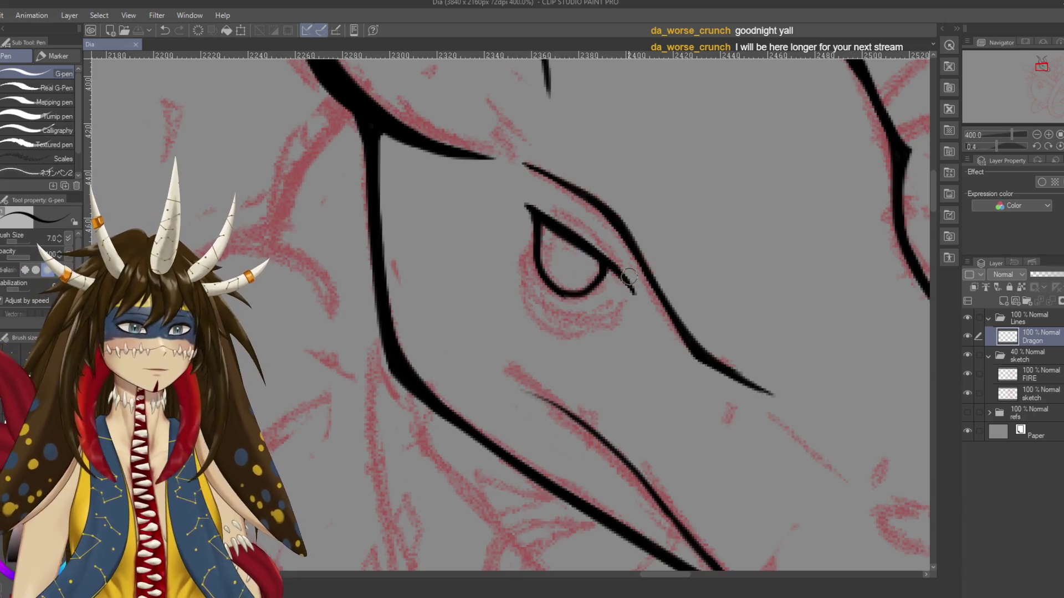
Darken the eye's upper-right line, remove a stray mark, and save
{"action": "left_click_drag", "start_coordinate": [618, 272], "coordinate": [576, 256]}
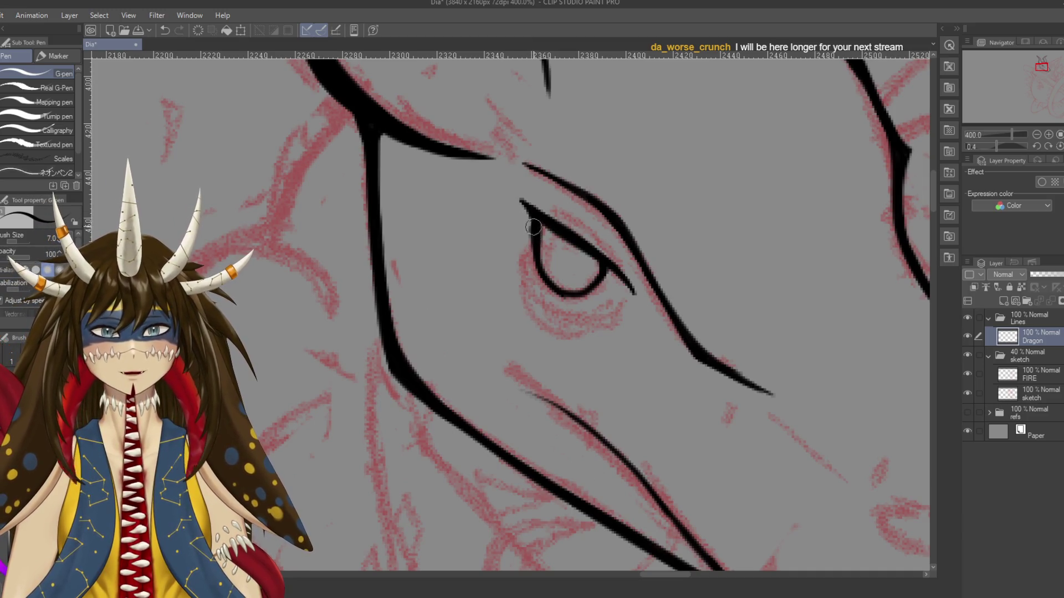
{"action": "key", "text": "e"}
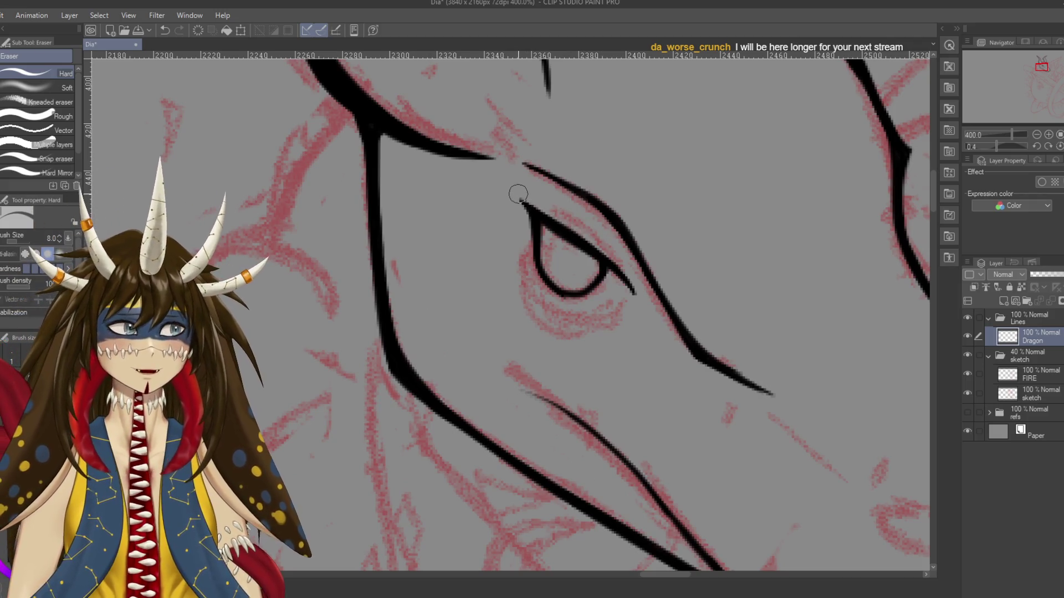
{"action": "key", "text": "p"}
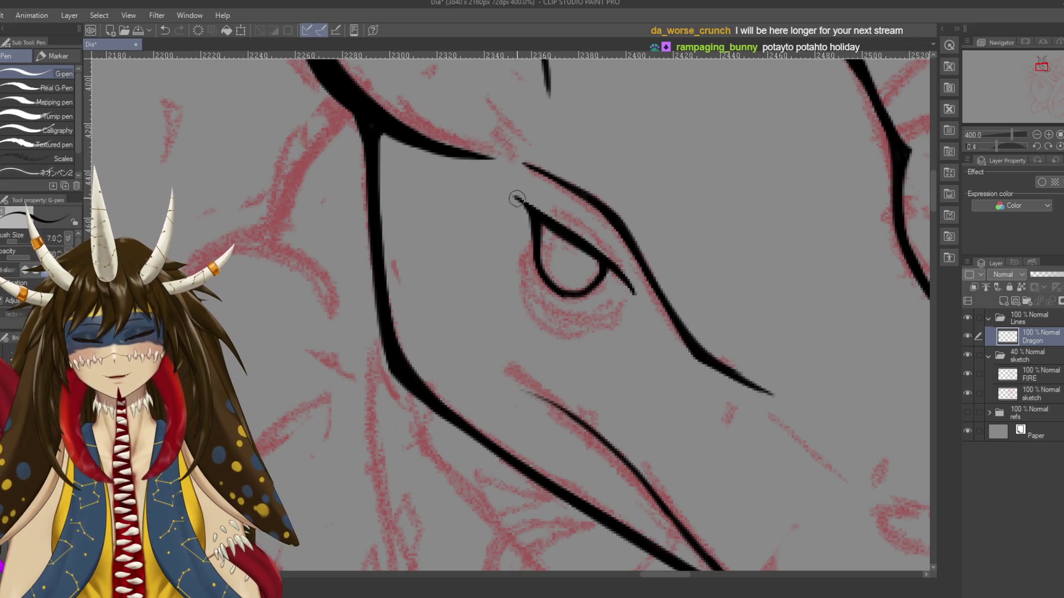
{"action": "key", "text": "ctrl+z"}
{"action": "key", "text": "ctrl+s"}
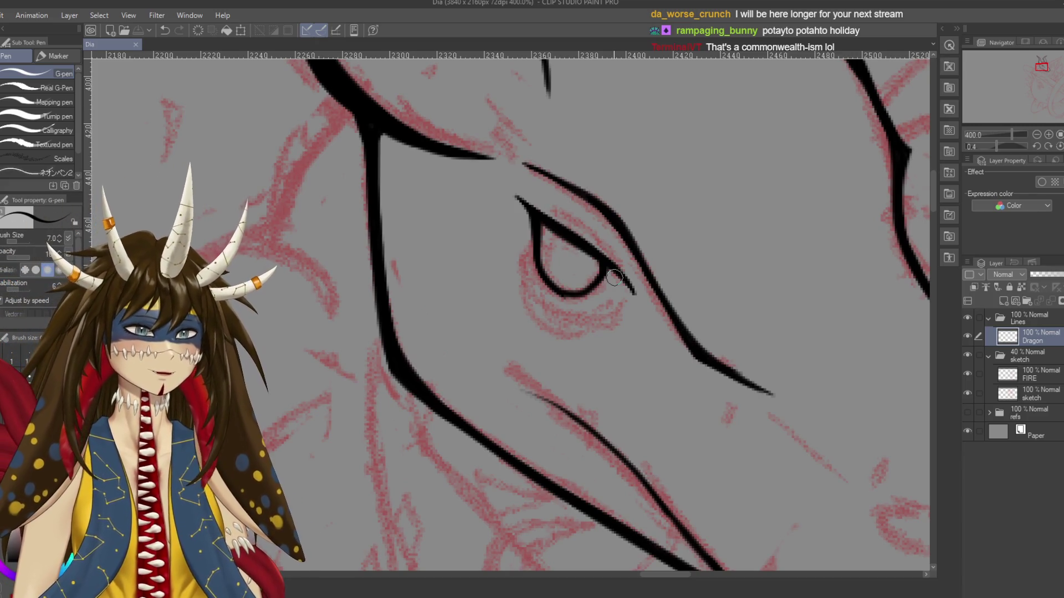
Redraw the eye's lower-left curve and left-side line, discarding trial strokes
{"action": "mouse_move", "coordinate": [529, 228]}
{"action": "left_mouse_down"}
{"action": "mouse_move", "coordinate": [551, 196]}
{"action": "mouse_move", "coordinate": [616, 297]}
{"action": "left_mouse_up"}
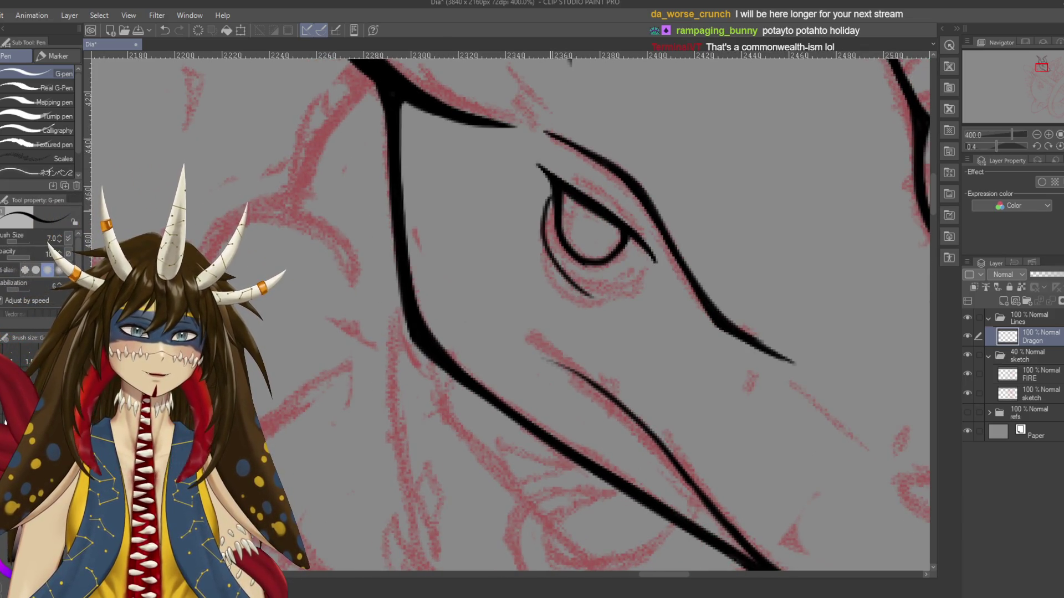
{"action": "key", "text": "ctrl+z"}
{"action": "left_click_drag", "start_coordinate": [545, 196], "coordinate": [595, 293]}
{"action": "key", "text": "ctrl+z"}
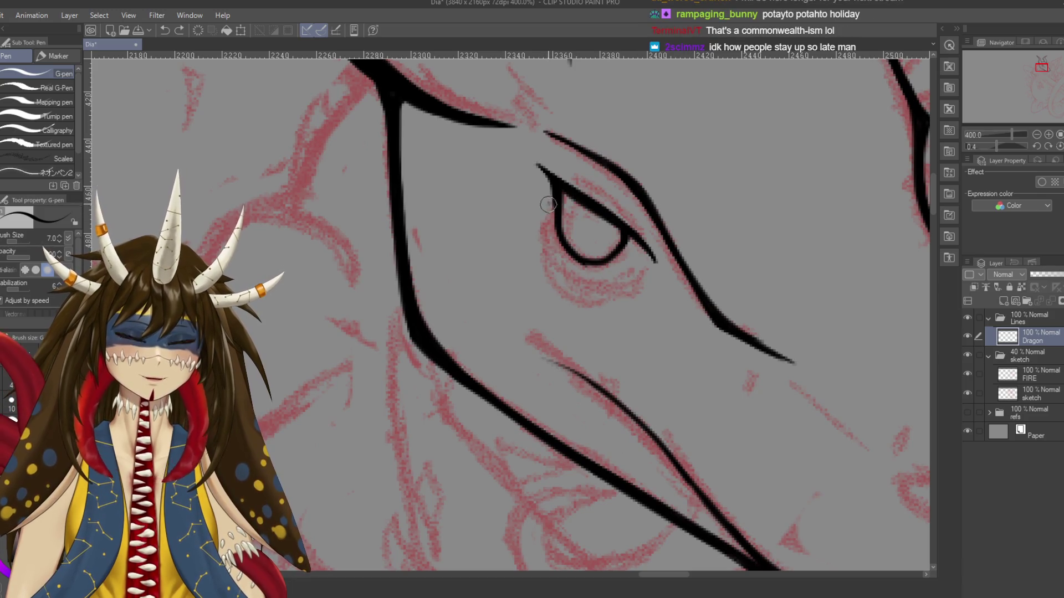
{"action": "key", "text": "ctrl+z"}
{"action": "left_click_drag", "start_coordinate": [549, 182], "coordinate": [626, 233]}
{"action": "mouse_move", "coordinate": [551, 194]}
{"action": "left_mouse_down"}
{"action": "mouse_move", "coordinate": [590, 288]}
{"action": "mouse_move", "coordinate": [626, 316]}
{"action": "left_mouse_up"}
{"action": "key", "text": "ctrl+z"}
Work out the curved line under the eye through repeated redraws
{"action": "left_click_drag", "start_coordinate": [540, 266], "coordinate": [623, 299]}
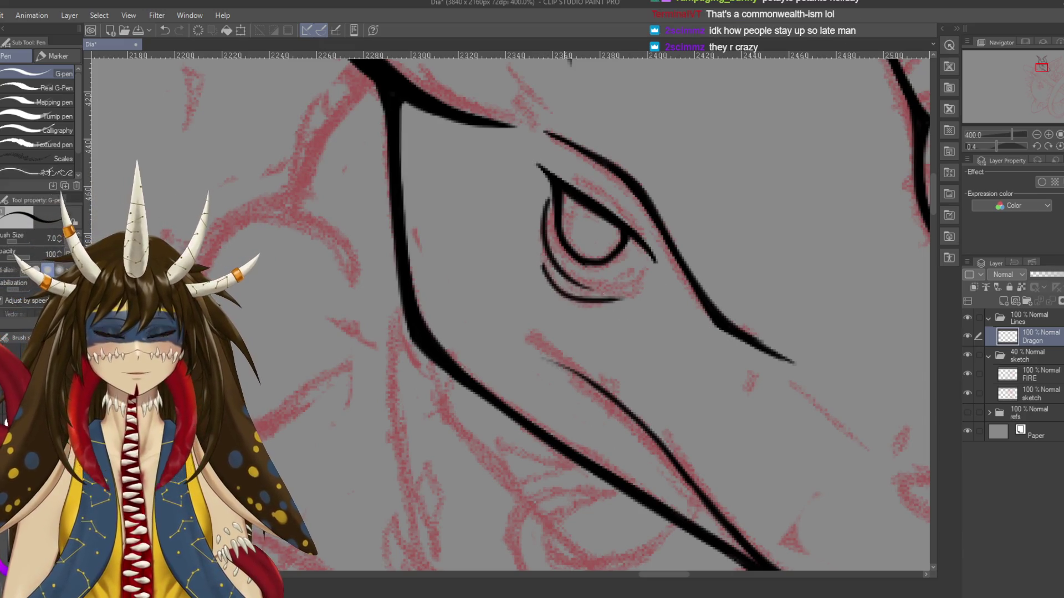
{"action": "key", "text": "ctrl+z"}
{"action": "left_click_drag", "start_coordinate": [540, 256], "coordinate": [620, 299]}
{"action": "key", "text": "ctrl+z"}
{"action": "left_click_drag", "start_coordinate": [544, 265], "coordinate": [623, 313]}
{"action": "key", "text": "ctrl+z"}
{"action": "mouse_move", "coordinate": [544, 265]}
{"action": "left_mouse_down"}
{"action": "mouse_move", "coordinate": [623, 300]}
{"action": "mouse_move", "coordinate": [638, 265]}
{"action": "left_mouse_up"}
{"action": "key", "text": "ctrl+z"}
{"action": "key", "text": "ctrl+z"}
Add a thin line above the upper eyelid and save
{"action": "left_click_drag", "start_coordinate": [652, 378], "coordinate": [515, 365]}
{"action": "mouse_move", "coordinate": [609, 253]}
{"action": "left_mouse_down"}
{"action": "mouse_move", "coordinate": [670, 269]}
{"action": "mouse_move", "coordinate": [715, 239]}
{"action": "left_mouse_up"}
{"action": "key", "text": "ctrl+s"}
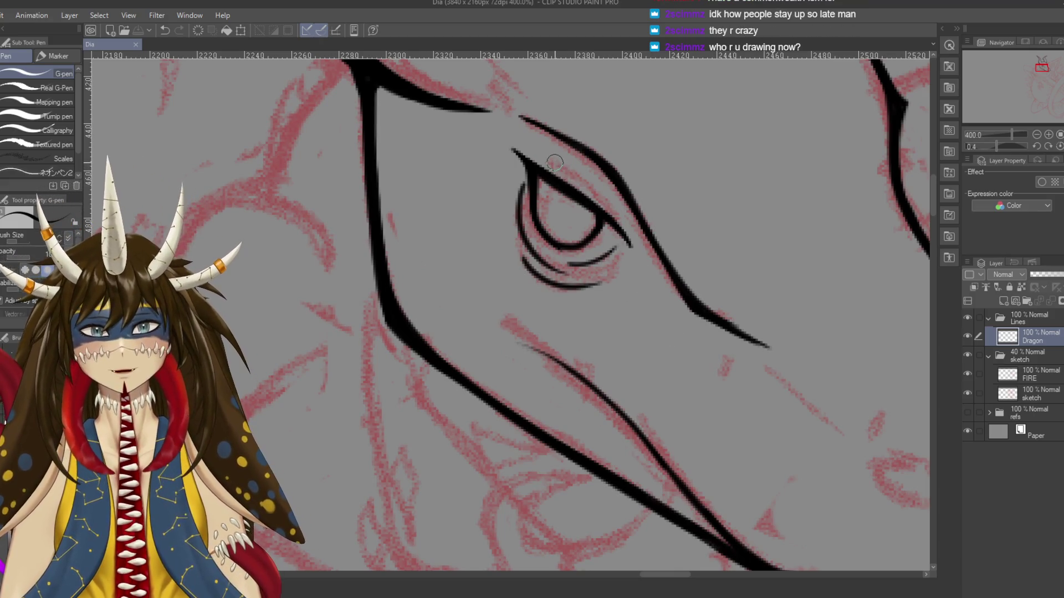
{"action": "left_click_drag", "start_coordinate": [554, 162], "coordinate": [591, 193]}
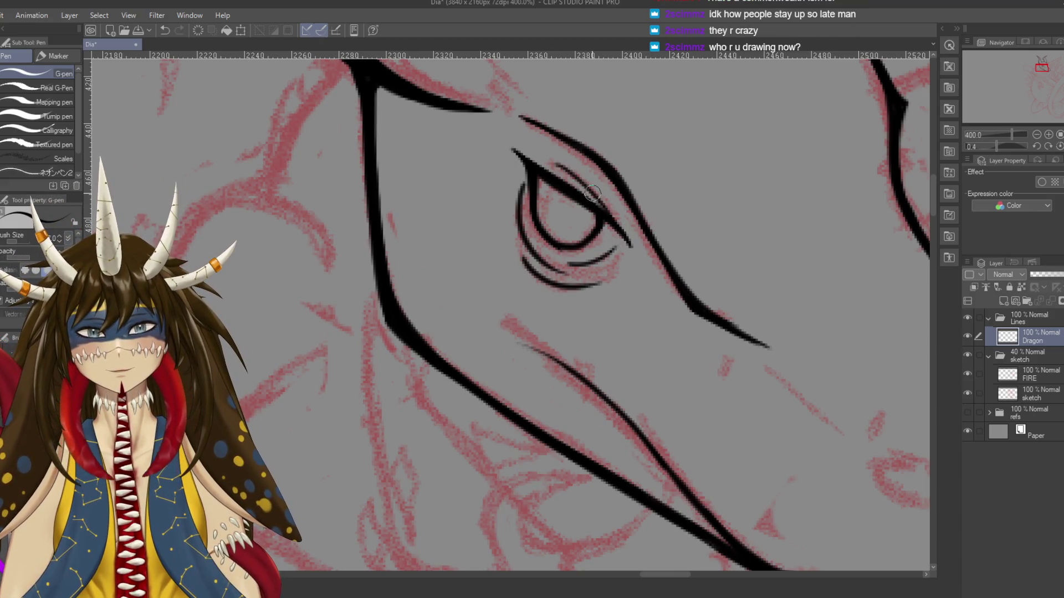
{"action": "key", "text": "ctrl+s"}
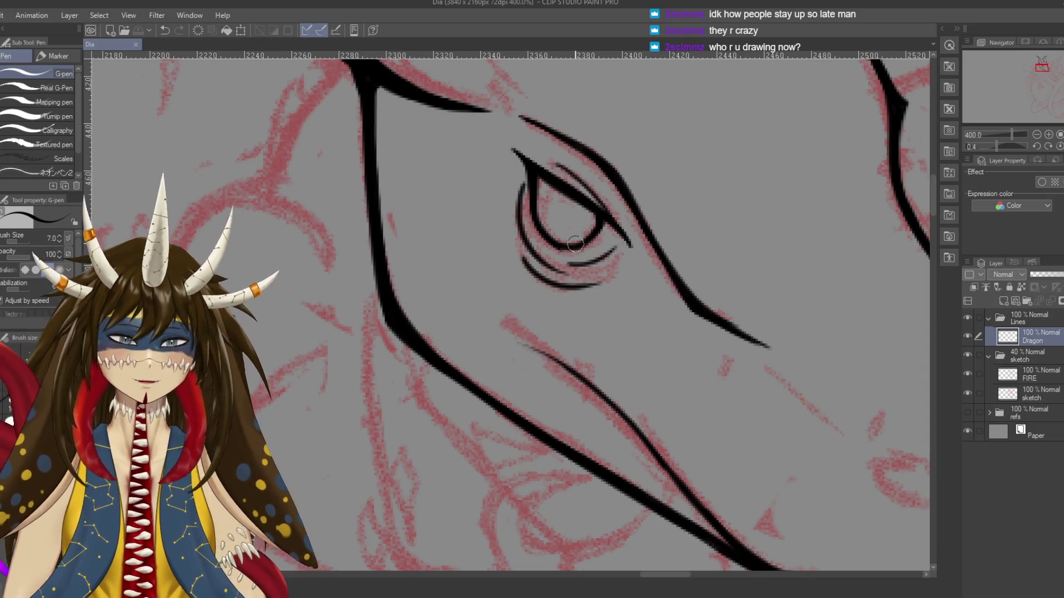
Zoom out and show the reference images and notes near the view centre
{"action": "scroll", "coordinate": [575, 243], "scroll_direction": "down", "scroll_amount": 6}
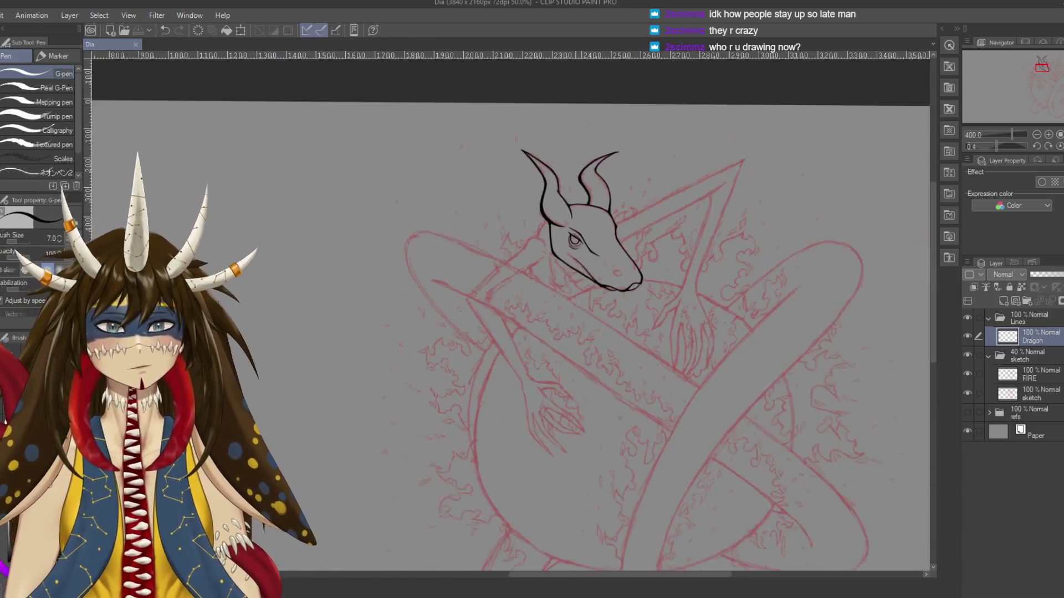
{"action": "scroll", "coordinate": [575, 243], "scroll_direction": "down", "scroll_amount": 2}
{"action": "left_click", "coordinate": [967, 412]}
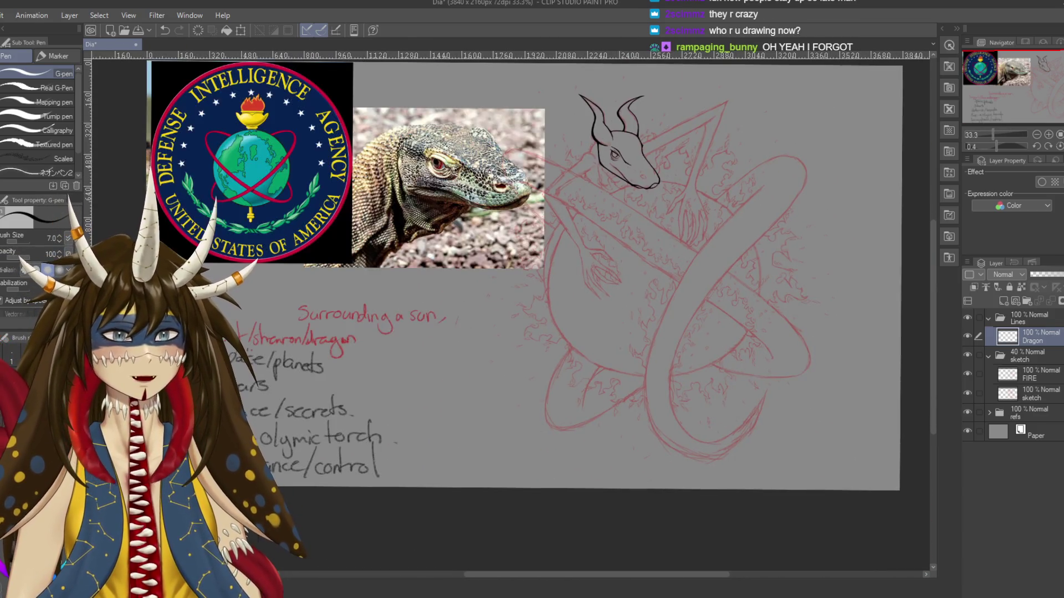
{"action": "left_click_drag", "start_coordinate": [575, 244], "coordinate": [816, 318]}
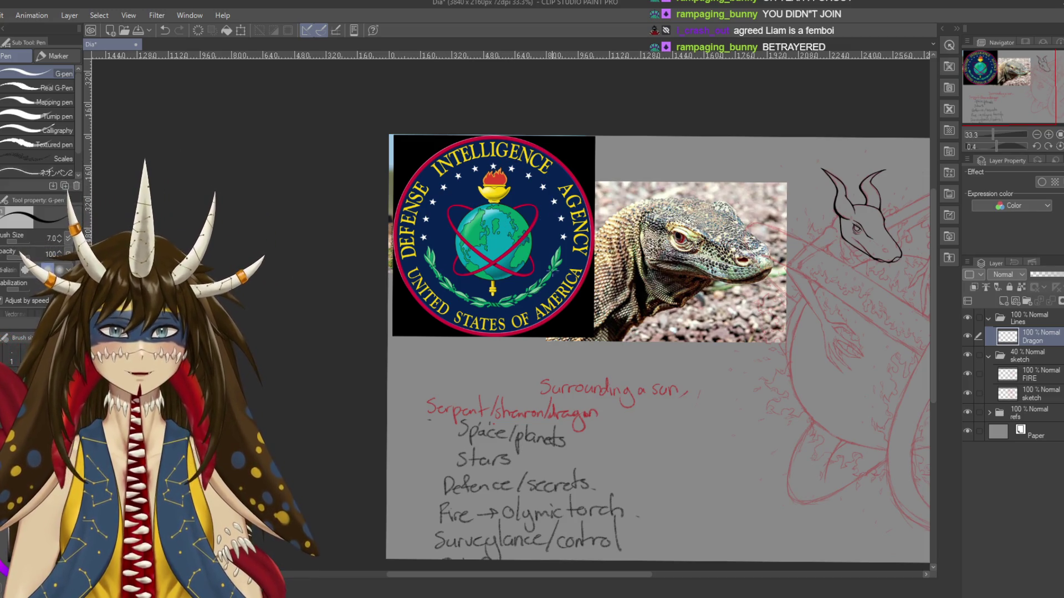
Bring the dragon sketch into view, hide the references, and zoom in on the head
{"action": "left_click_drag", "start_coordinate": [436, 246], "coordinate": [208, 183]}
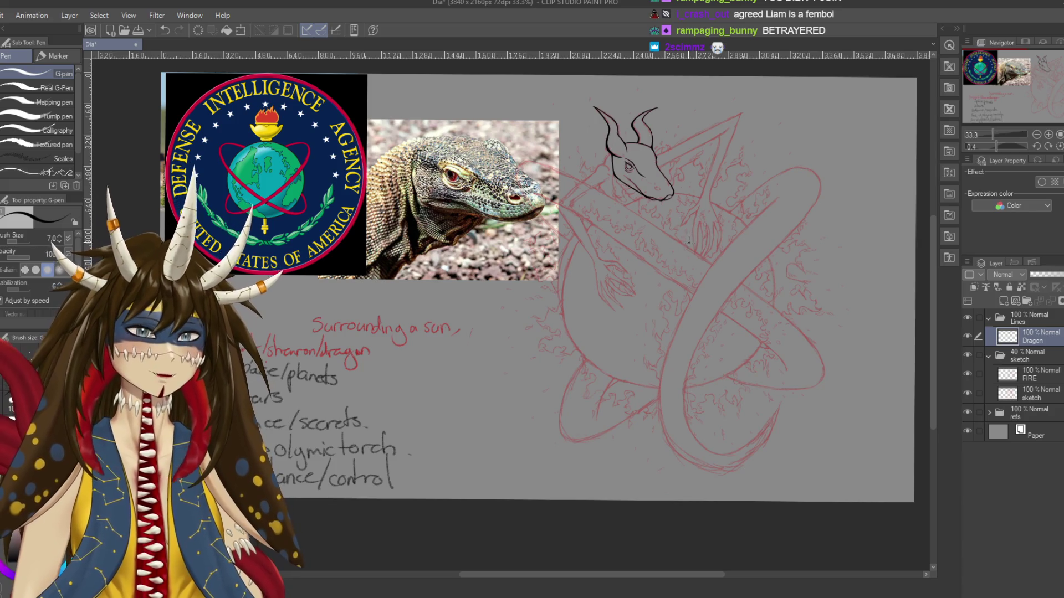
{"action": "mouse_move", "coordinate": [515, 277]}
{"action": "left_mouse_down"}
{"action": "mouse_move", "coordinate": [575, 294]}
{"action": "mouse_move", "coordinate": [551, 294]}
{"action": "left_mouse_up"}
{"action": "left_click", "coordinate": [967, 411]}
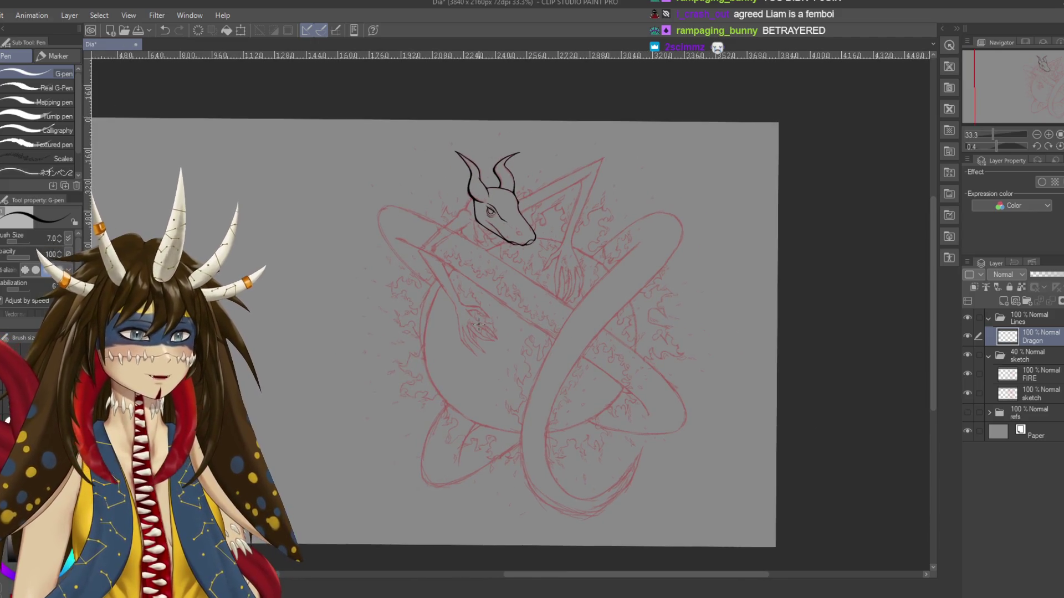
{"action": "scroll", "coordinate": [830, 249], "scroll_direction": "up", "scroll_amount": 2}
{"action": "mouse_move", "coordinate": [829, 248]}
{"action": "left_mouse_down"}
{"action": "mouse_move", "coordinate": [848, 266]}
{"action": "mouse_move", "coordinate": [892, 388]}
{"action": "left_mouse_up"}
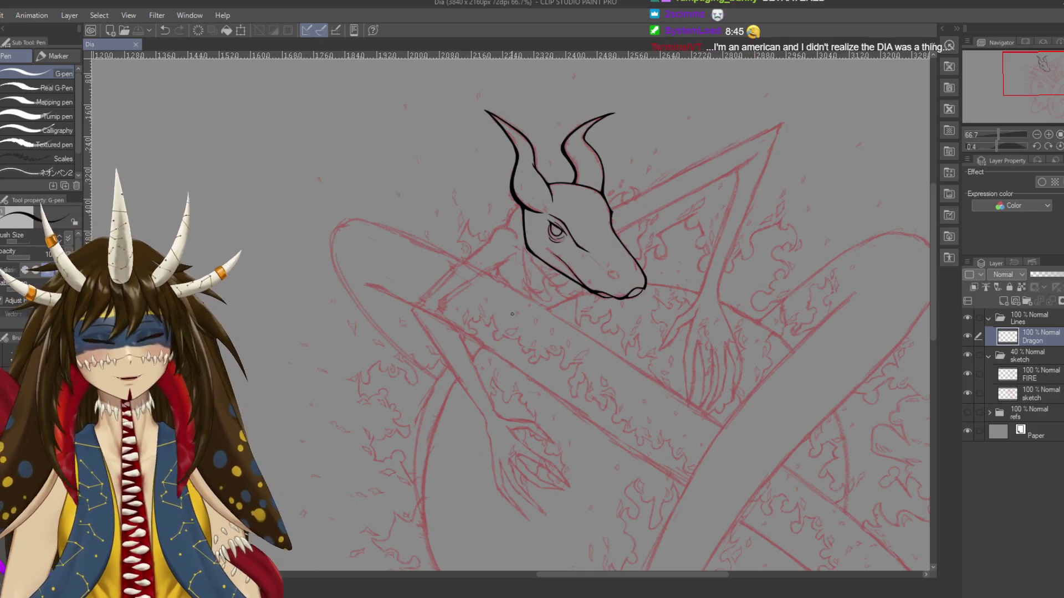
Zoom to 400% and rotate the canvas to centre the dragon's eye
{"action": "scroll", "coordinate": [512, 314], "scroll_direction": "up", "scroll_amount": 4}
{"action": "left_click_drag", "start_coordinate": [512, 313], "coordinate": [423, 446]}
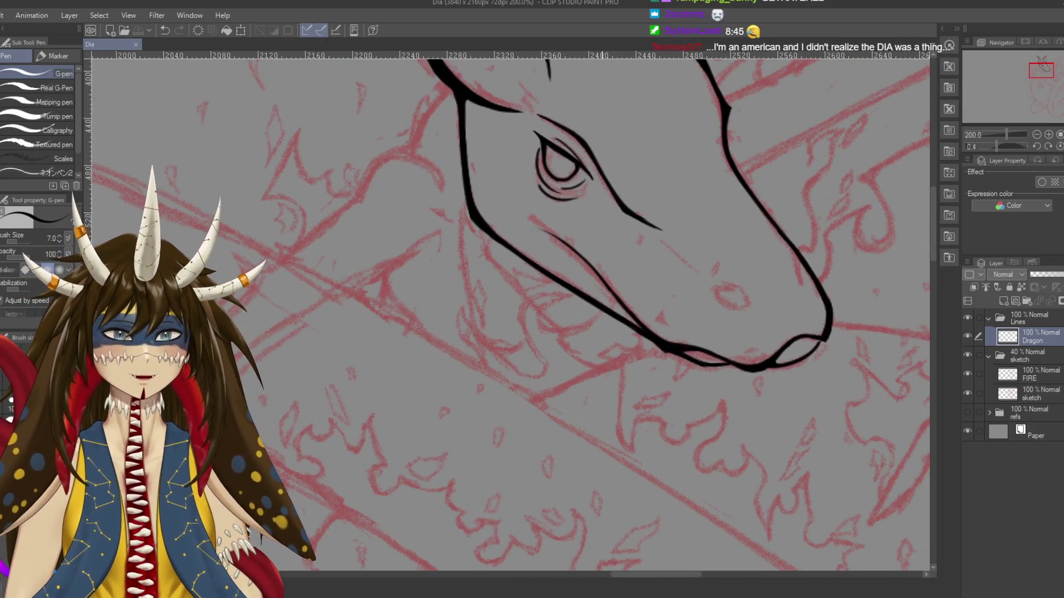
{"action": "scroll", "coordinate": [593, 324], "scroll_direction": "up", "scroll_amount": 2}
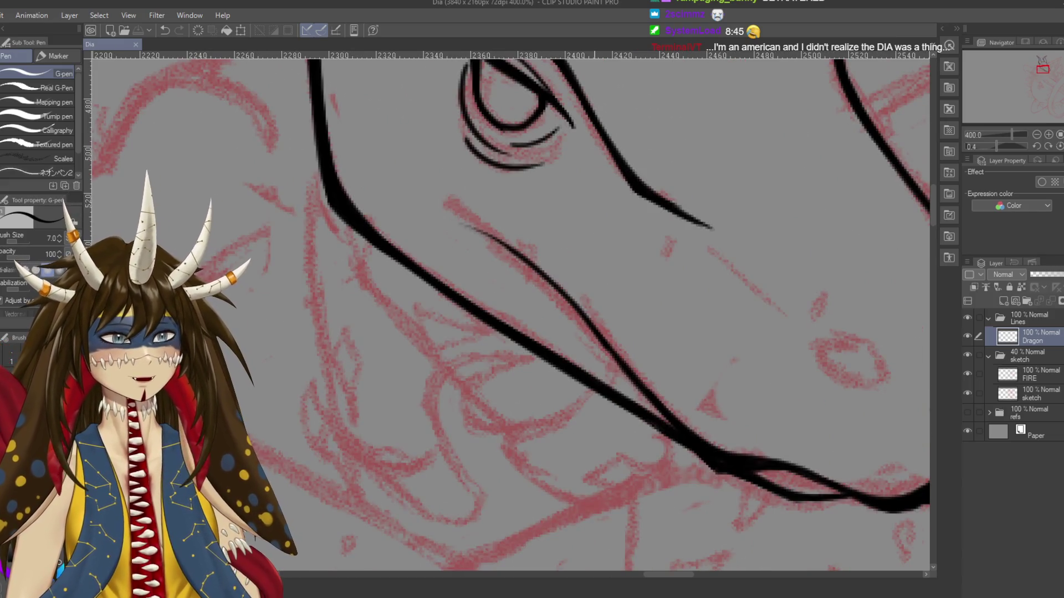
{"action": "left_click_drag", "start_coordinate": [515, 66], "coordinate": [559, 220]}
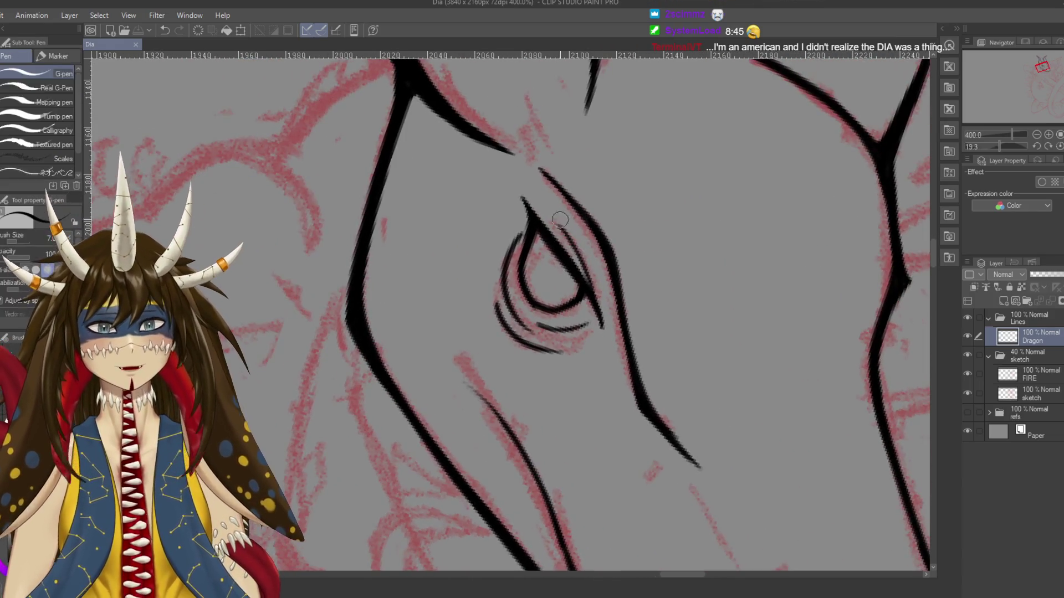
Thicken the eye's upper and upper-right lines, set the eraser to size 5, and save
{"action": "left_click_drag", "start_coordinate": [555, 217], "coordinate": [600, 316]}
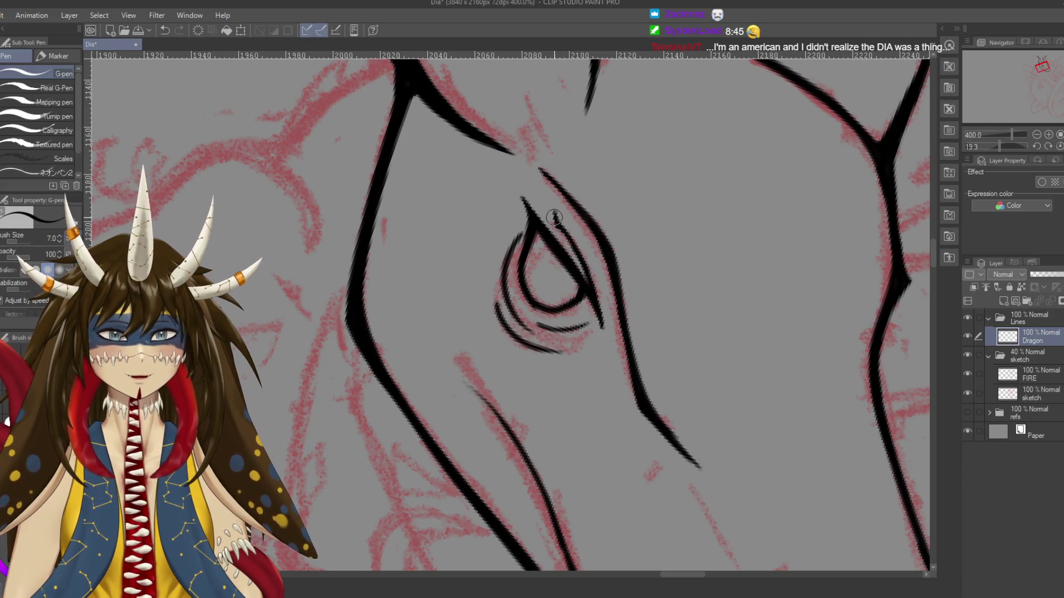
{"action": "left_click_drag", "start_coordinate": [559, 240], "coordinate": [579, 263]}
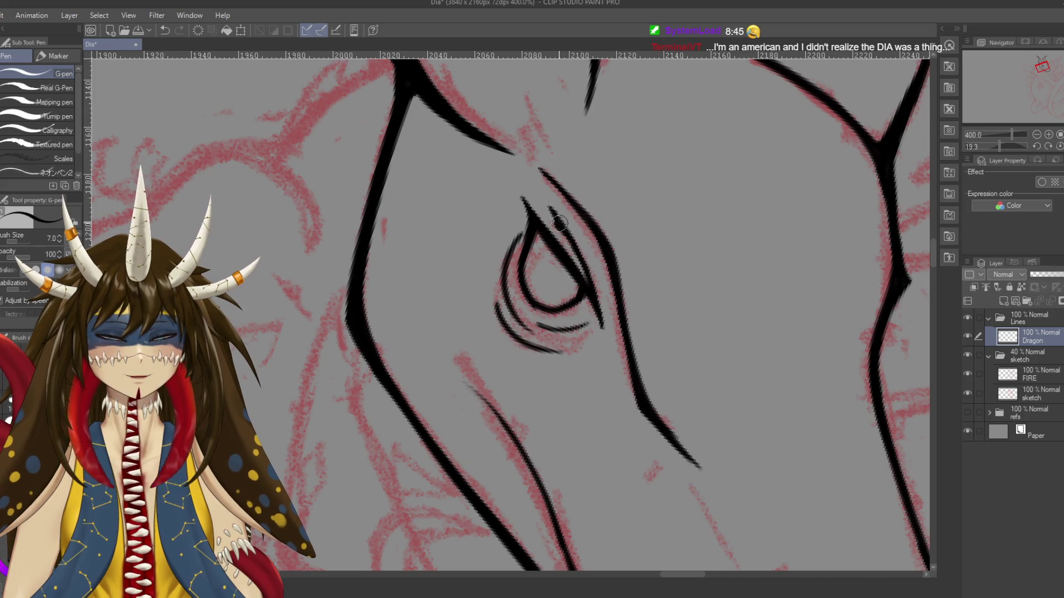
{"action": "key", "text": "e"}
{"action": "key", "text": "bracketleft"}
{"action": "key", "text": "bracketleft"}
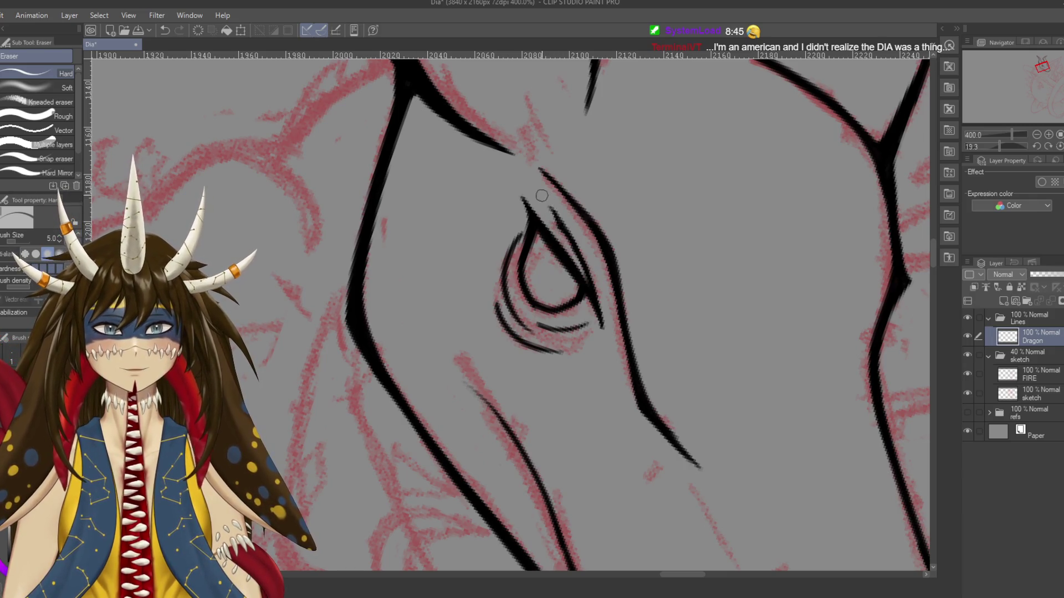
{"action": "key", "text": "ctrl+s"}
{"action": "key", "text": "p"}
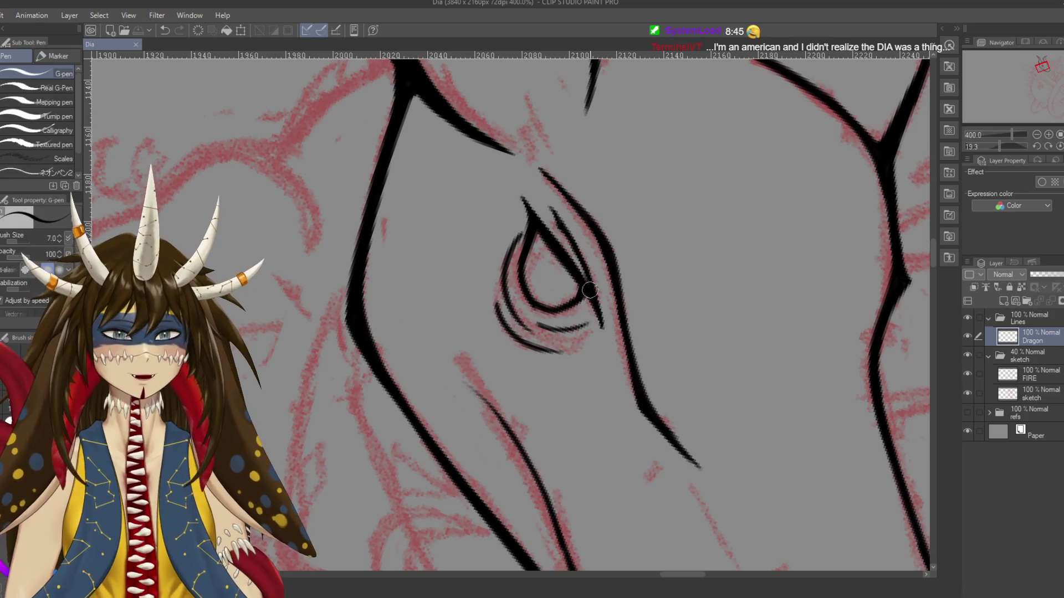
Redraw a thin line along the eye's right edge and save
{"action": "mouse_move", "coordinate": [606, 392]}
{"action": "left_mouse_down"}
{"action": "mouse_move", "coordinate": [544, 374]}
{"action": "mouse_move", "coordinate": [619, 346]}
{"action": "left_mouse_up"}
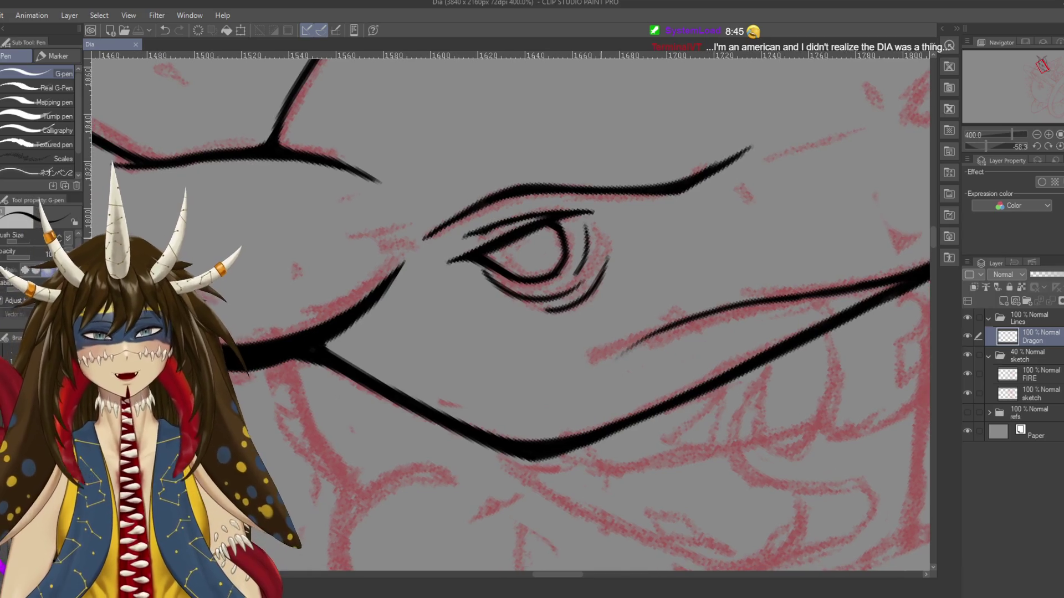
{"action": "left_click_drag", "start_coordinate": [607, 213], "coordinate": [604, 244]}
{"action": "key", "text": "ctrl+z"}
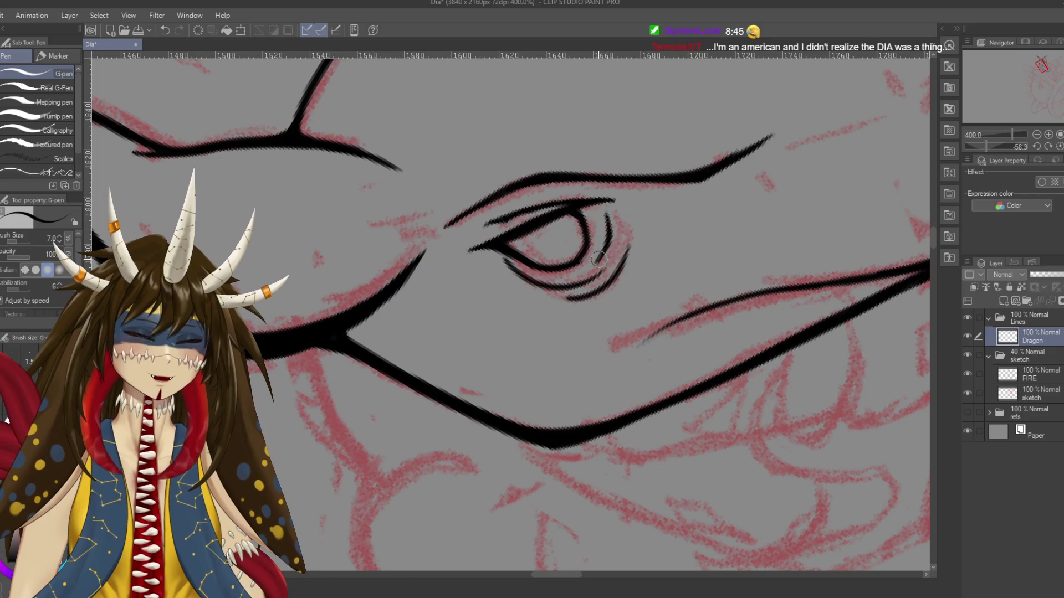
{"action": "key", "text": "ctrl+z"}
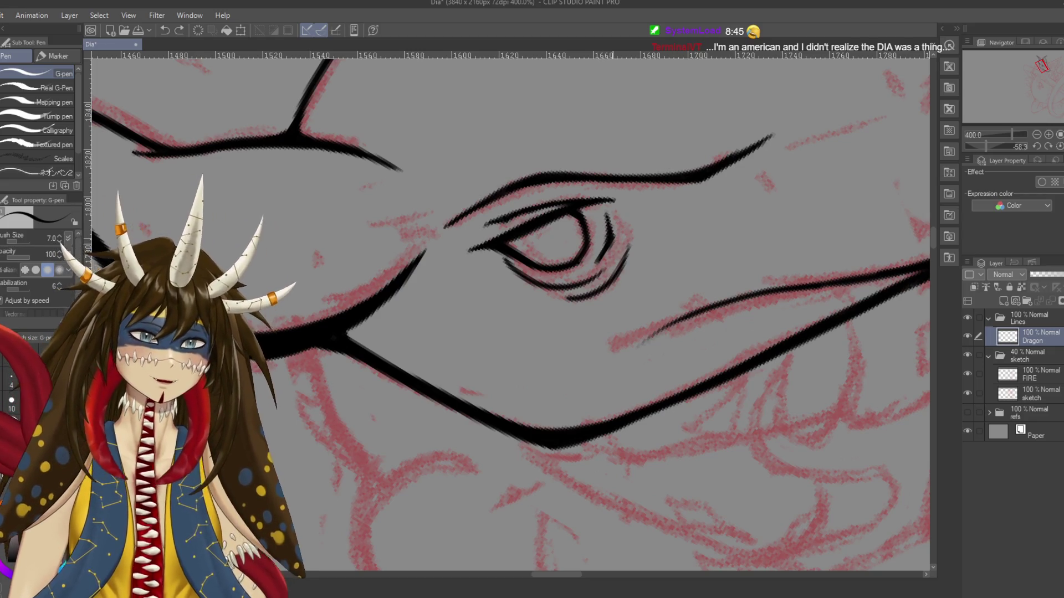
{"action": "left_click_drag", "start_coordinate": [606, 214], "coordinate": [613, 237]}
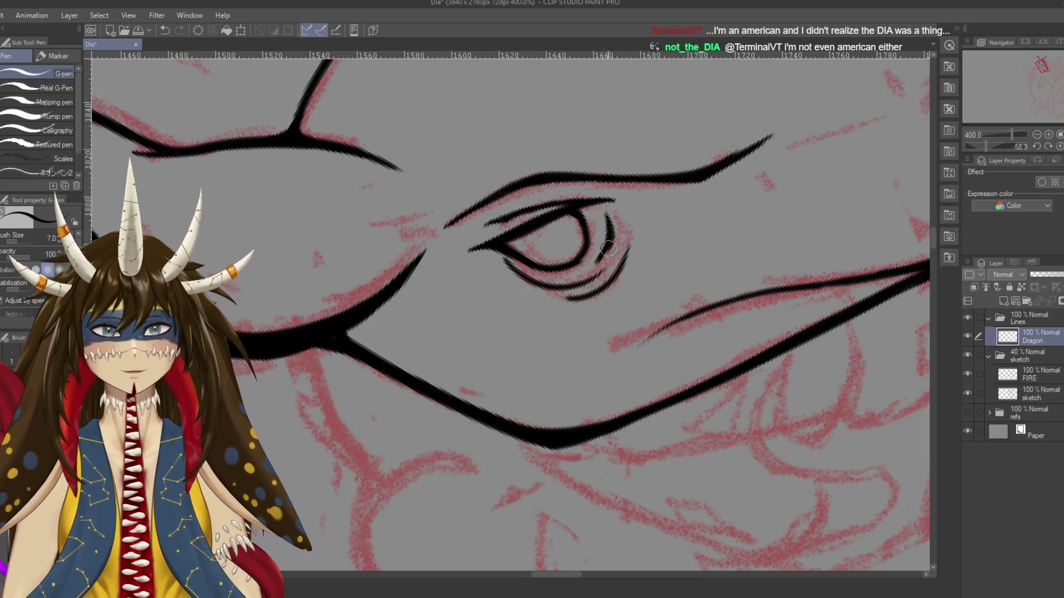
{"action": "key", "text": "ctrl+s"}
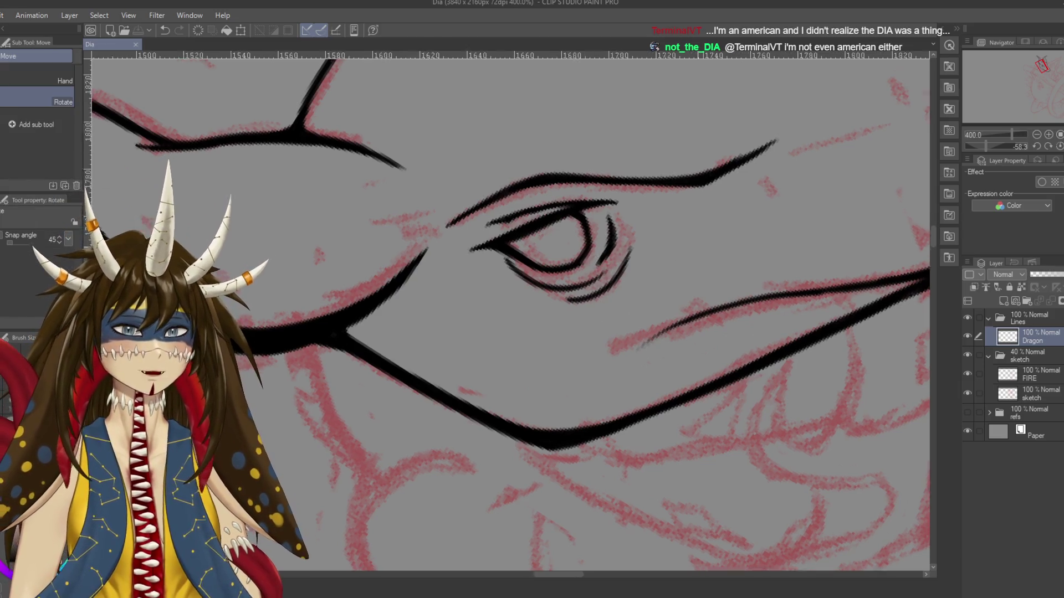
Add a small stroke left of the eye, rotate the canvas, and save
{"action": "scroll", "coordinate": [630, 372], "scroll_direction": "down", "scroll_amount": 3}
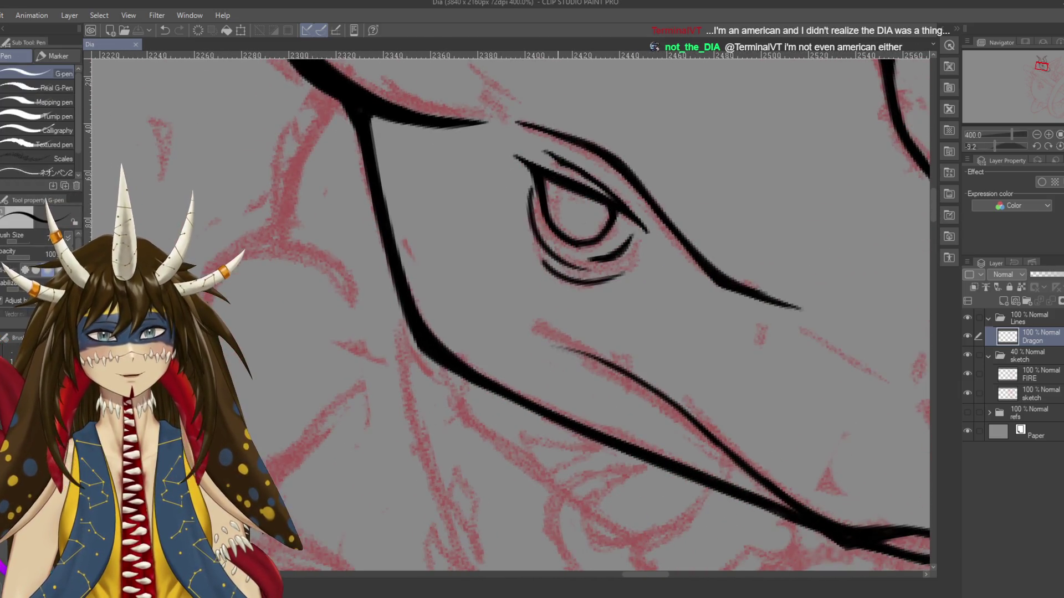
{"action": "mouse_move", "coordinate": [530, 194]}
{"action": "left_mouse_down"}
{"action": "mouse_move", "coordinate": [531, 222]}
{"action": "mouse_move", "coordinate": [566, 266]}
{"action": "left_mouse_up"}
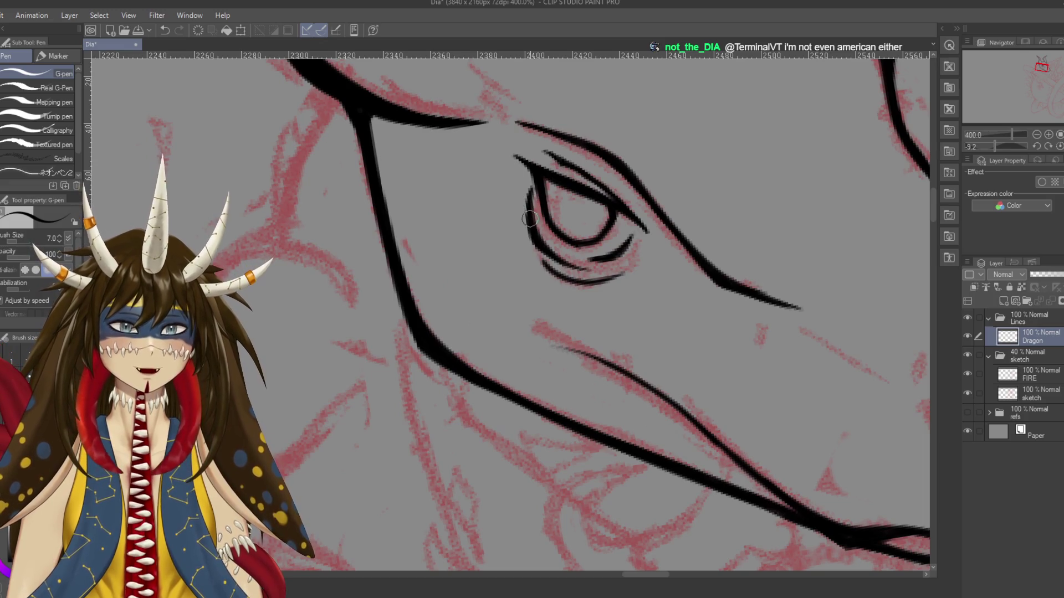
{"action": "key", "text": "r"}
{"action": "mouse_move", "coordinate": [589, 311]}
{"action": "left_mouse_down"}
{"action": "mouse_move", "coordinate": [443, 333]}
{"action": "mouse_move", "coordinate": [515, 273]}
{"action": "left_mouse_up"}
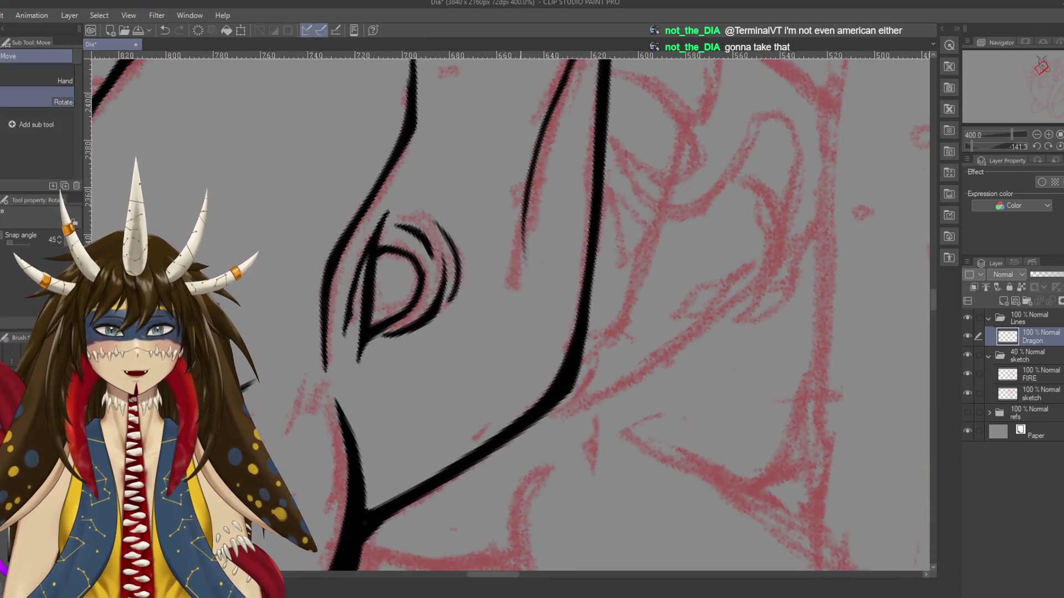
{"action": "key", "text": "ctrl+s"}
Ink a short stroke by the eye's outer line and trim it with the eraser
{"action": "key", "text": "p"}
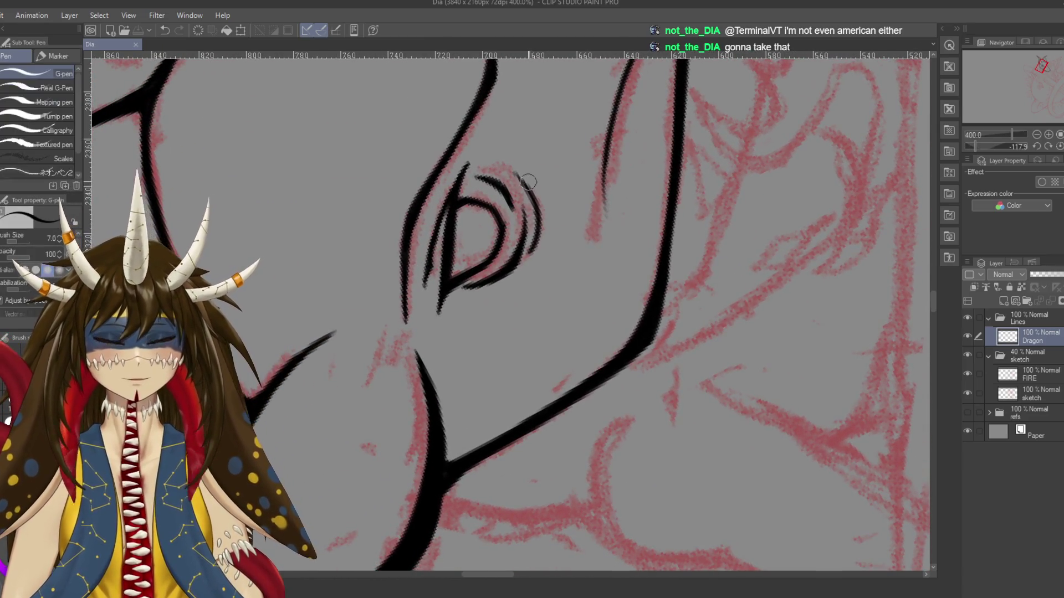
{"action": "left_click_drag", "start_coordinate": [517, 172], "coordinate": [536, 203]}
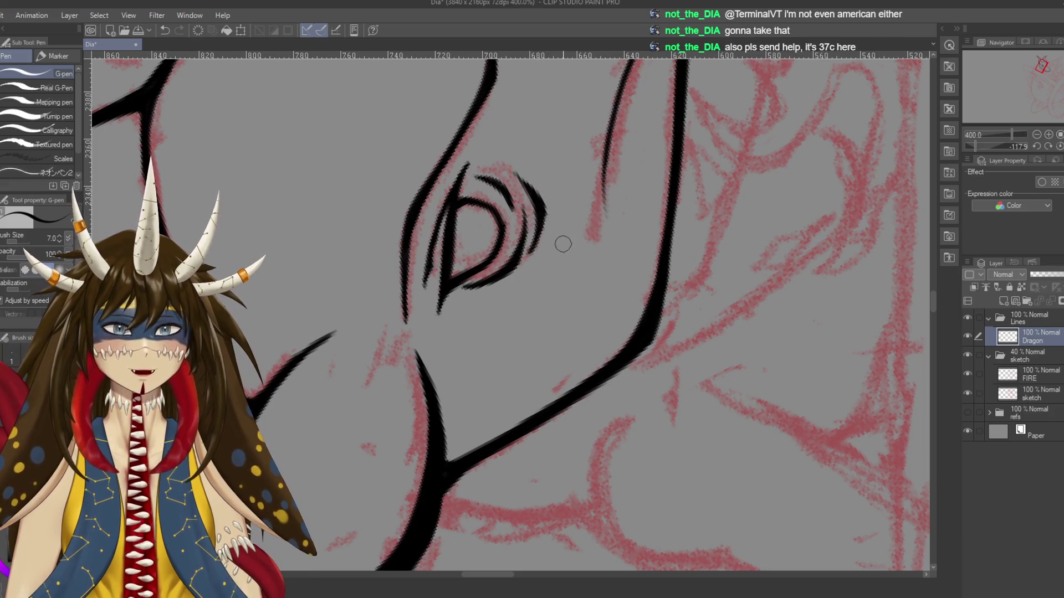
{"action": "key", "text": "e"}
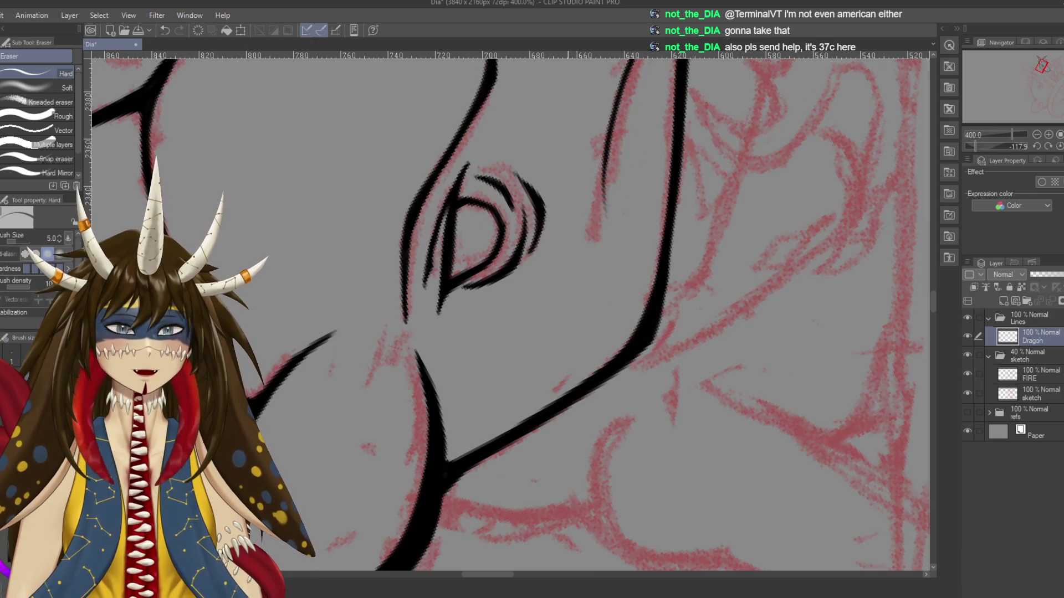
{"action": "left_click_drag", "start_coordinate": [510, 310], "coordinate": [570, 357]}
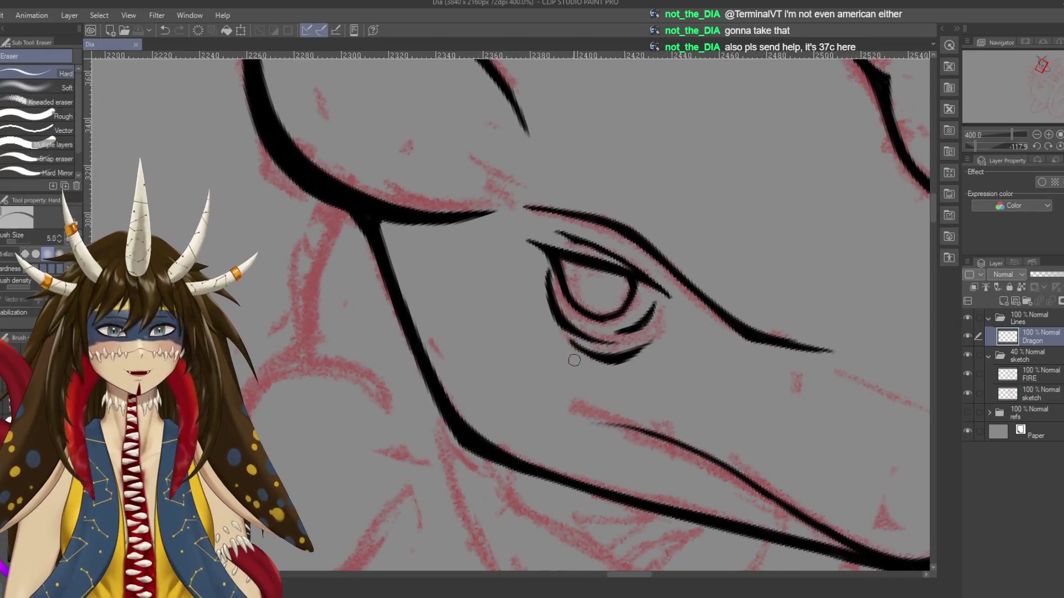
Rotate the view around the eye, redraw the eye's inner line, and save
{"action": "key", "text": "p"}
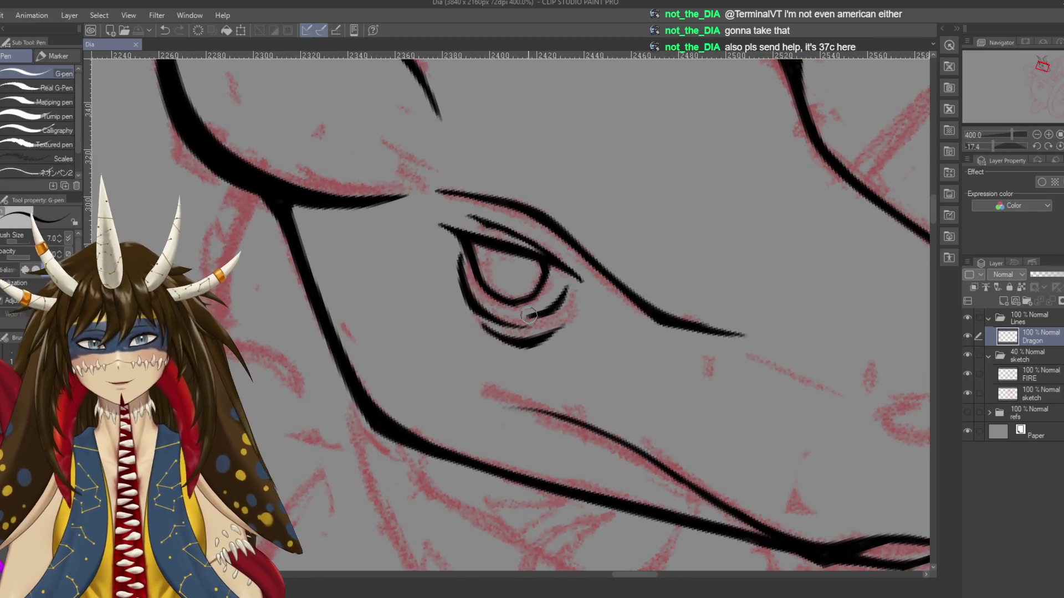
{"action": "key", "text": "r"}
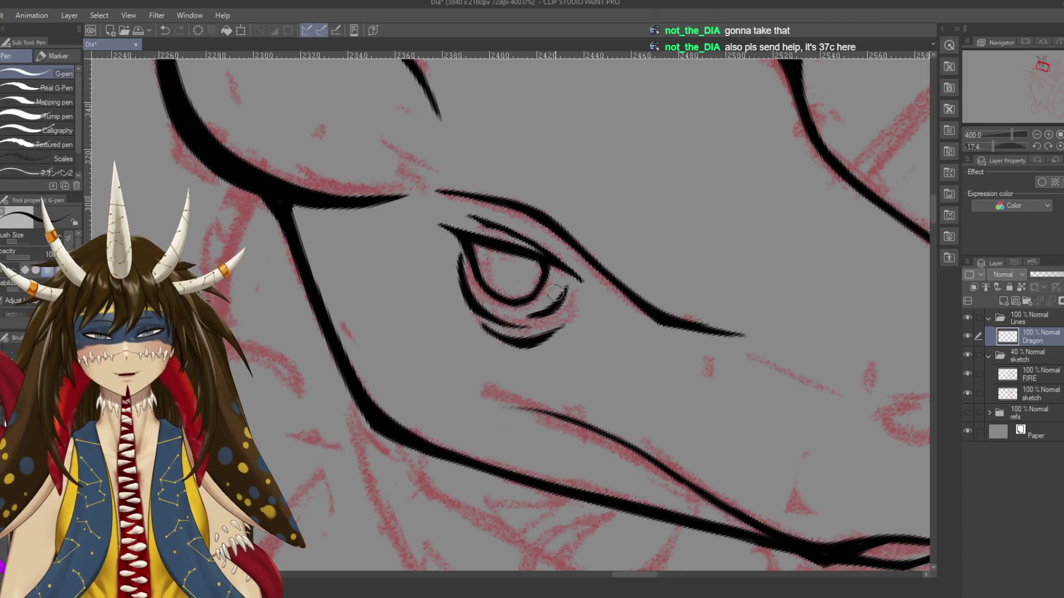
{"action": "left_click_drag", "start_coordinate": [512, 302], "coordinate": [554, 344]}
{"action": "key", "text": "p"}
{"action": "left_click_drag", "start_coordinate": [559, 299], "coordinate": [600, 334]}
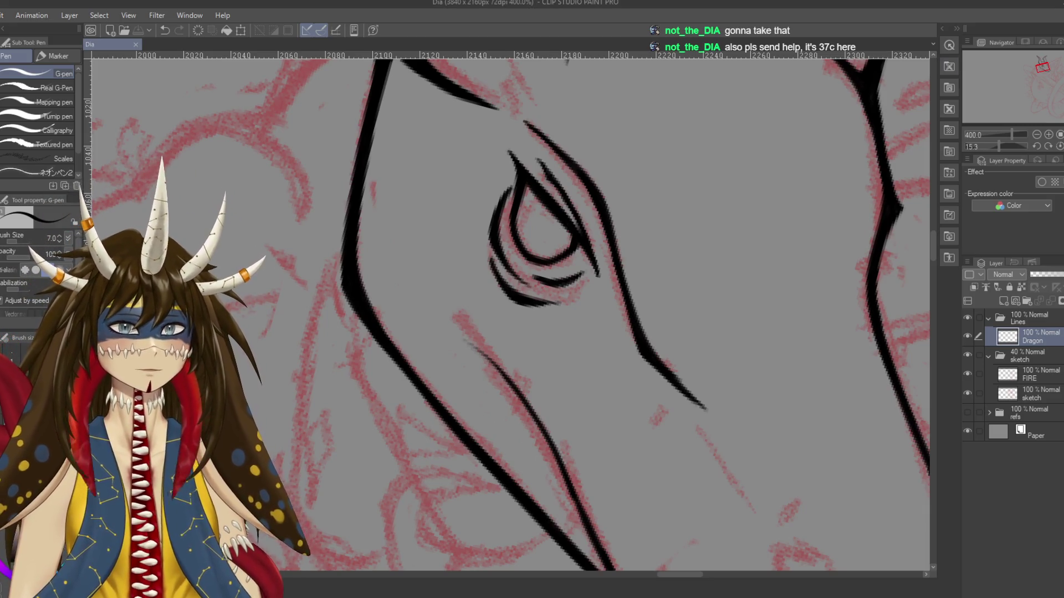
{"action": "scroll", "coordinate": [586, 250], "scroll_direction": "down", "scroll_amount": 2}
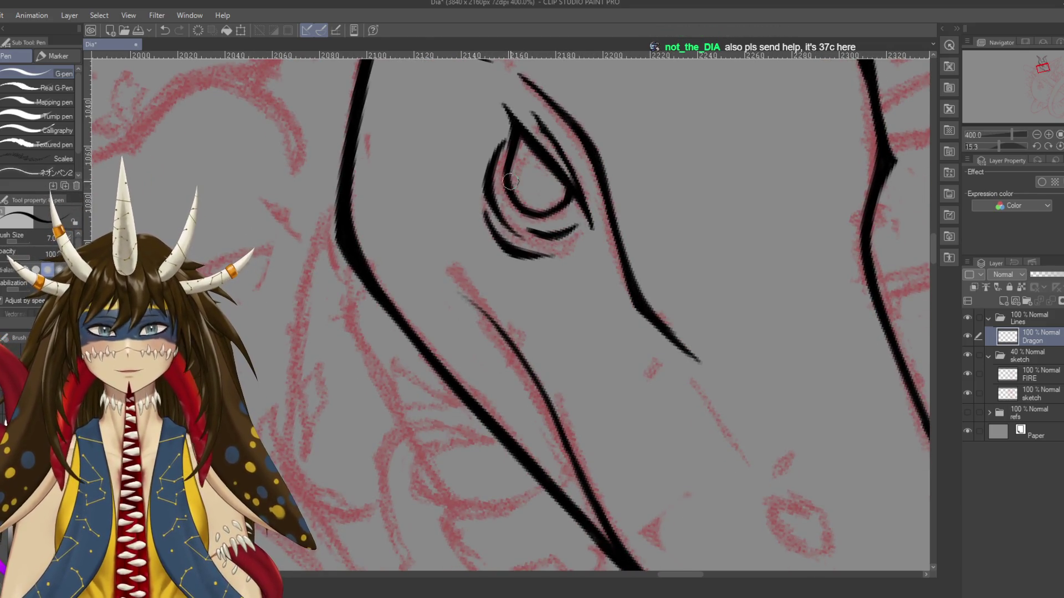
{"action": "key", "text": "ctrl+z"}
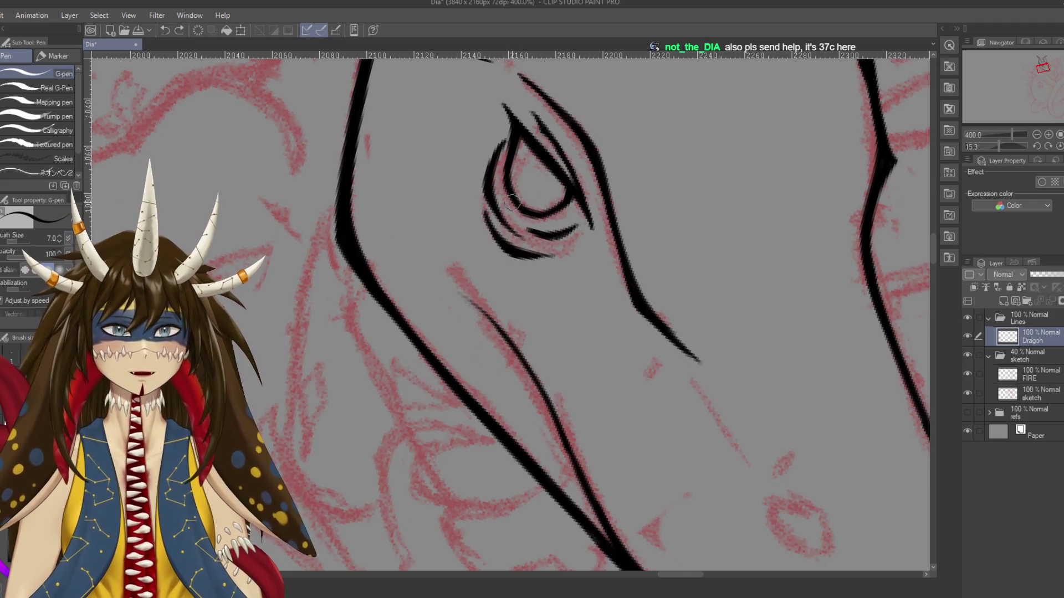
{"action": "left_click_drag", "start_coordinate": [506, 163], "coordinate": [527, 208]}
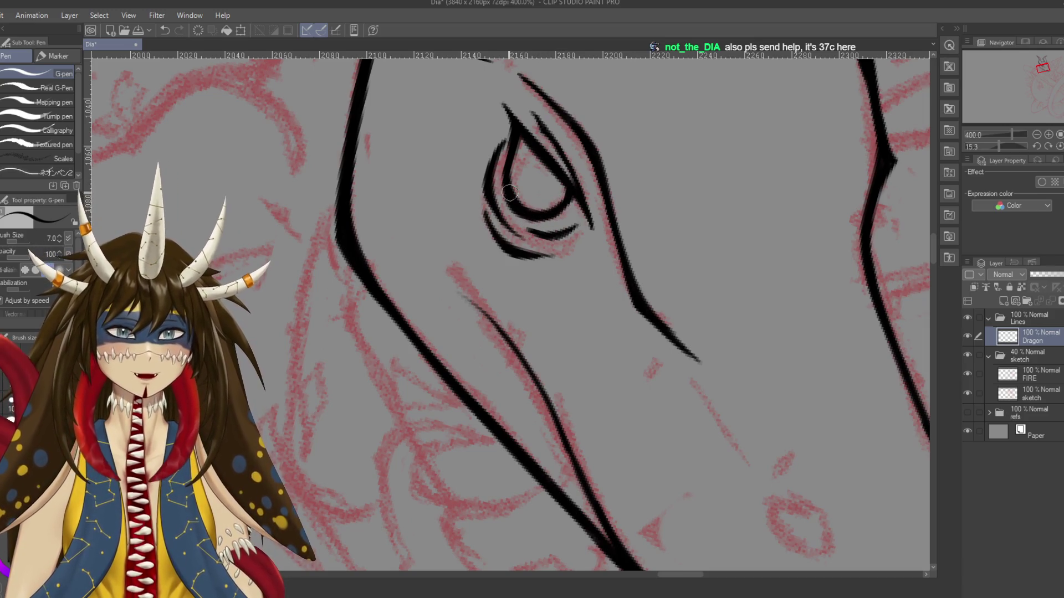
{"action": "key", "text": "ctrl+s"}
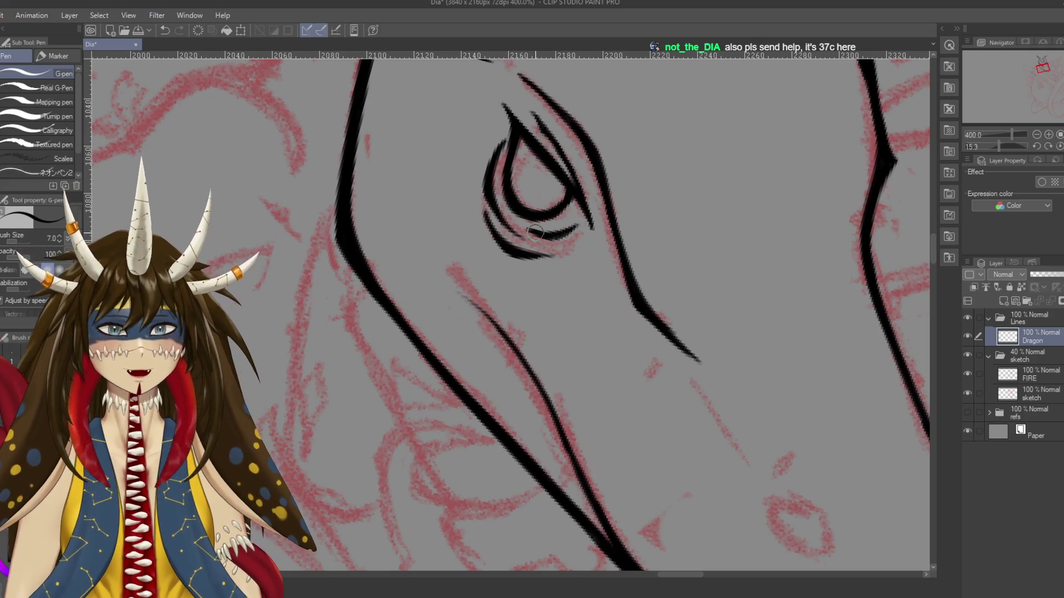
Darken the inner eye outline, save, and fit the whole dragon head in view
{"action": "scroll", "coordinate": [565, 174], "scroll_direction": "down", "scroll_amount": 1}
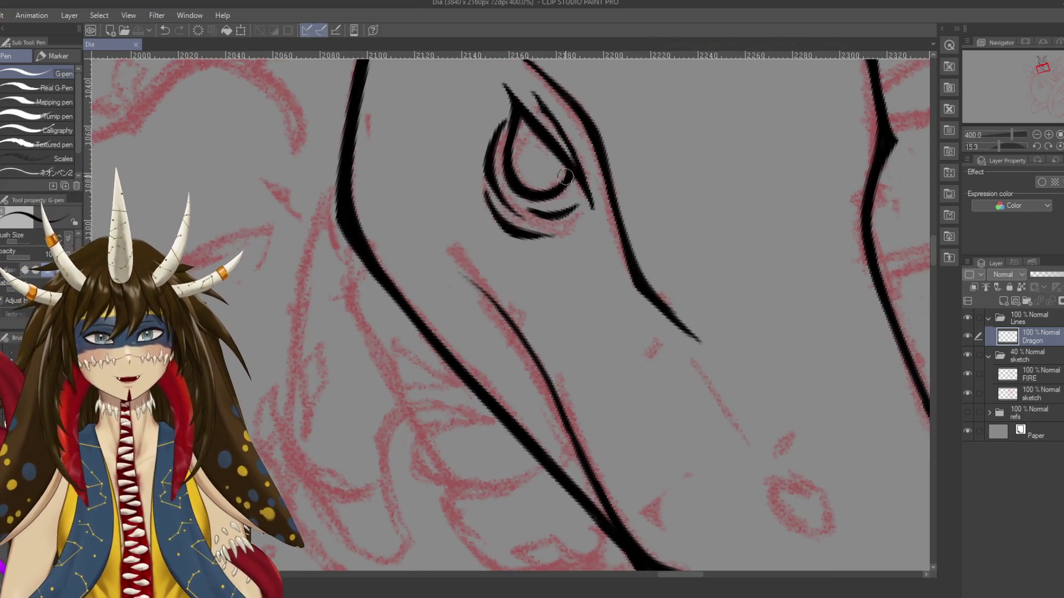
{"action": "left_click", "coordinate": [565, 174]}
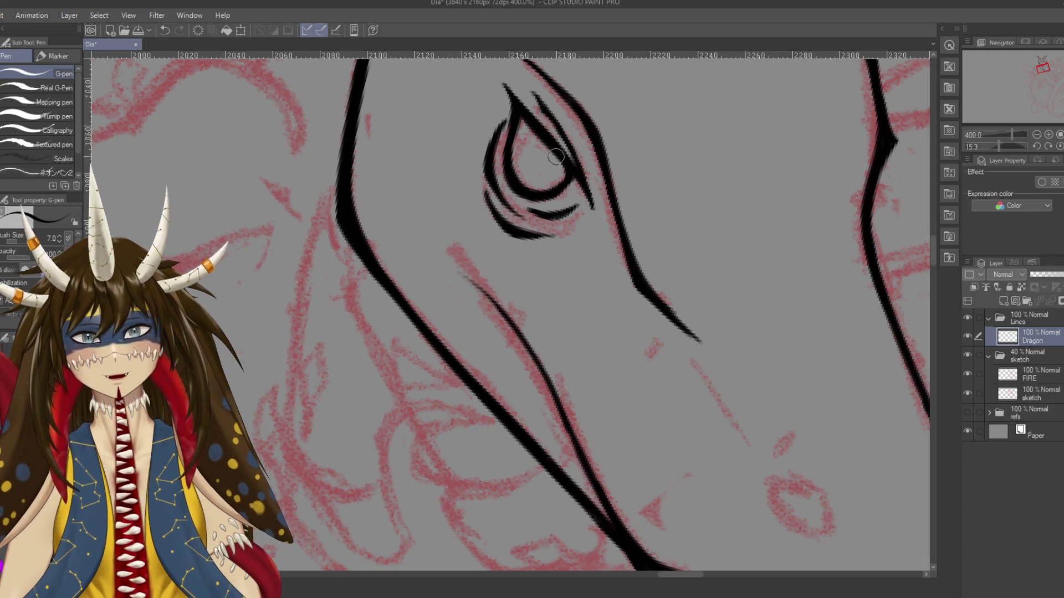
{"action": "left_click_drag", "start_coordinate": [566, 175], "coordinate": [572, 162]}
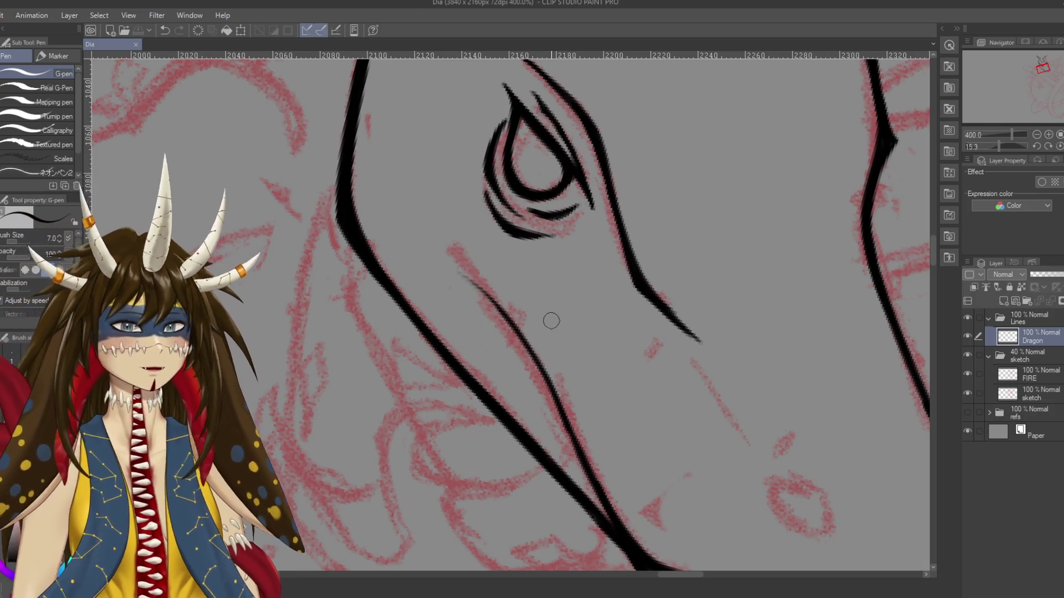
{"action": "key", "text": "ctrl+s"}
{"action": "key", "text": "ctrl+alt+0"}
{"action": "scroll", "coordinate": [551, 321], "scroll_direction": "down", "scroll_amount": 1}
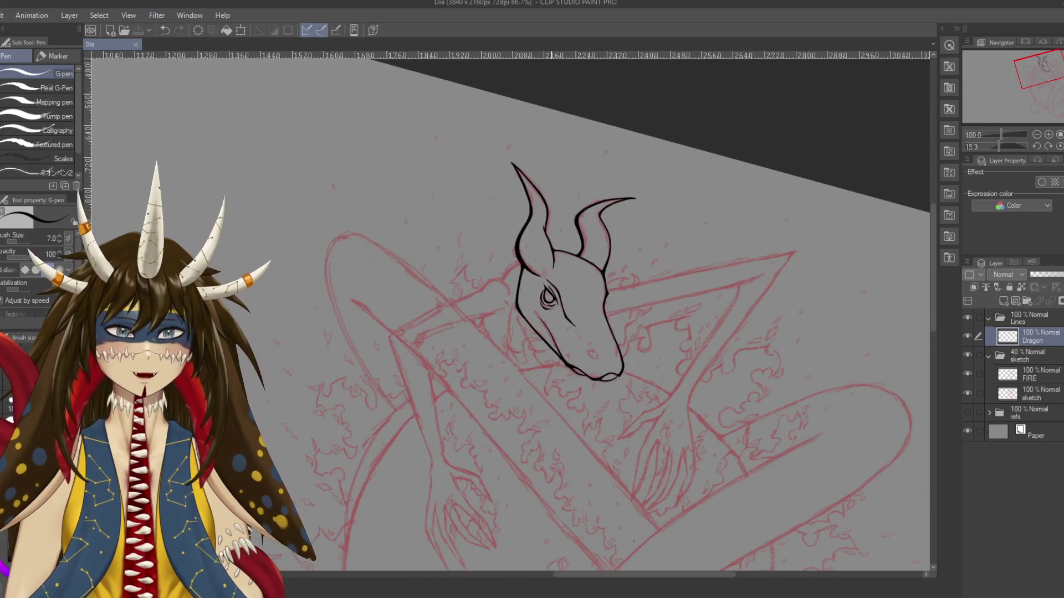
Hide the red sketch folder so only the black dragon-head lineart shows, then zoom in
{"action": "scroll", "coordinate": [552, 321], "scroll_direction": "up", "scroll_amount": 1}
{"action": "scroll", "coordinate": [551, 322], "scroll_direction": "up", "scroll_amount": 1}
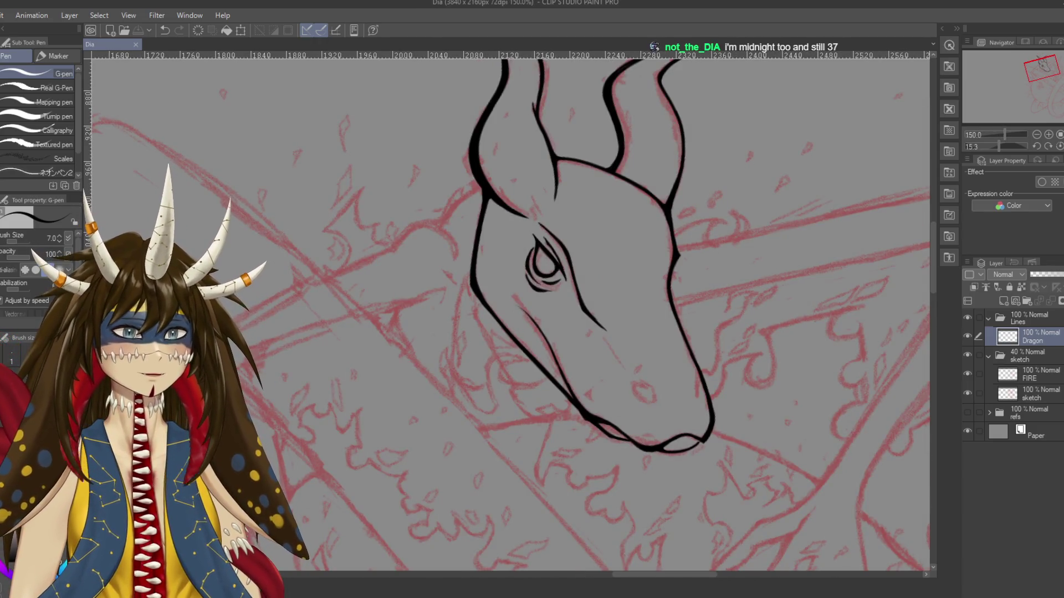
{"action": "left_click", "coordinate": [967, 355]}
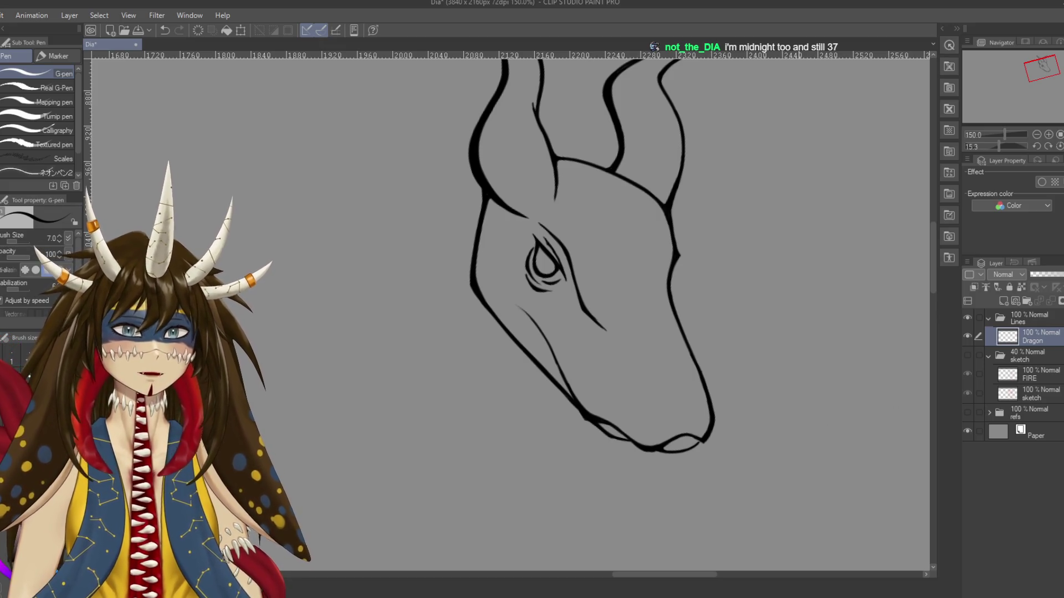
{"action": "scroll", "coordinate": [546, 266], "scroll_direction": "up", "scroll_amount": 5}
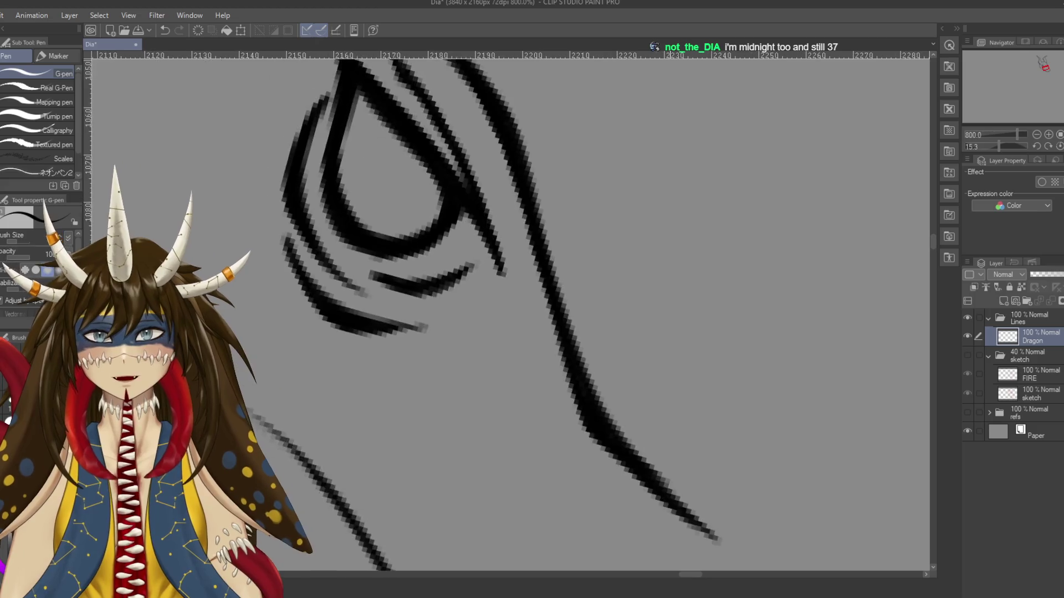
Switch to the eraser and rotate the canvas to a straighter angle over the head
{"action": "key", "text": "e"}
{"action": "scroll", "coordinate": [509, 198], "scroll_direction": "down", "scroll_amount": 1}
{"action": "scroll", "coordinate": [509, 199], "scroll_direction": "down", "scroll_amount": 1}
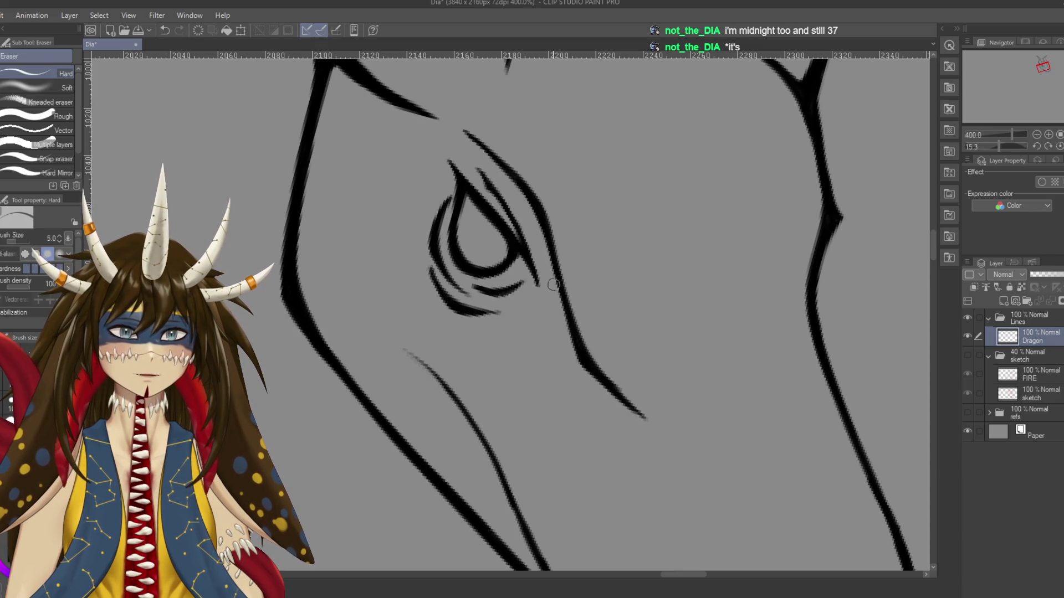
{"action": "scroll", "coordinate": [496, 336], "scroll_direction": "down", "scroll_amount": 1}
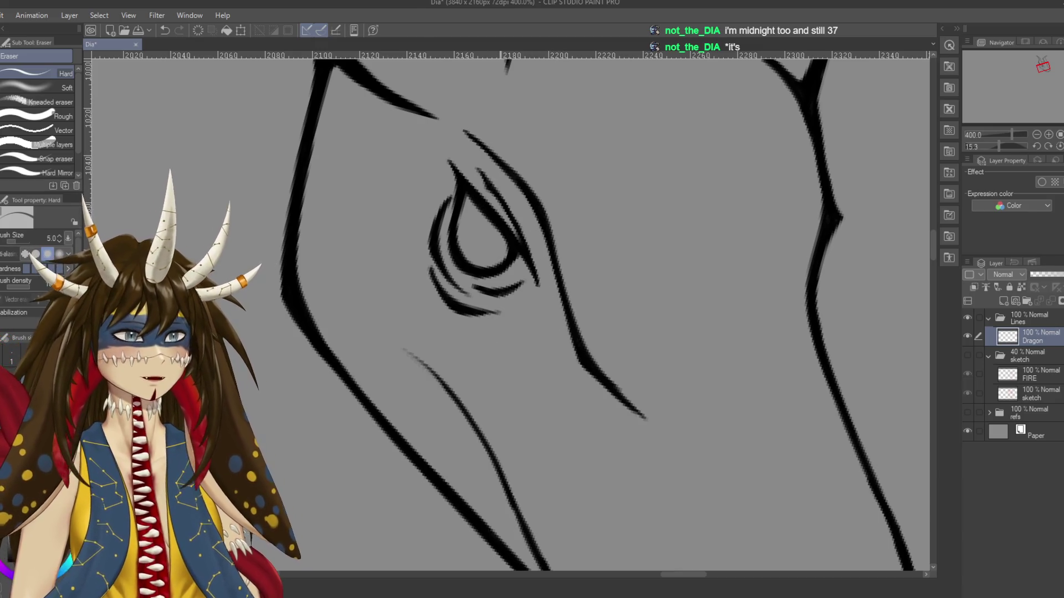
{"action": "scroll", "coordinate": [495, 336], "scroll_direction": "down", "scroll_amount": 3}
{"action": "left_click_drag", "start_coordinate": [554, 166], "coordinate": [587, 188]}
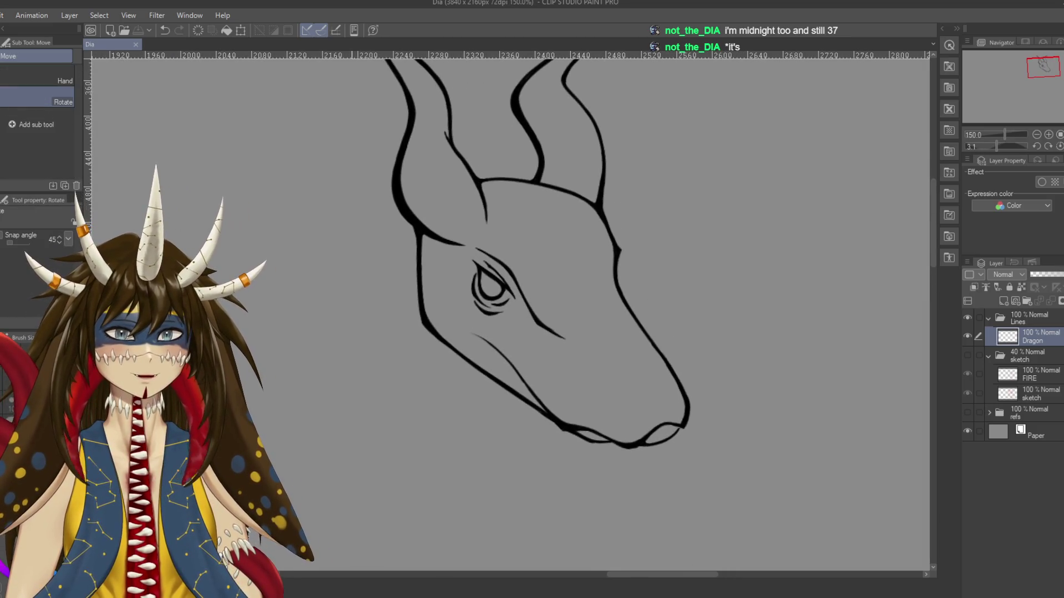
{"action": "key", "text": "e"}
Erase a stray bit of the eye line, save, and show the red sketch again
{"action": "scroll", "coordinate": [571, 360], "scroll_direction": "up", "scroll_amount": 1}
{"action": "scroll", "coordinate": [572, 360], "scroll_direction": "up", "scroll_amount": 2}
{"action": "left_click_drag", "start_coordinate": [292, 117], "coordinate": [408, 178]}
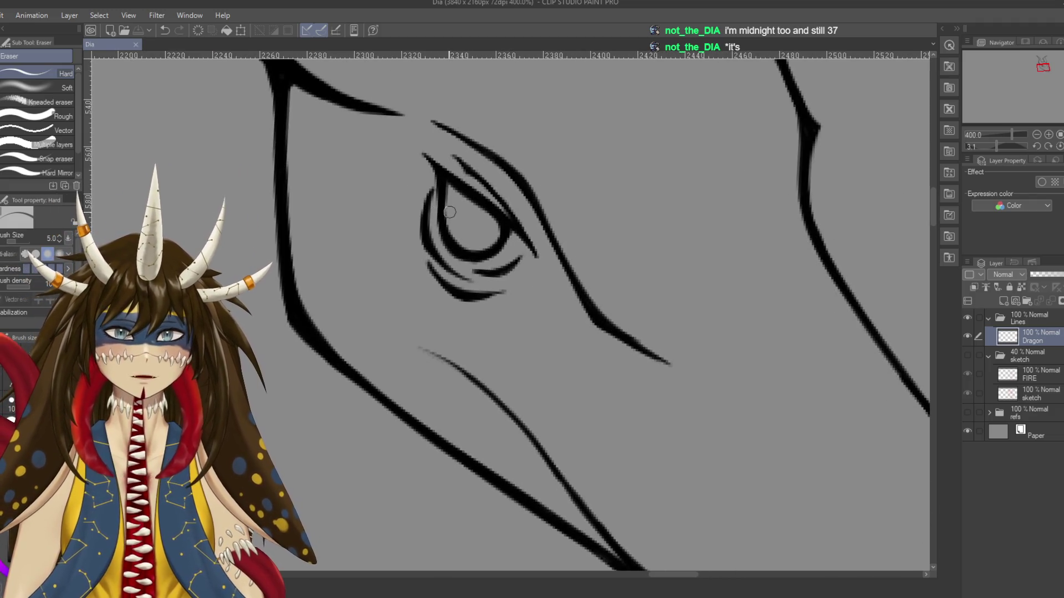
{"action": "left_click_drag", "start_coordinate": [449, 212], "coordinate": [451, 210]}
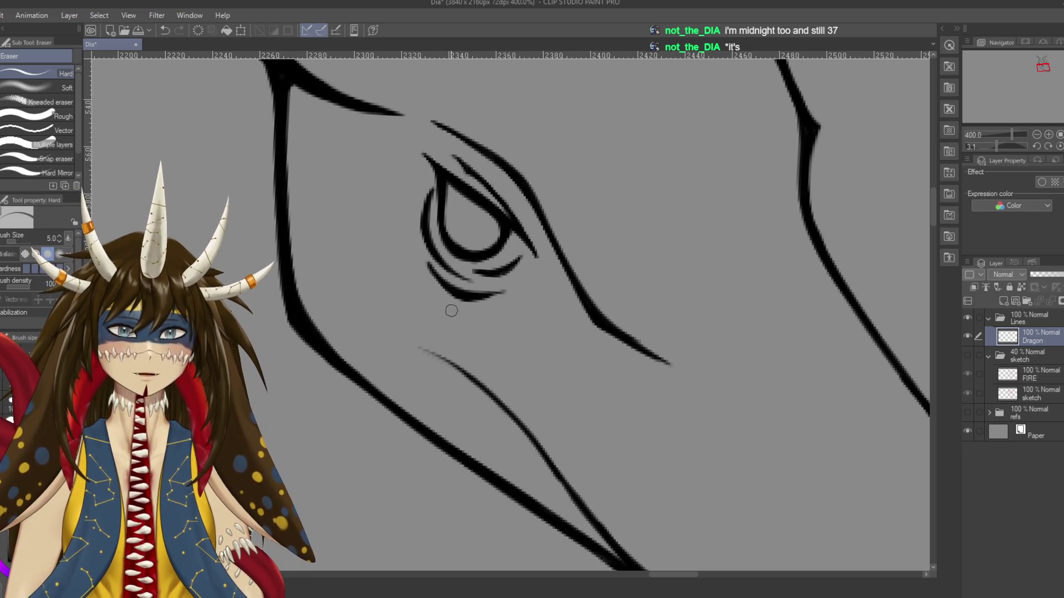
{"action": "key", "text": "ctrl+s"}
{"action": "left_click", "coordinate": [967, 355]}
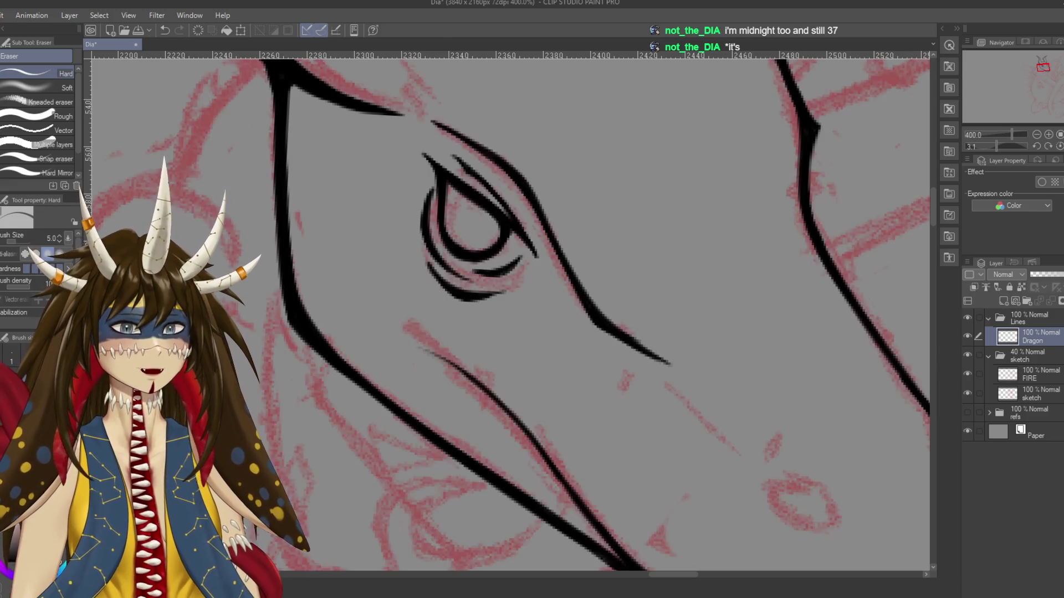
Centre the dragon head and ink the almond-shaped nostril near the snout tip with the pen
{"action": "key", "text": "ctrl+alt+0"}
{"action": "left_click_drag", "start_coordinate": [807, 497], "coordinate": [674, 474]}
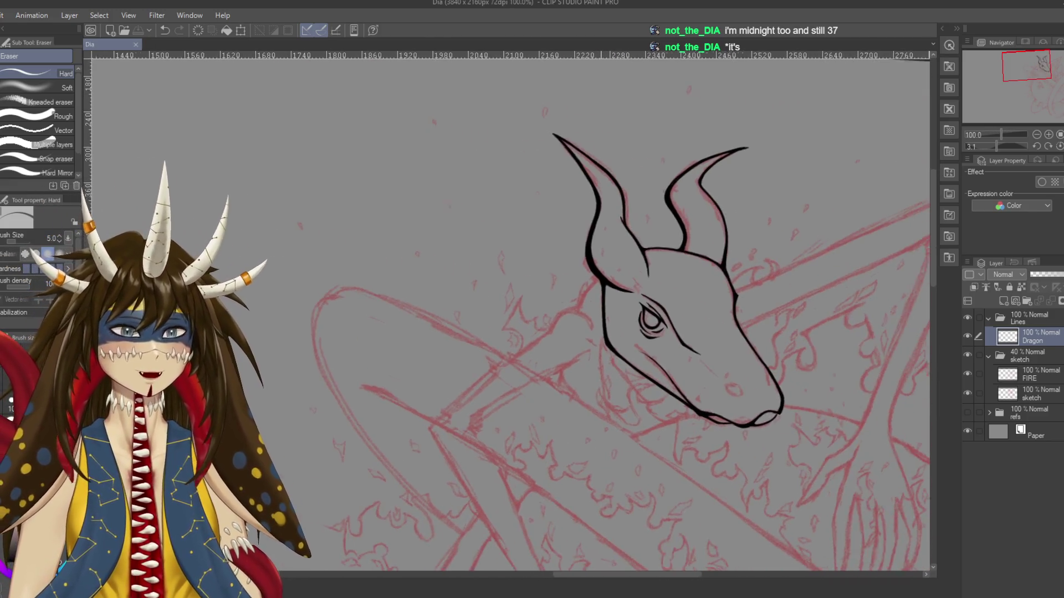
{"action": "left_click_drag", "start_coordinate": [787, 473], "coordinate": [674, 438]}
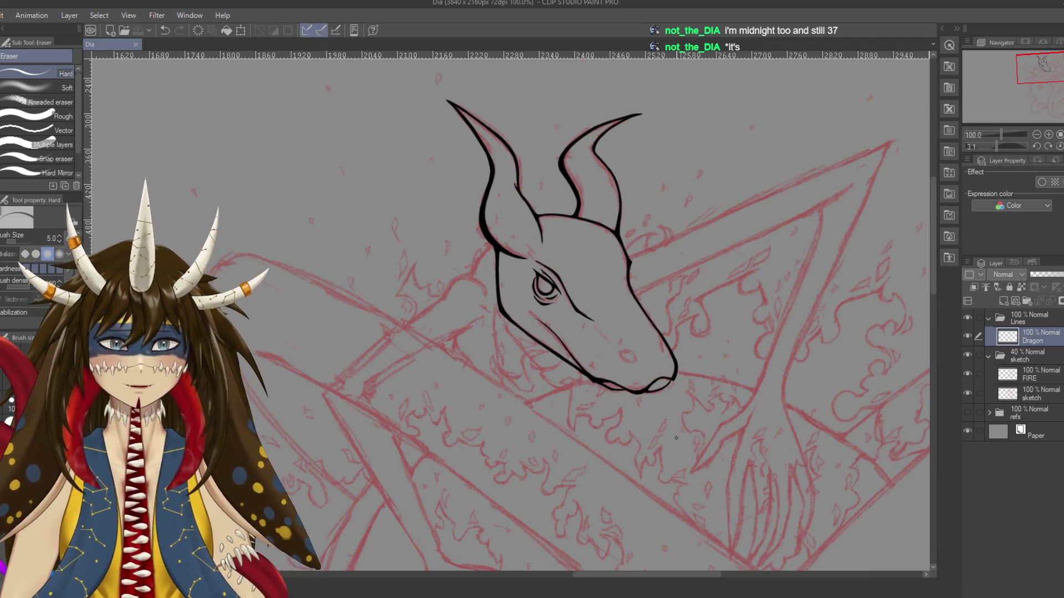
{"action": "key", "text": "p"}
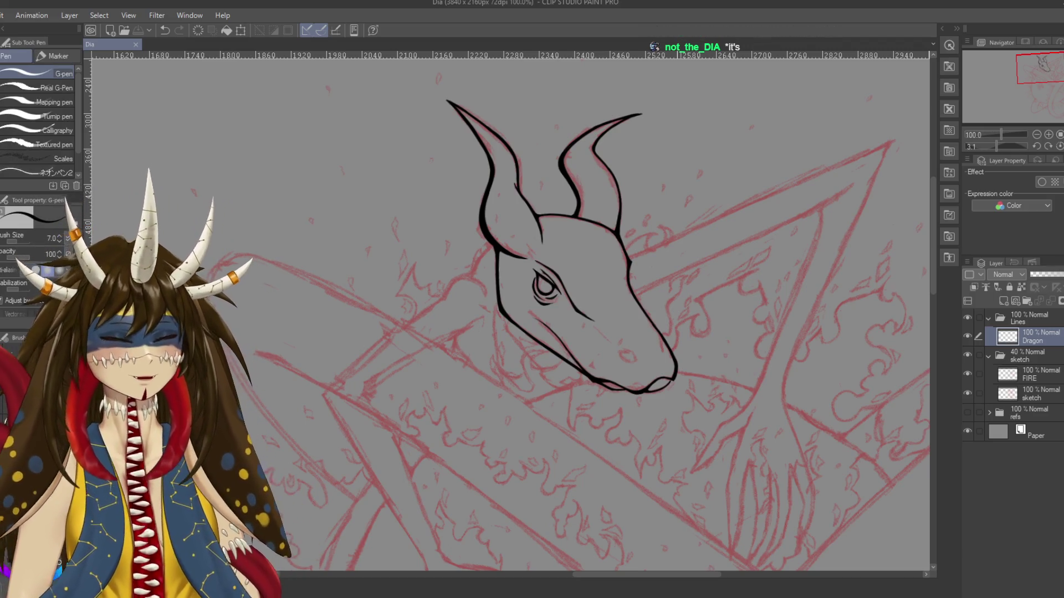
{"action": "scroll", "coordinate": [677, 438], "scroll_direction": "up", "scroll_amount": 2}
{"action": "scroll", "coordinate": [677, 438], "scroll_direction": "up", "scroll_amount": 2}
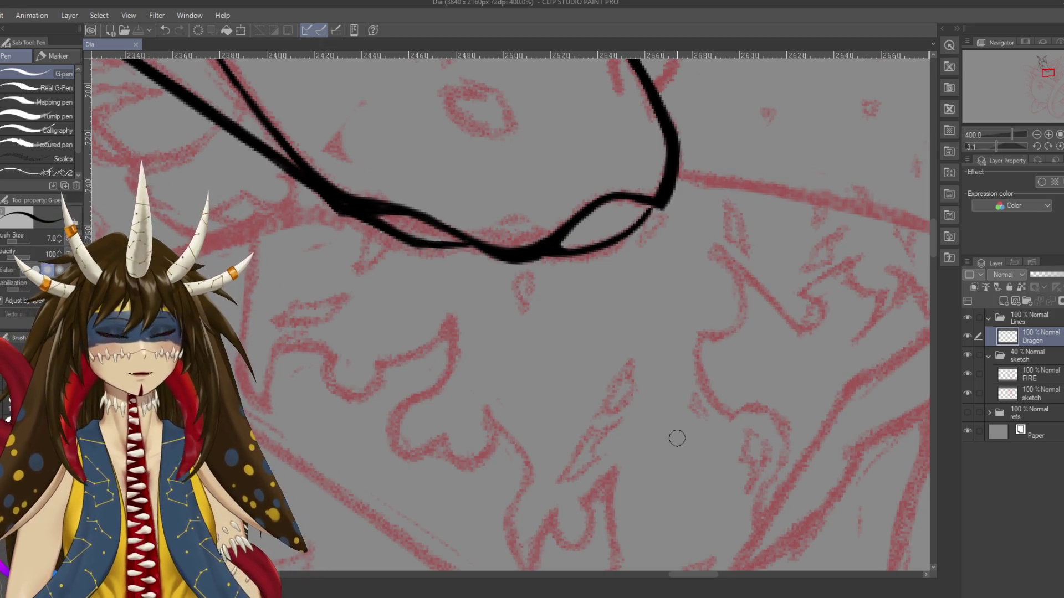
{"action": "mouse_move", "coordinate": [677, 438]}
{"action": "left_mouse_down"}
{"action": "mouse_move", "coordinate": [748, 597]}
{"action": "mouse_move", "coordinate": [792, 563]}
{"action": "left_mouse_up"}
{"action": "left_click_drag", "start_coordinate": [576, 252], "coordinate": [637, 289]}
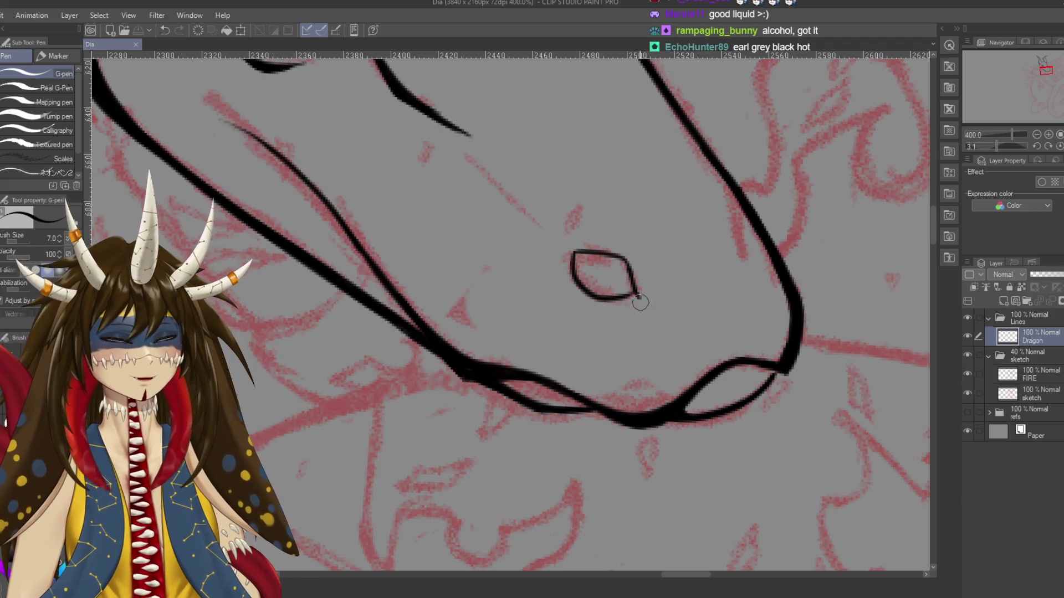
Refine the nostril's lower-right and left corners, undoing a stray curved stroke
{"action": "mouse_move", "coordinate": [672, 237]}
{"action": "left_mouse_down"}
{"action": "mouse_move", "coordinate": [674, 284]}
{"action": "mouse_move", "coordinate": [731, 302]}
{"action": "left_mouse_up"}
{"action": "key", "text": "ctrl+z"}
{"action": "key", "text": "ctrl+z"}
{"action": "key", "text": "ctrl+z"}
{"action": "key", "text": "ctrl+z"}
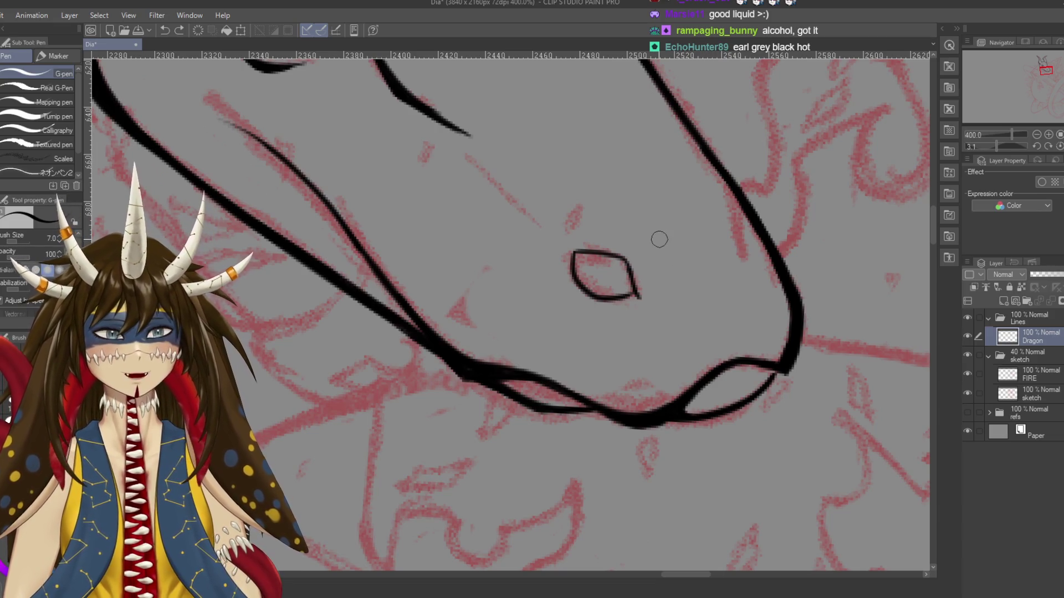
{"action": "left_click_drag", "start_coordinate": [639, 291], "coordinate": [649, 303]}
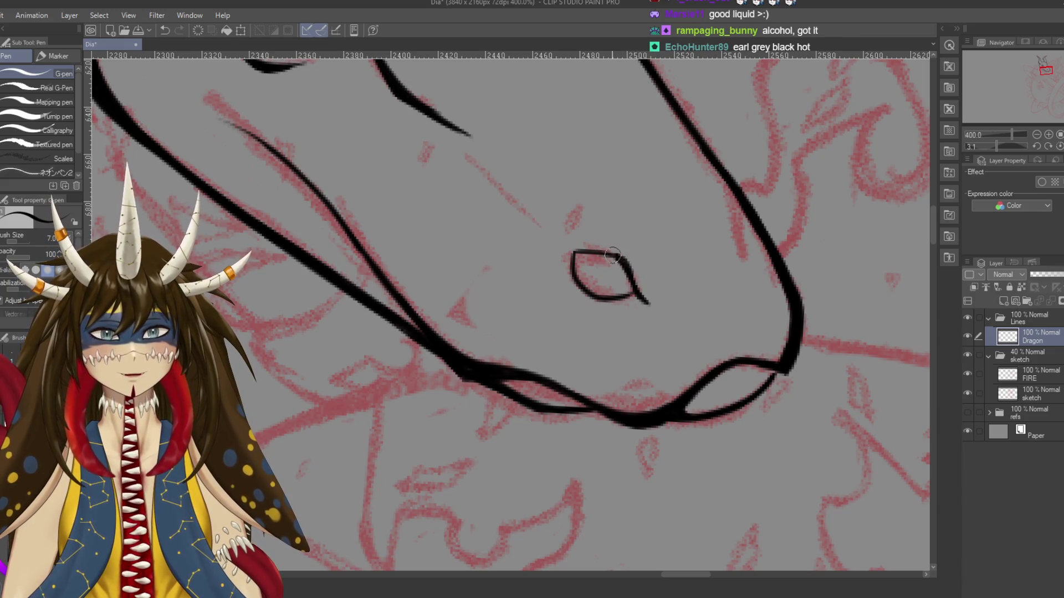
{"action": "mouse_move", "coordinate": [612, 255]}
{"action": "left_mouse_down"}
{"action": "mouse_move", "coordinate": [540, 261]}
{"action": "mouse_move", "coordinate": [594, 199]}
{"action": "left_mouse_up"}
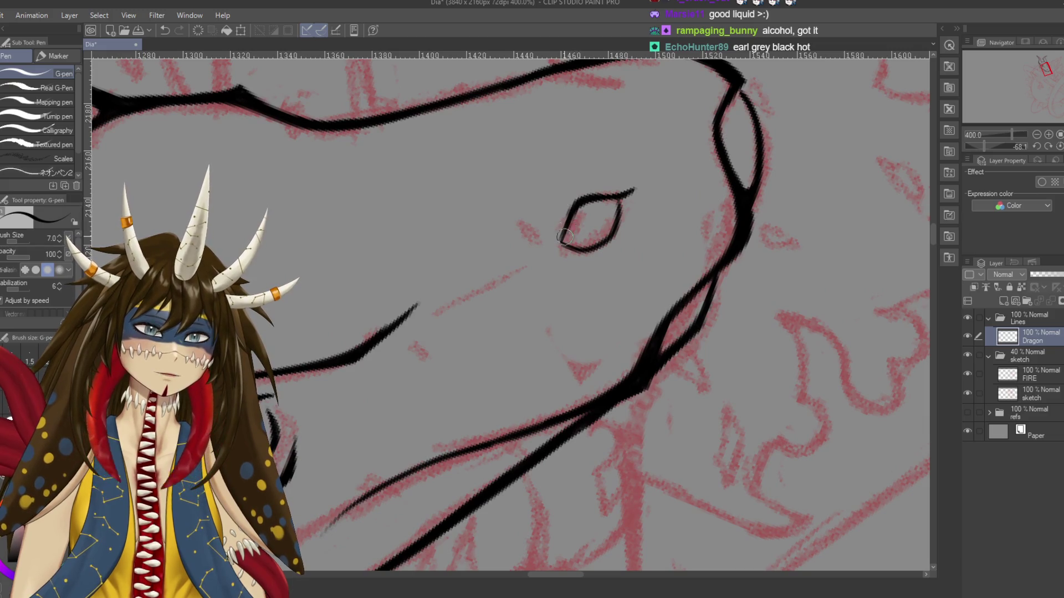
{"action": "left_click_drag", "start_coordinate": [564, 236], "coordinate": [558, 244]}
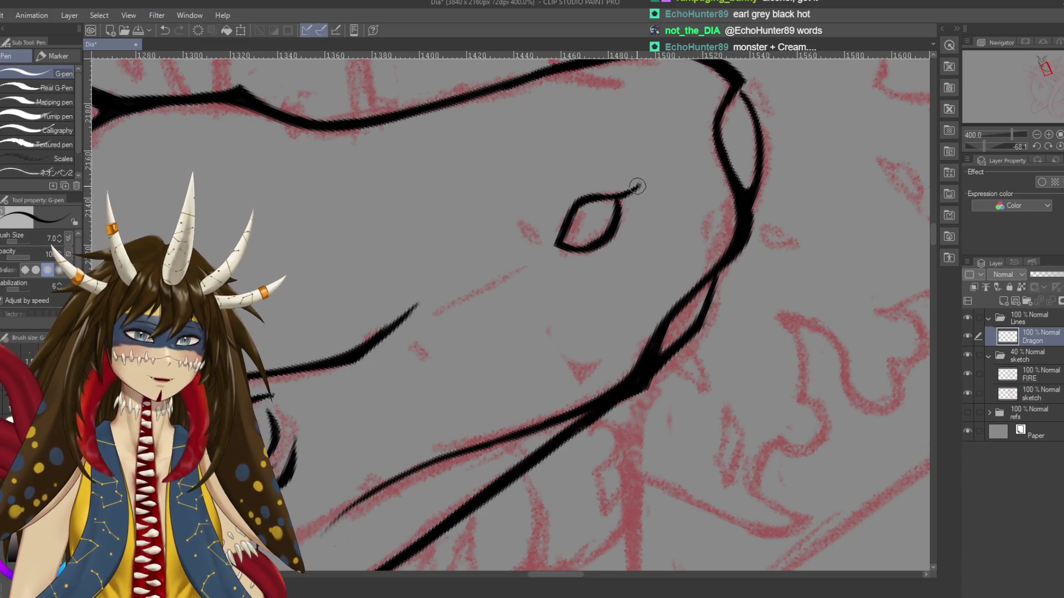
Add a short stroke inside the snout outline, redrawing it longer and darker
{"action": "key", "text": "e"}
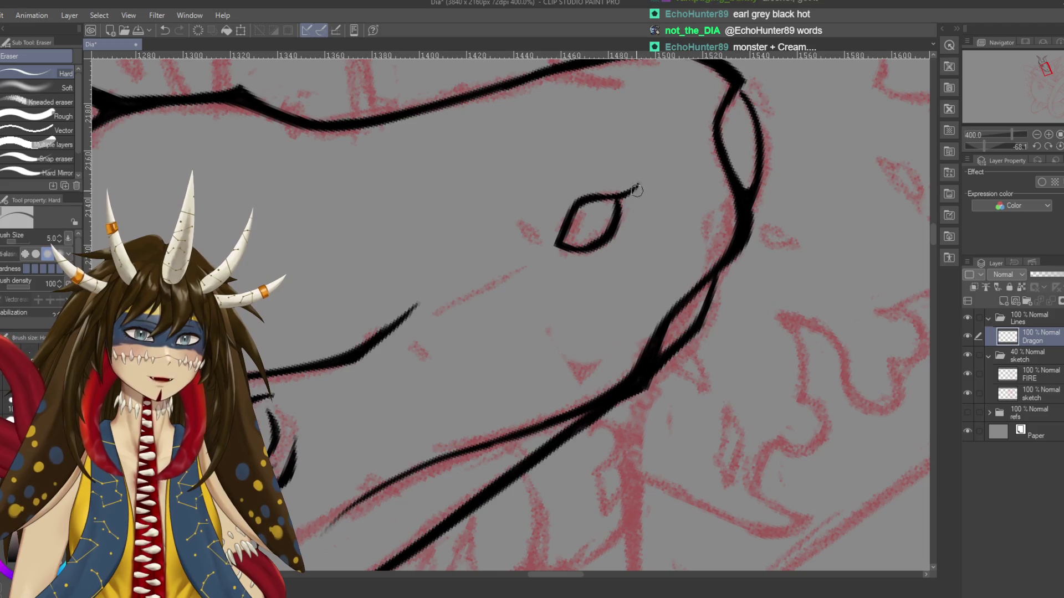
{"action": "left_click_drag", "start_coordinate": [636, 190], "coordinate": [720, 332]}
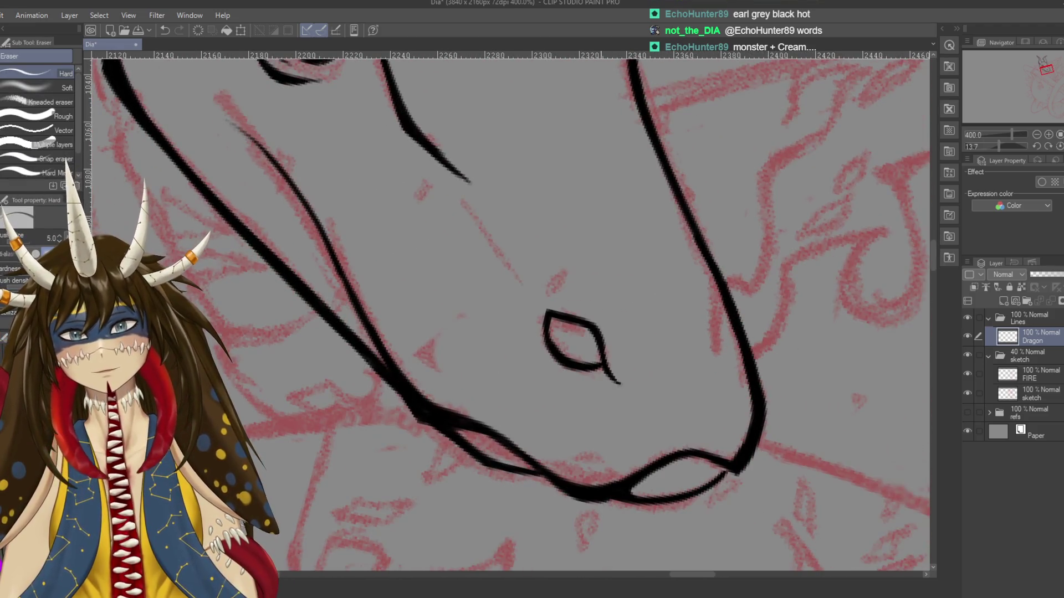
{"action": "key", "text": "p"}
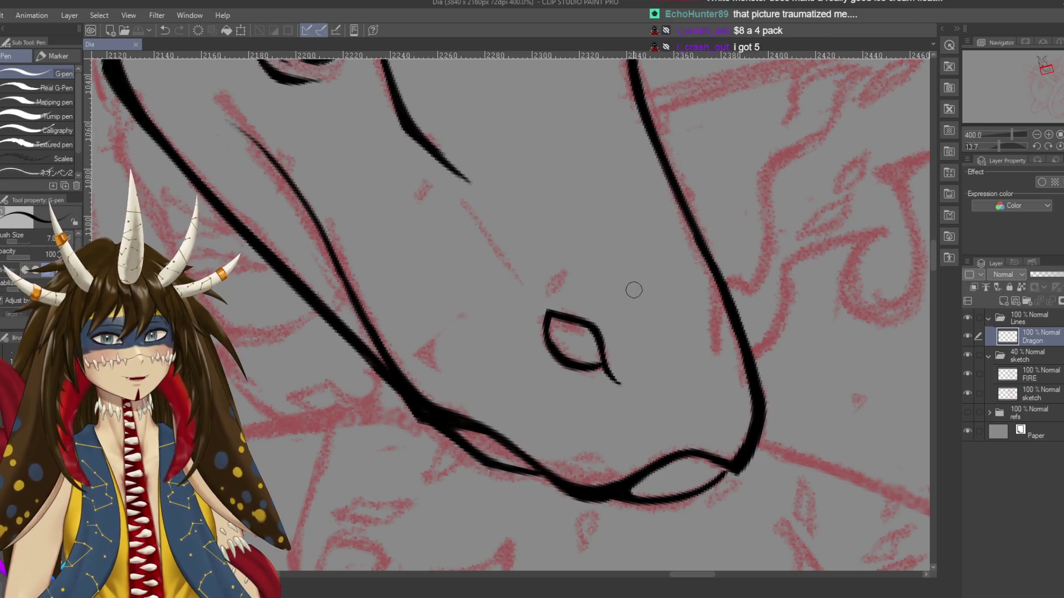
{"action": "left_click_drag", "start_coordinate": [710, 280], "coordinate": [709, 307]}
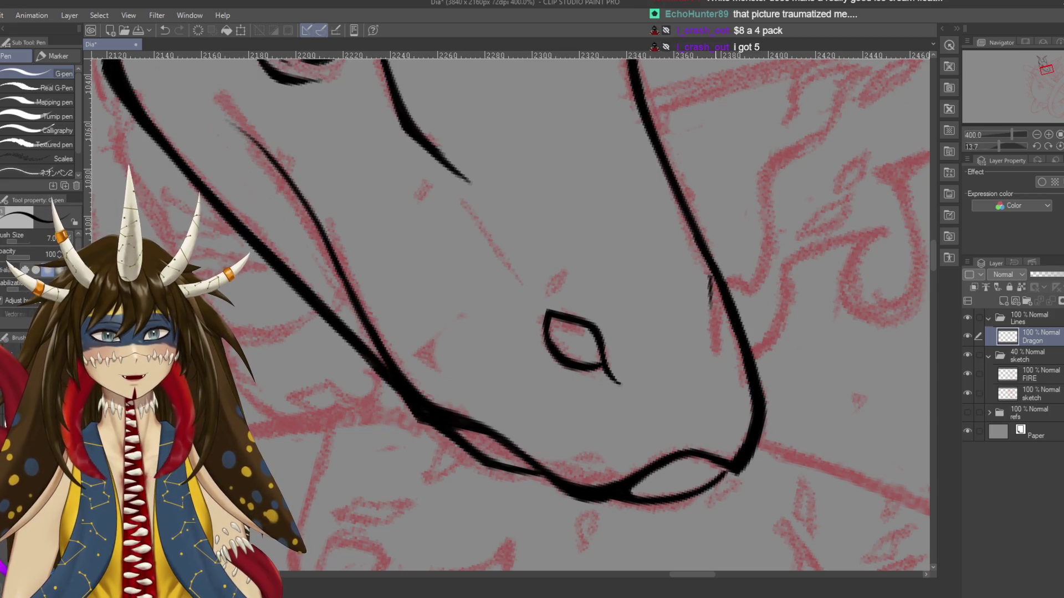
{"action": "key", "text": "ctrl+z"}
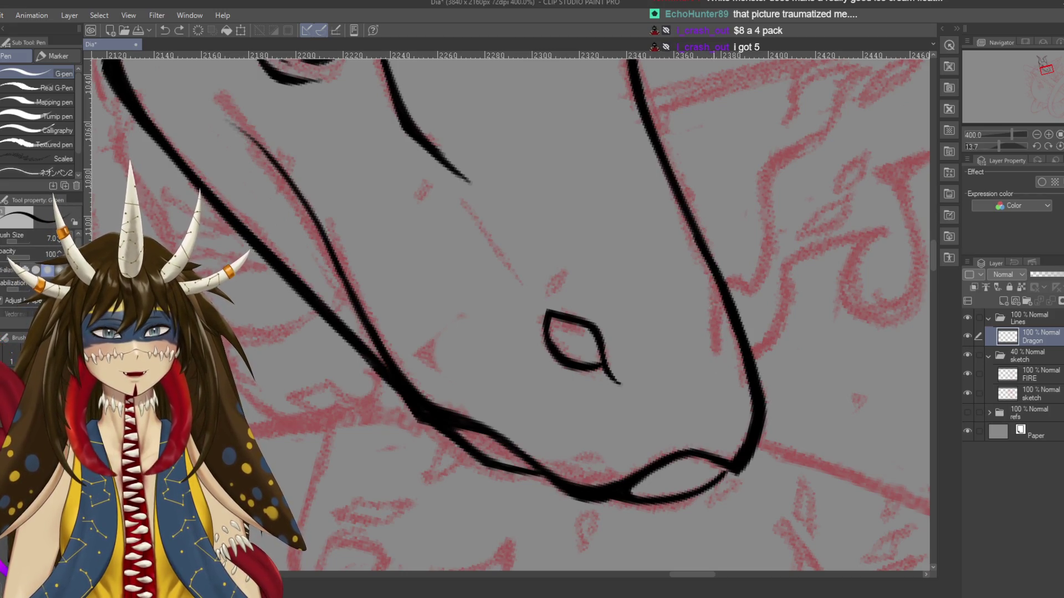
{"action": "left_click_drag", "start_coordinate": [709, 327], "coordinate": [716, 343]}
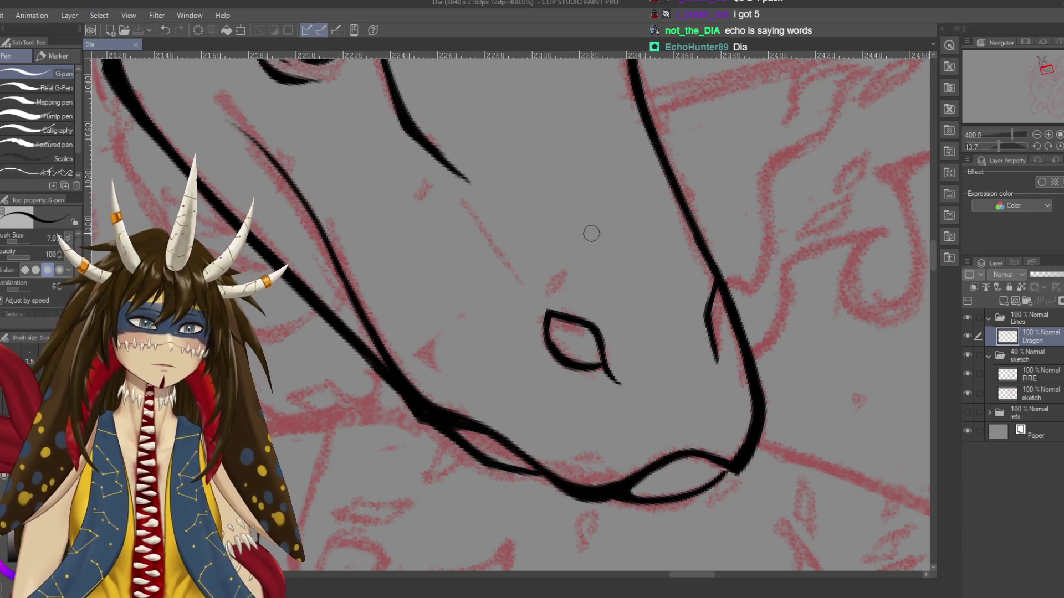
{"action": "mouse_move", "coordinate": [716, 353]}
{"action": "left_mouse_down"}
{"action": "mouse_move", "coordinate": [712, 317]}
{"action": "mouse_move", "coordinate": [714, 334]}
{"action": "left_mouse_up"}
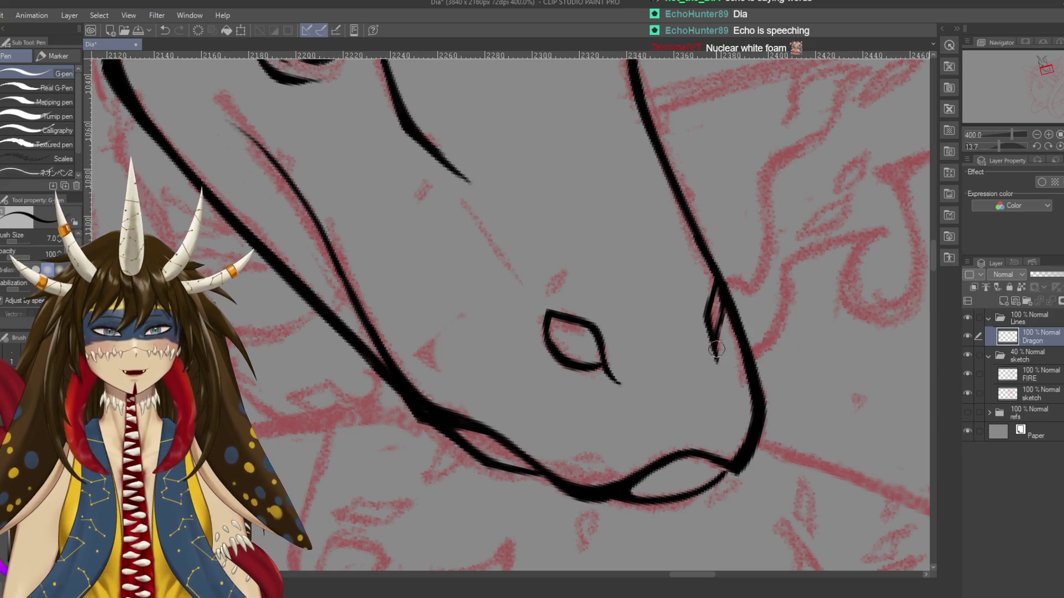
Extend the tail of the eye line and the snout line's end, then view the whole head
{"action": "key", "text": "e"}
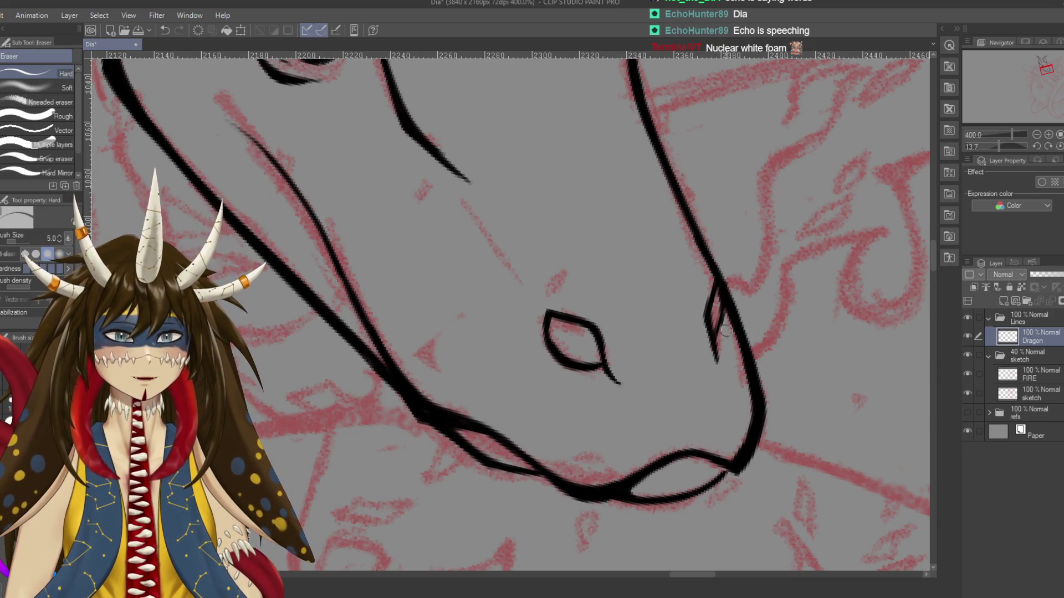
{"action": "key", "text": "p"}
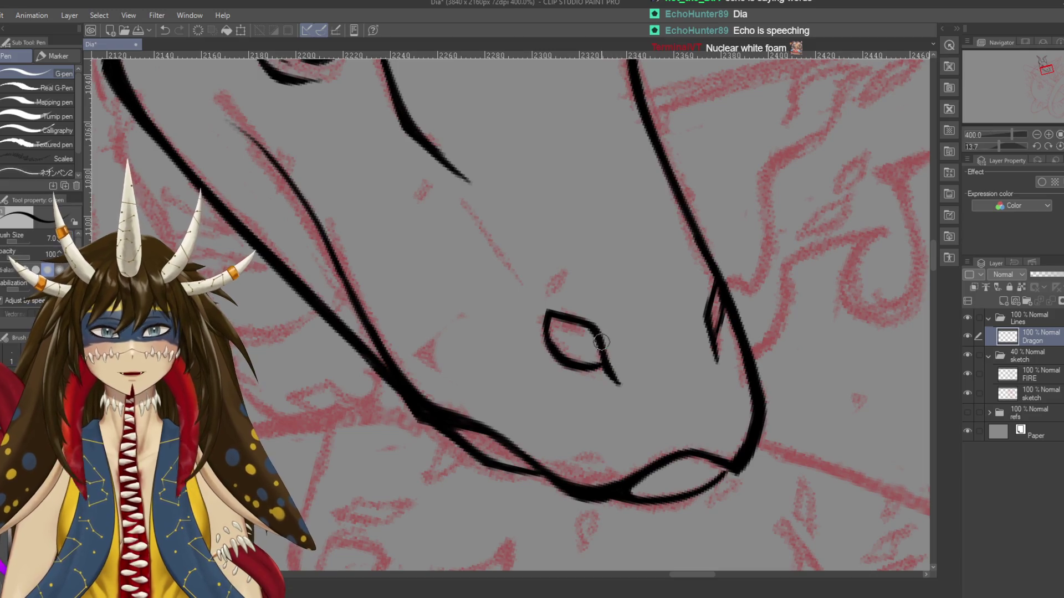
{"action": "left_click_drag", "start_coordinate": [603, 363], "coordinate": [618, 382]}
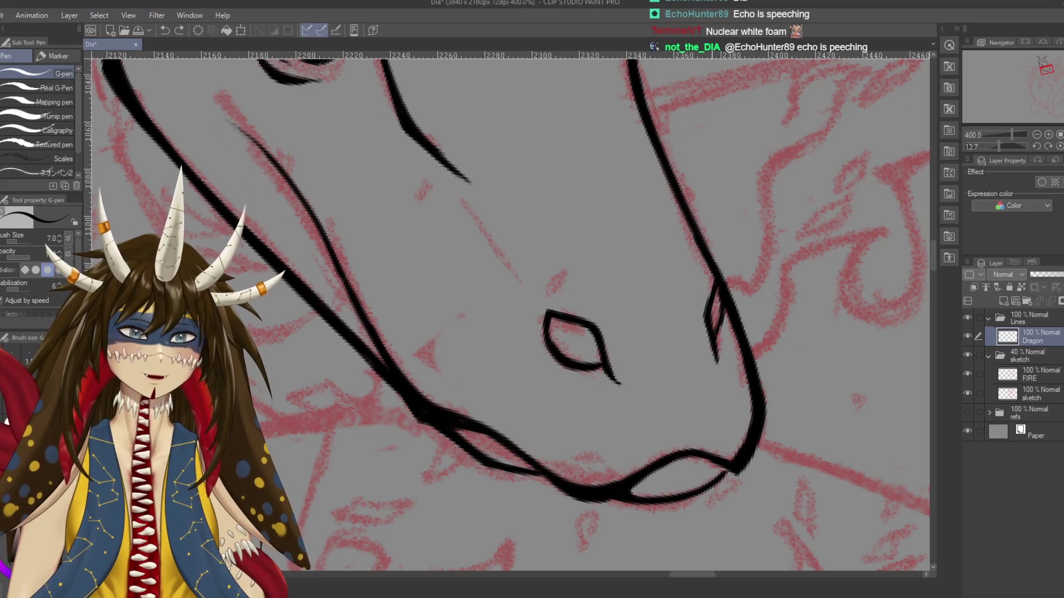
{"action": "left_click_drag", "start_coordinate": [711, 349], "coordinate": [715, 365]}
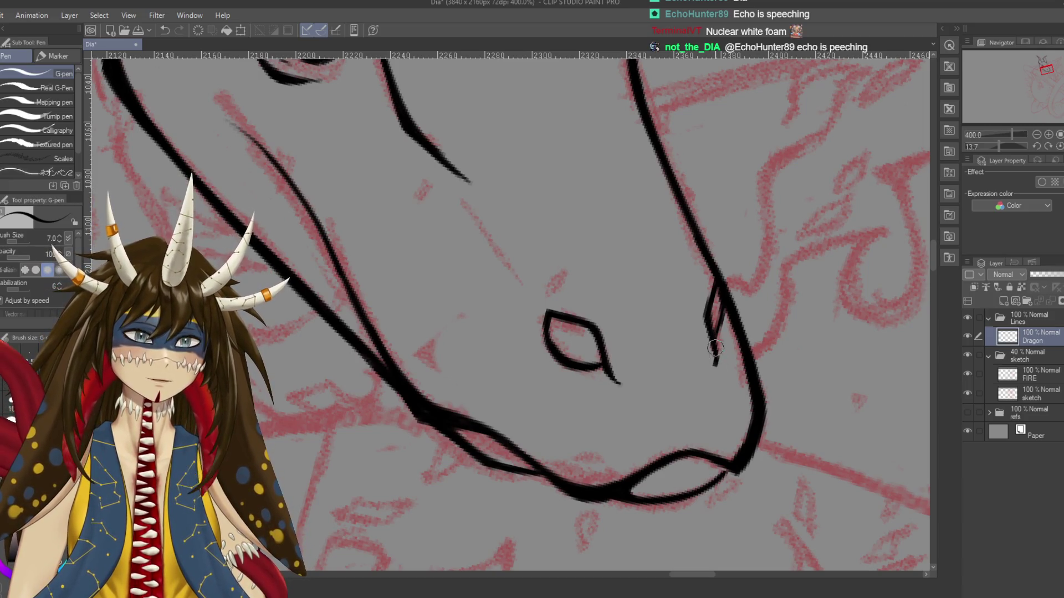
{"action": "key", "text": "e"}
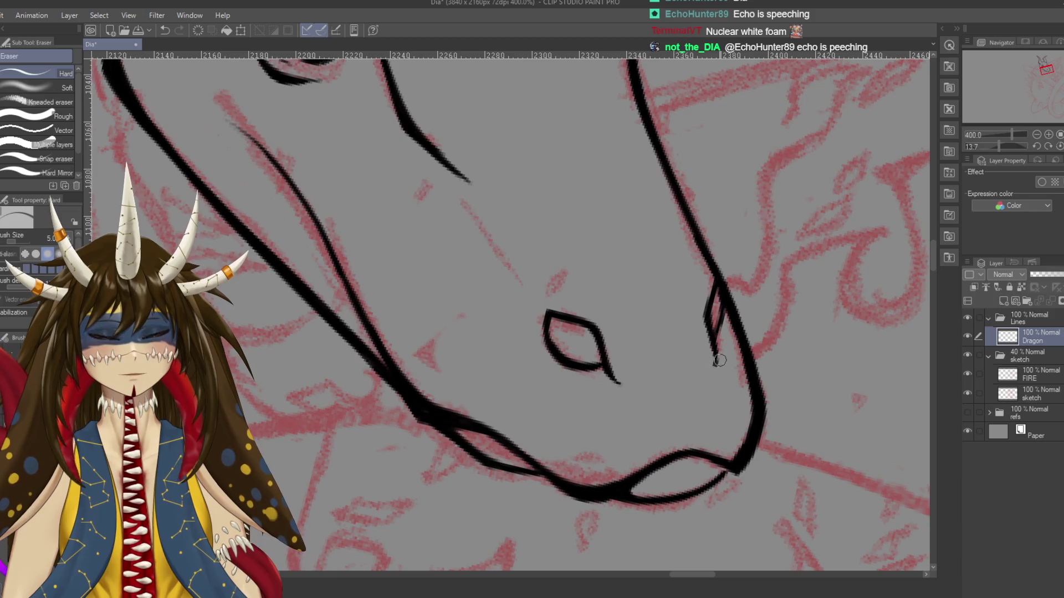
{"action": "scroll", "coordinate": [719, 354], "scroll_direction": "down", "scroll_amount": 5}
{"action": "mouse_move", "coordinate": [719, 353]}
{"action": "left_mouse_down"}
{"action": "mouse_move", "coordinate": [693, 288]}
{"action": "mouse_move", "coordinate": [593, 288]}
{"action": "mouse_move", "coordinate": [615, 277]}
{"action": "mouse_move", "coordinate": [592, 241]}
{"action": "left_mouse_up"}
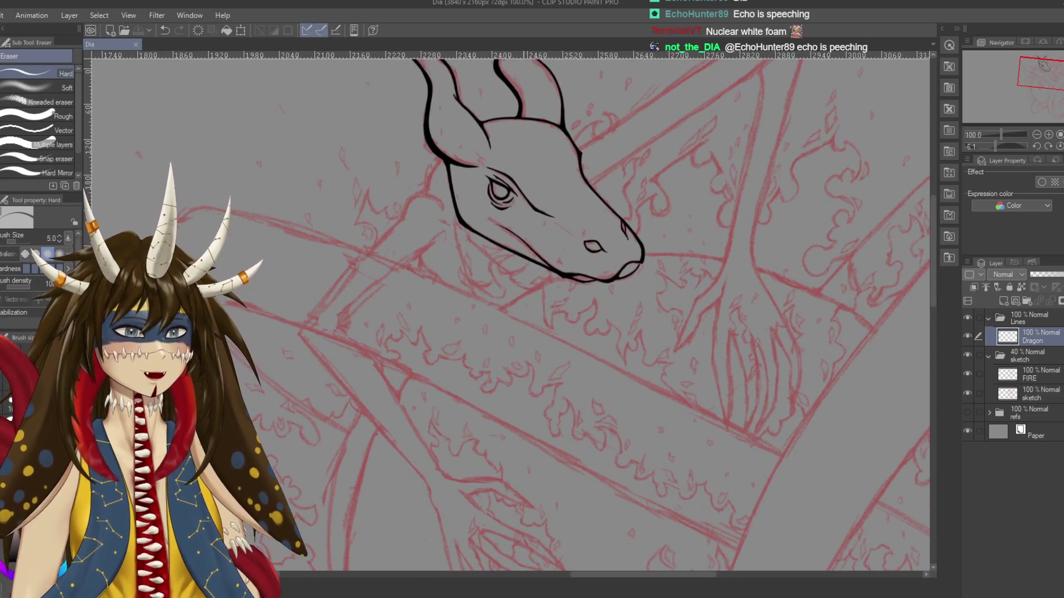
Ink a thin neck curve behind the dragon's head and save
{"action": "left_click_drag", "start_coordinate": [614, 326], "coordinate": [624, 372]}
{"action": "key", "text": "p"}
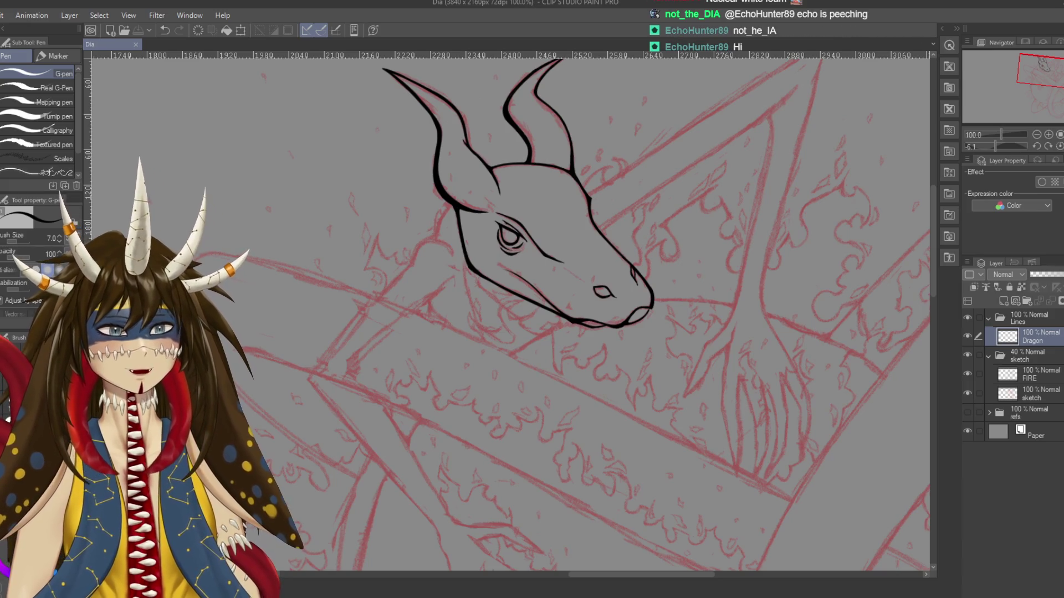
{"action": "scroll", "coordinate": [552, 283], "scroll_direction": "up", "scroll_amount": 2}
{"action": "scroll", "coordinate": [552, 284], "scroll_direction": "up", "scroll_amount": 1}
{"action": "scroll", "coordinate": [552, 283], "scroll_direction": "up", "scroll_amount": 1}
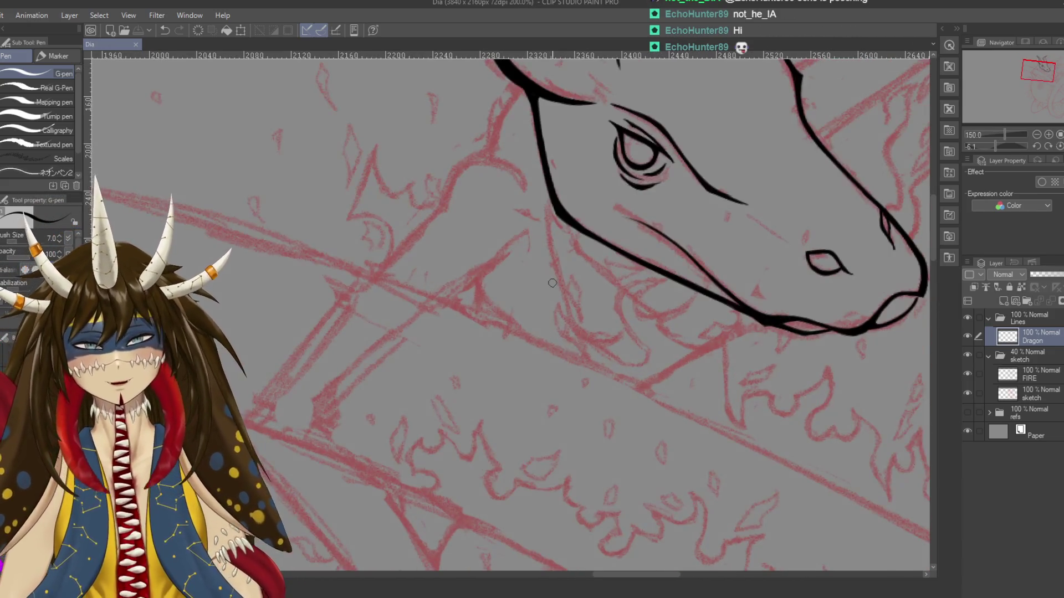
{"action": "scroll", "coordinate": [573, 124], "scroll_direction": "up", "scroll_amount": 1}
{"action": "left_click_drag", "start_coordinate": [563, 136], "coordinate": [524, 206]}
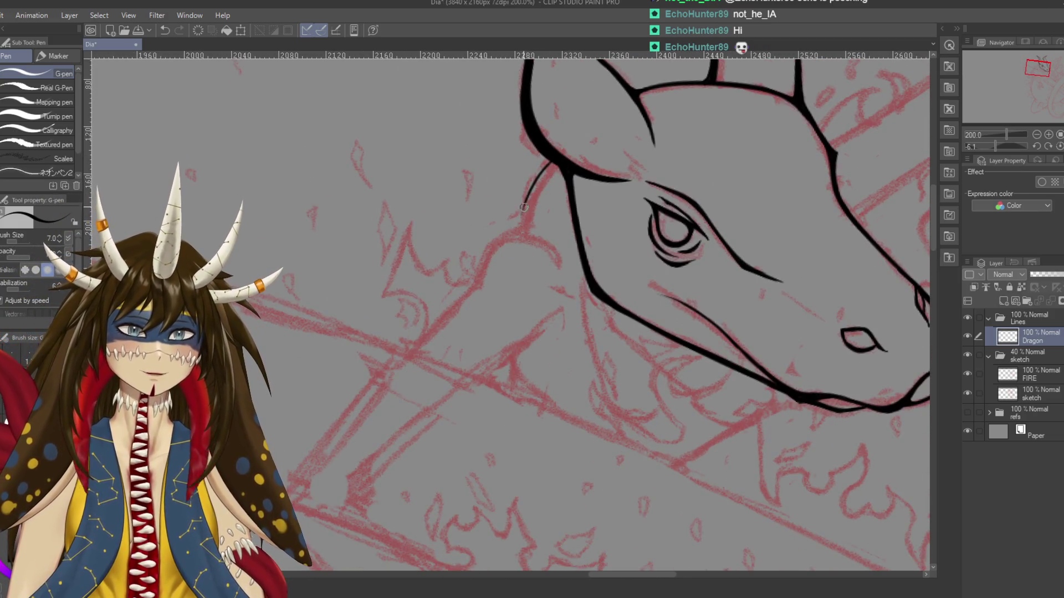
{"action": "key", "text": "ctrl+s"}
Try redrawing the neck curve with a thicker pen, undoing both attempts and returning to a finer size
{"action": "key", "text": "bracketright"}
{"action": "key", "text": "bracketright"}
{"action": "left_click_drag", "start_coordinate": [557, 156], "coordinate": [519, 200]}
{"action": "key", "text": "ctrl+z"}
{"action": "left_click_drag", "start_coordinate": [560, 154], "coordinate": [521, 229]}
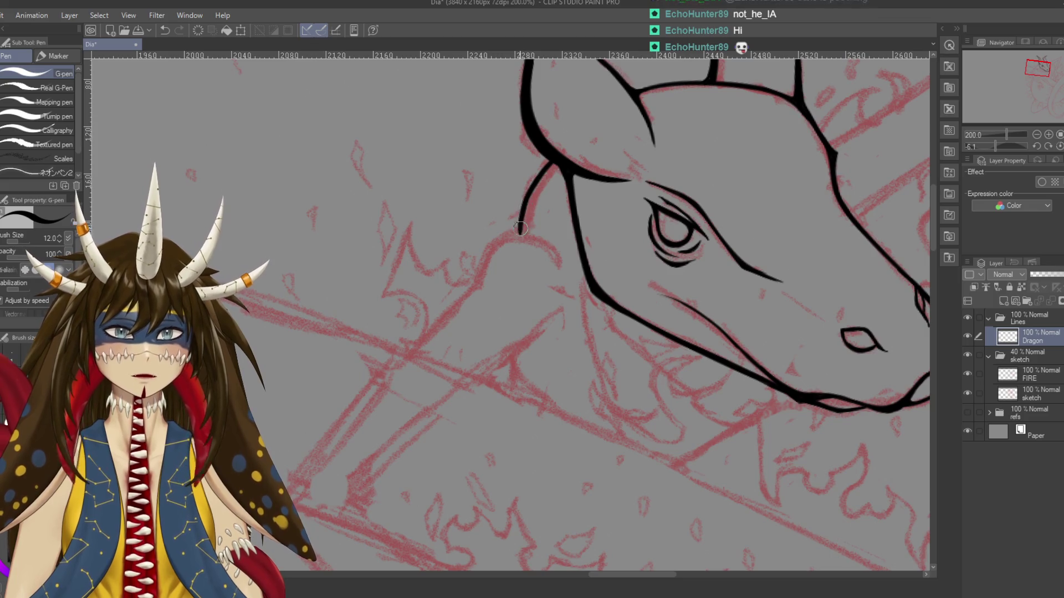
{"action": "key", "text": "ctrl+z"}
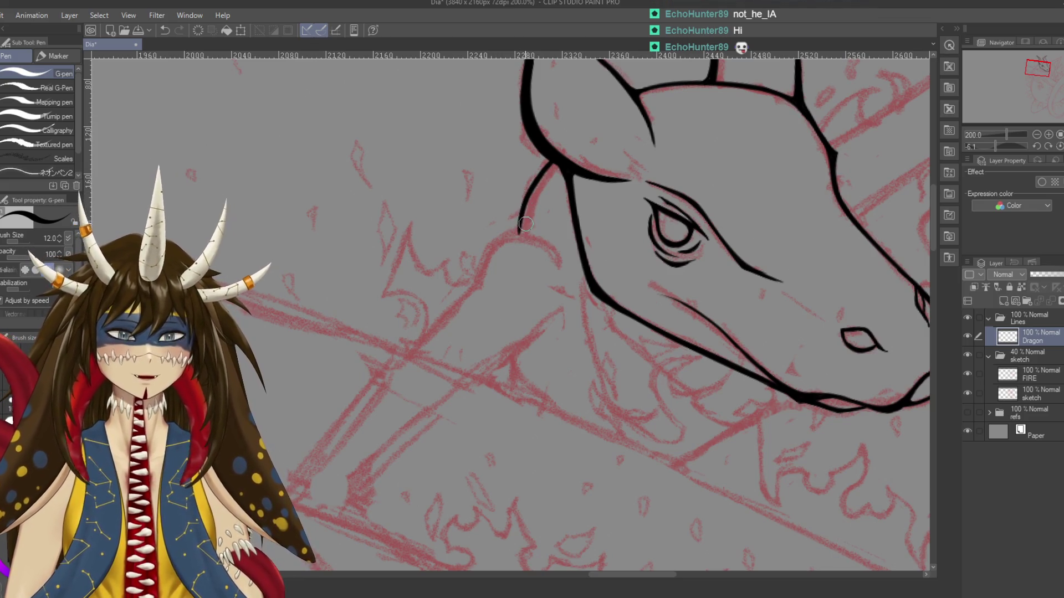
{"action": "key", "text": "bracketleft"}
{"action": "key", "text": "bracketleft"}
{"action": "key", "text": "bracketleft"}
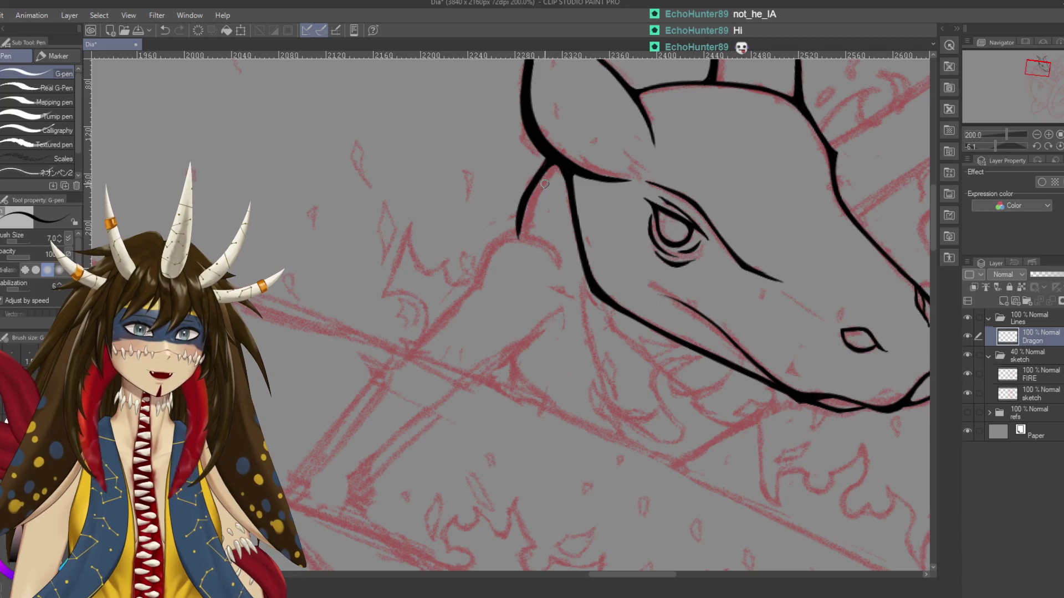
Erase the stray end of the neck curve with a larger eraser and save
{"action": "key", "text": "e"}
{"action": "key", "text": "ctrl+z"}
{"action": "key", "text": "bracketright"}
{"action": "key", "text": "bracketright"}
{"action": "key", "text": "bracketright"}
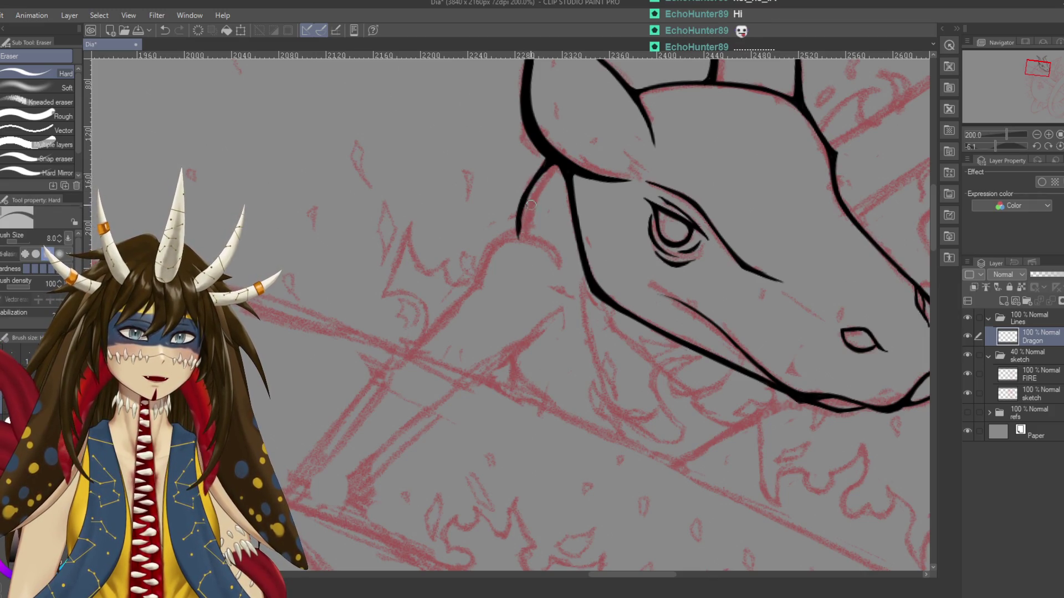
{"action": "left_click_drag", "start_coordinate": [524, 213], "coordinate": [522, 229]}
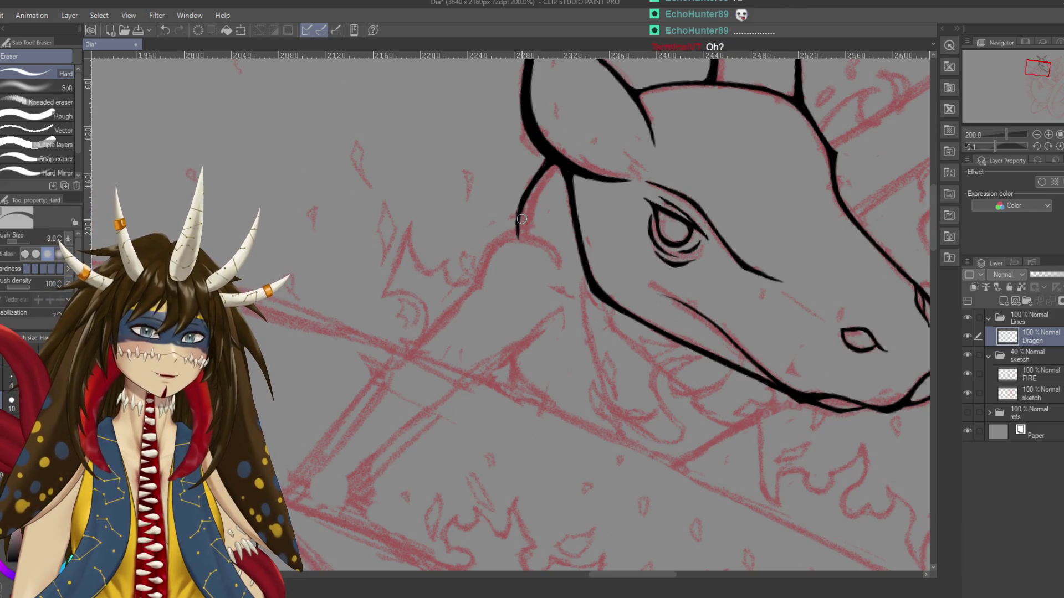
{"action": "key", "text": "ctrl+s"}
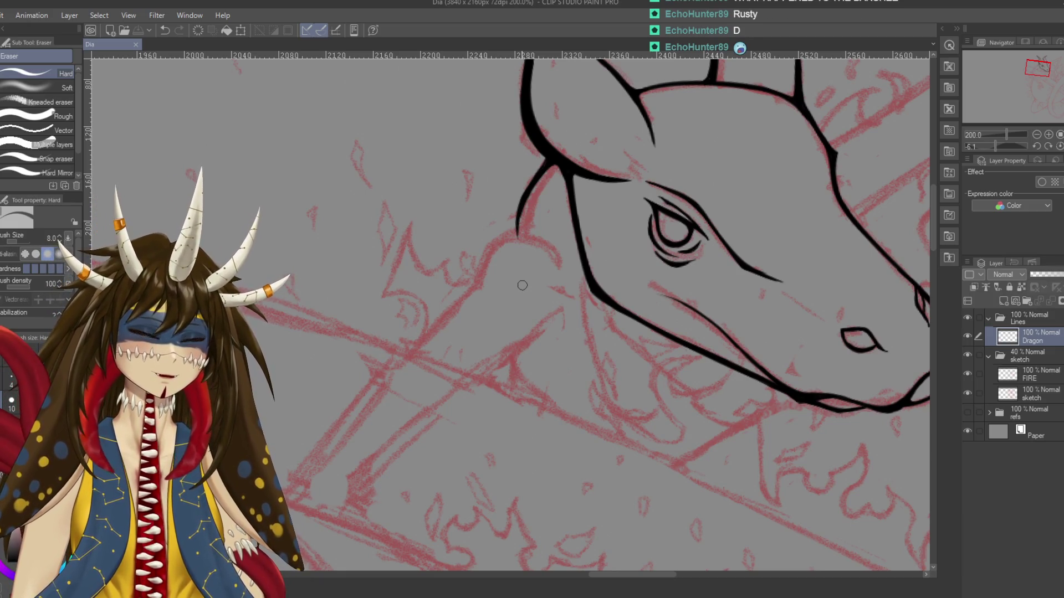
Trim the neck line's tip, extend it with a short pen stroke, and save
{"action": "left_click", "coordinate": [517, 223]}
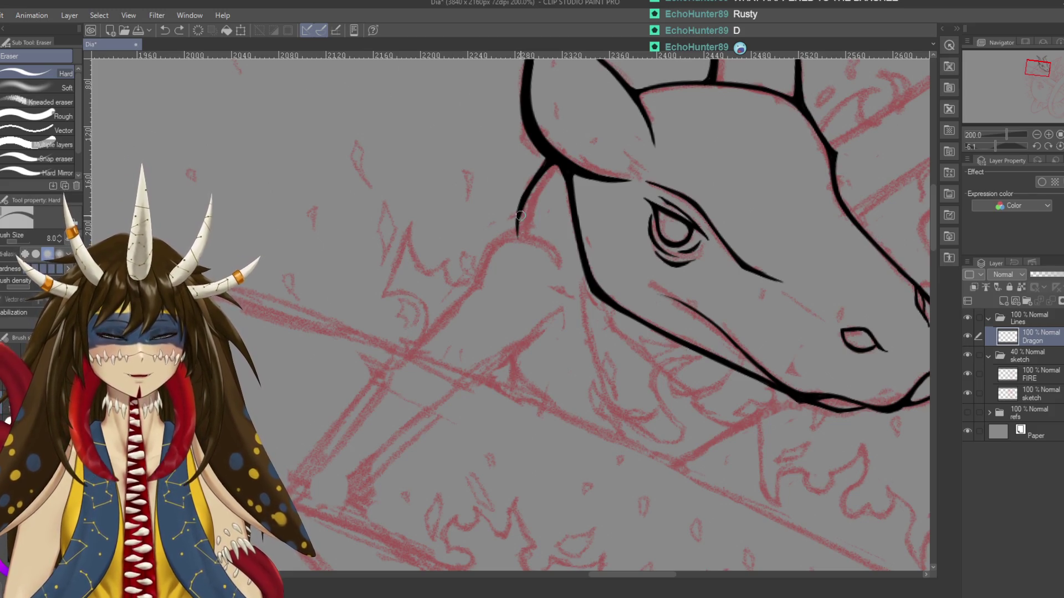
{"action": "key", "text": "p"}
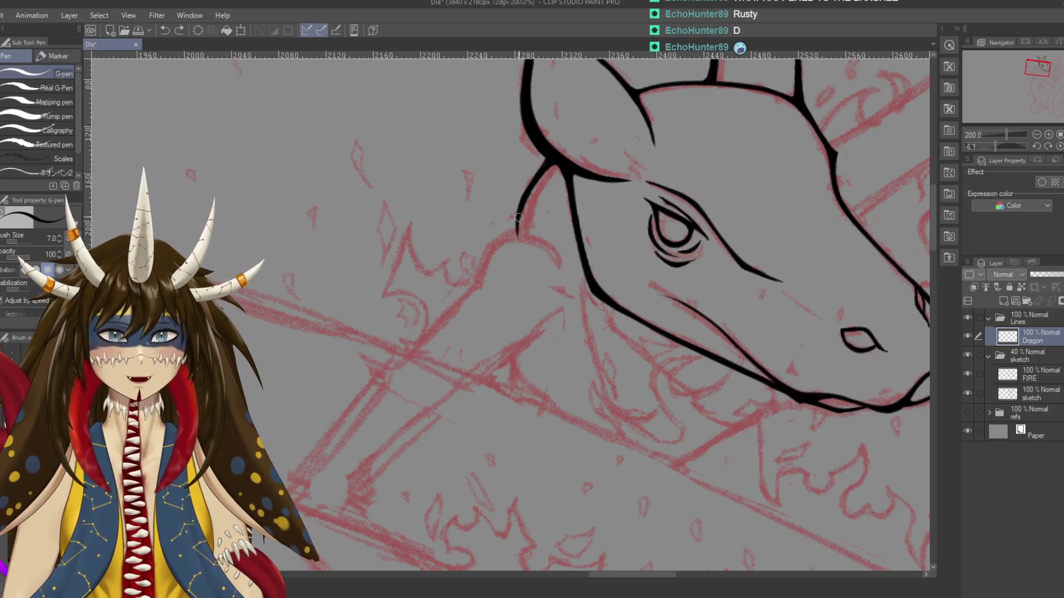
{"action": "left_click_drag", "start_coordinate": [518, 217], "coordinate": [517, 239]}
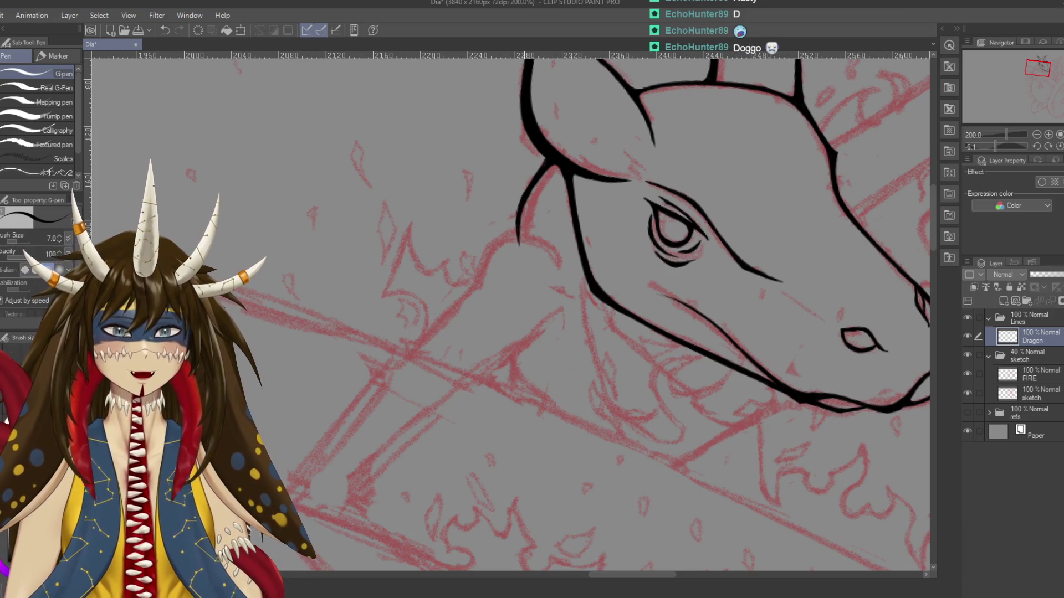
{"action": "key", "text": "ctrl+s"}
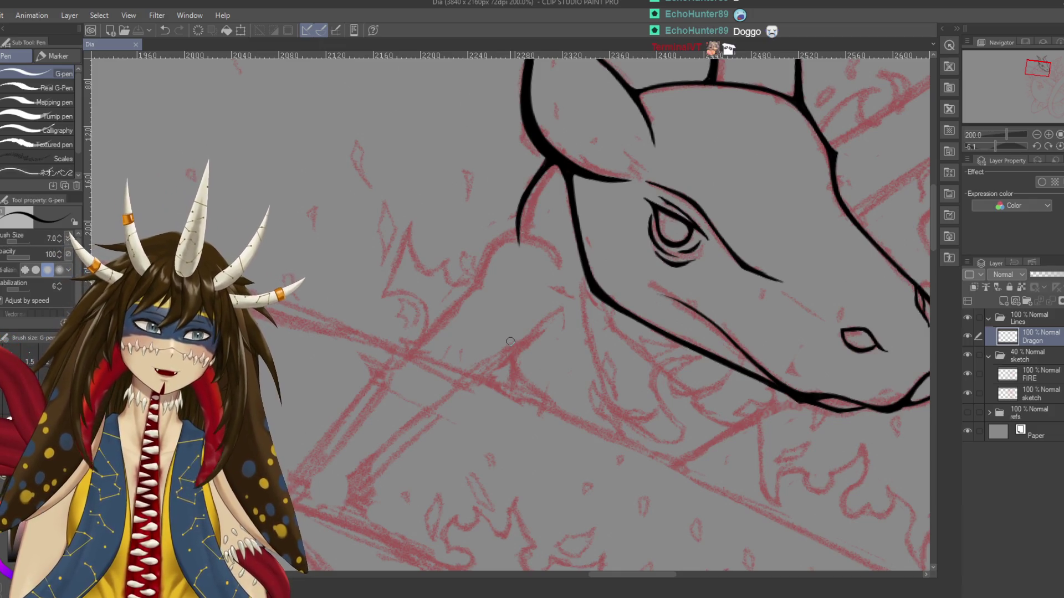
{"action": "left_click_drag", "start_coordinate": [443, 295], "coordinate": [460, 291]}
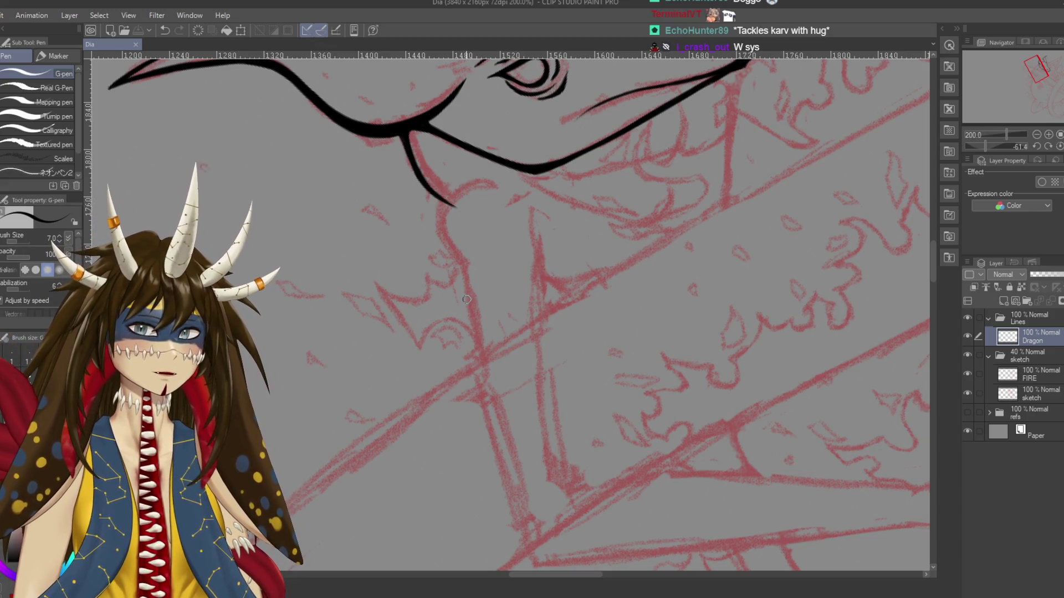
Try a curve below the jaw, undo the attempts, rotate the view and save
{"action": "mouse_move", "coordinate": [432, 244]}
{"action": "left_mouse_down"}
{"action": "mouse_move", "coordinate": [536, 183]}
{"action": "mouse_move", "coordinate": [515, 229]}
{"action": "left_mouse_up"}
{"action": "key", "text": "ctrl+z"}
{"action": "left_click_drag", "start_coordinate": [535, 193], "coordinate": [516, 229]}
{"action": "key", "text": "ctrl+z"}
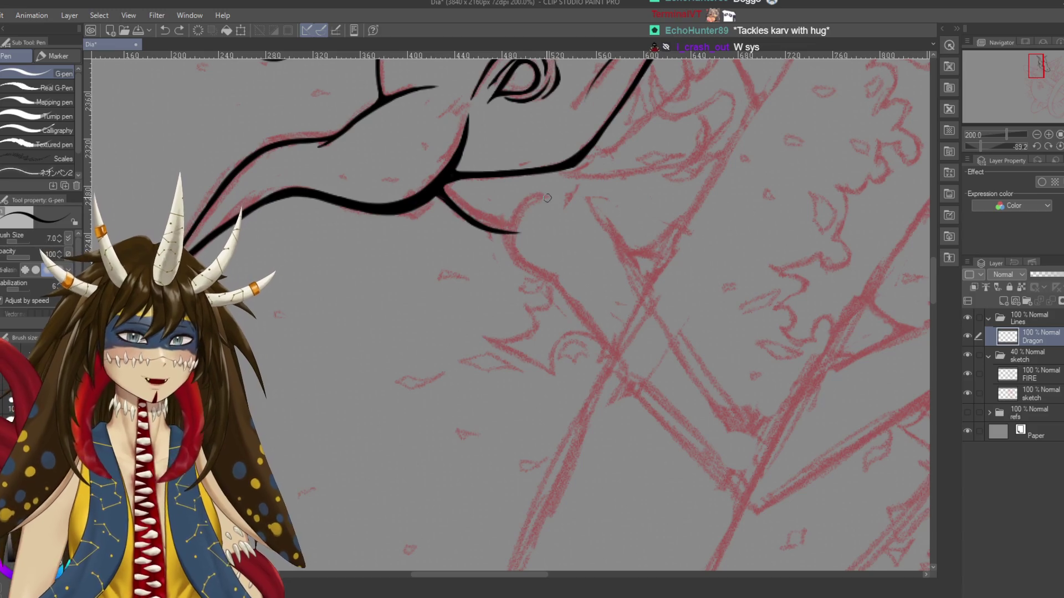
{"action": "key", "text": "ctrl+z"}
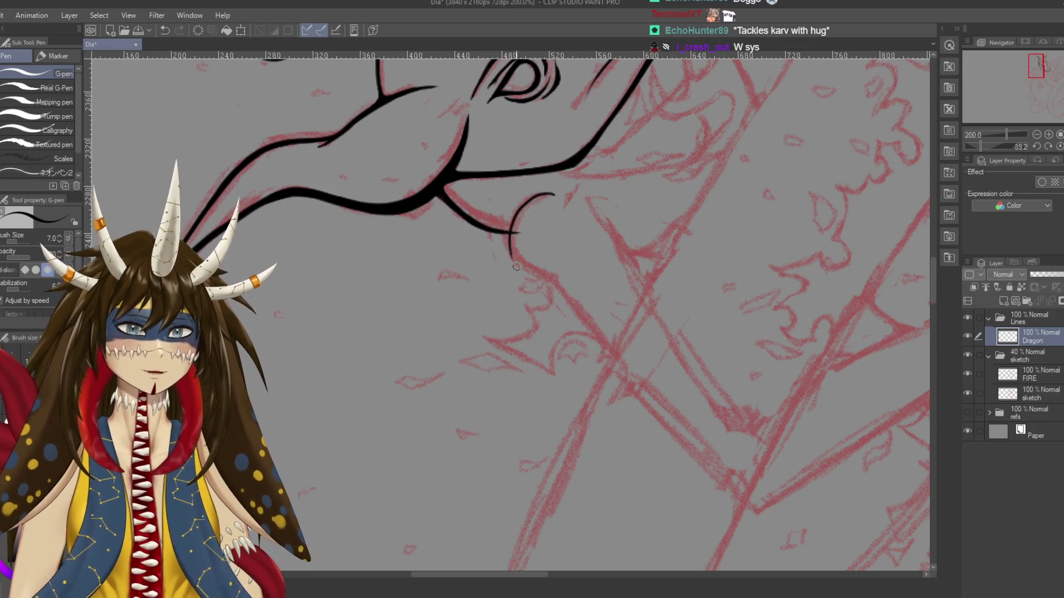
{"action": "key", "text": "ctrl+z"}
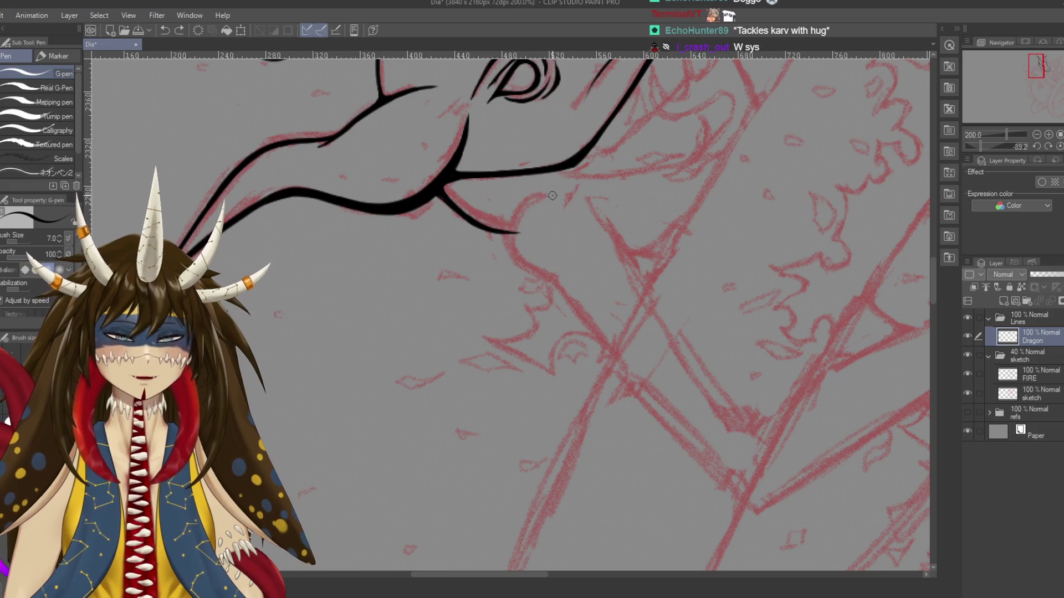
{"action": "left_click_drag", "start_coordinate": [553, 196], "coordinate": [479, 297]}
{"action": "key", "text": "ctrl+s"}
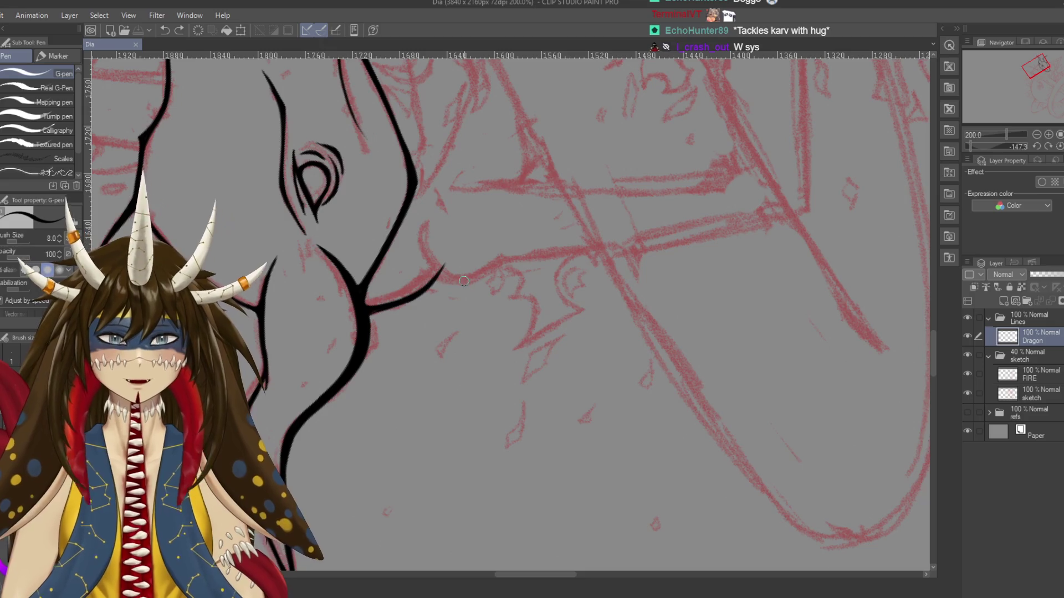
Ink the curve along the red sketch line, redrawing it repeatedly until it sits right
{"action": "scroll", "coordinate": [462, 293], "scroll_direction": "up", "scroll_amount": 5}
{"action": "scroll", "coordinate": [459, 280], "scroll_direction": "down", "scroll_amount": 1}
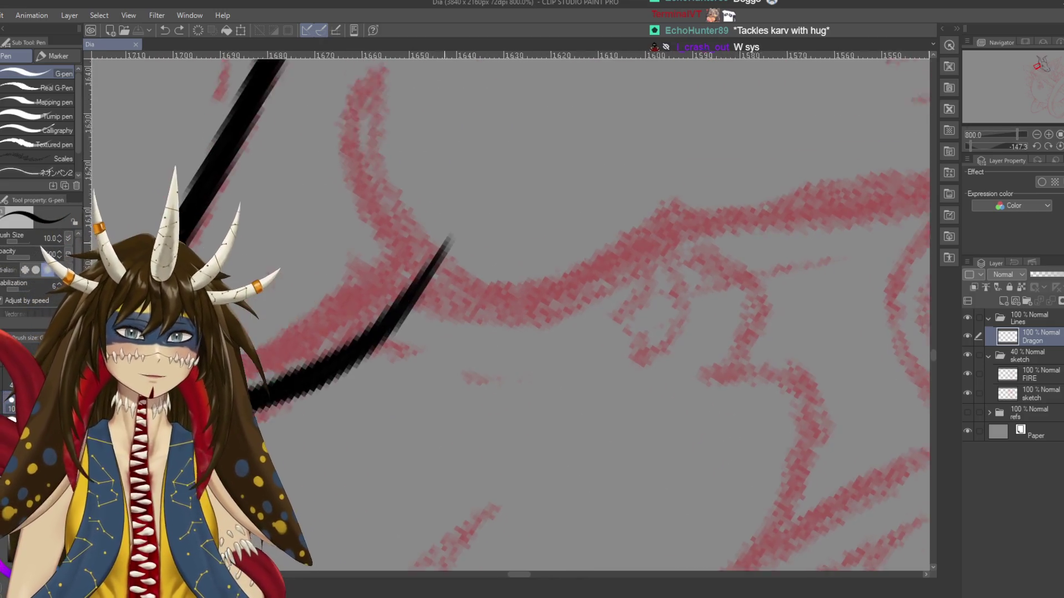
{"action": "scroll", "coordinate": [465, 282], "scroll_direction": "down", "scroll_amount": 1}
{"action": "scroll", "coordinate": [490, 292], "scroll_direction": "down", "scroll_amount": 1}
{"action": "scroll", "coordinate": [490, 292], "scroll_direction": "down", "scroll_amount": 1}
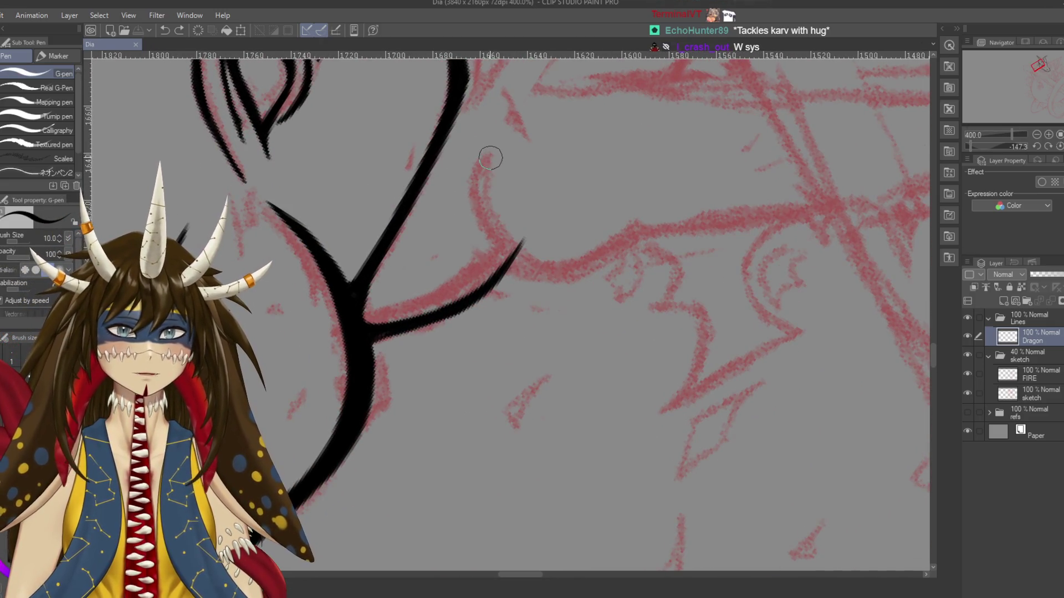
{"action": "left_click_drag", "start_coordinate": [487, 158], "coordinate": [524, 272]}
{"action": "key", "text": "ctrl+z"}
{"action": "left_click_drag", "start_coordinate": [484, 155], "coordinate": [554, 280]}
{"action": "key", "text": "ctrl+z"}
{"action": "left_click_drag", "start_coordinate": [485, 158], "coordinate": [568, 261]}
{"action": "key", "text": "ctrl+z"}
{"action": "left_click_drag", "start_coordinate": [485, 161], "coordinate": [554, 296]}
{"action": "key", "text": "ctrl+z"}
{"action": "left_click_drag", "start_coordinate": [487, 155], "coordinate": [576, 300]}
{"action": "key", "text": "ctrl+z"}
{"action": "mouse_move", "coordinate": [487, 154]}
{"action": "left_mouse_down"}
{"action": "mouse_move", "coordinate": [482, 233]}
{"action": "mouse_move", "coordinate": [579, 299]}
{"action": "left_mouse_up"}
{"action": "key", "text": "ctrl+z"}
{"action": "left_click_drag", "start_coordinate": [486, 154], "coordinate": [581, 295]}
{"action": "key", "text": "ctrl+z"}
{"action": "left_click_drag", "start_coordinate": [488, 157], "coordinate": [582, 293]}
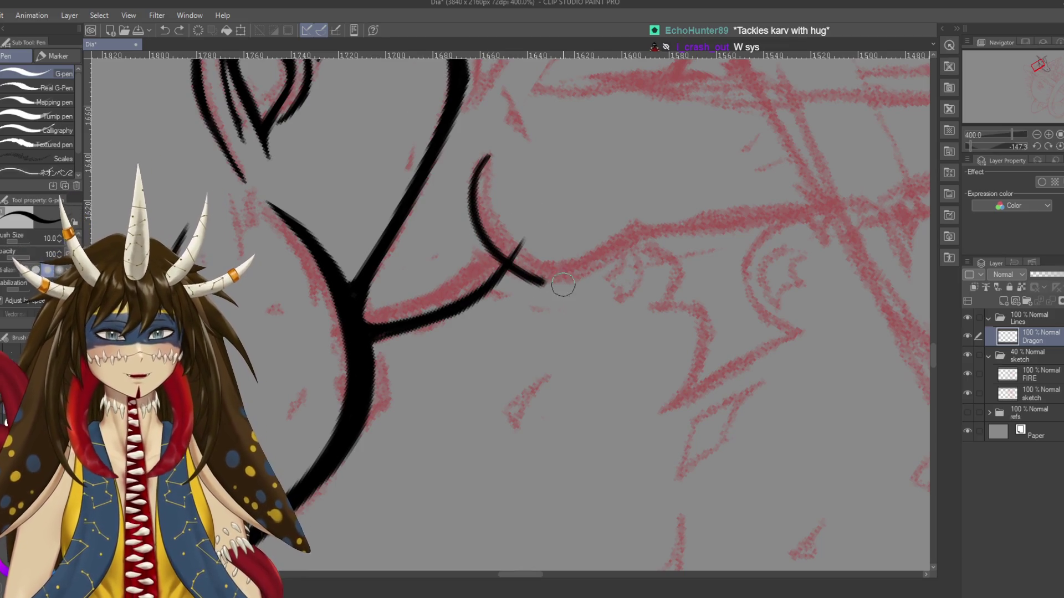
{"action": "key", "text": "ctrl+z"}
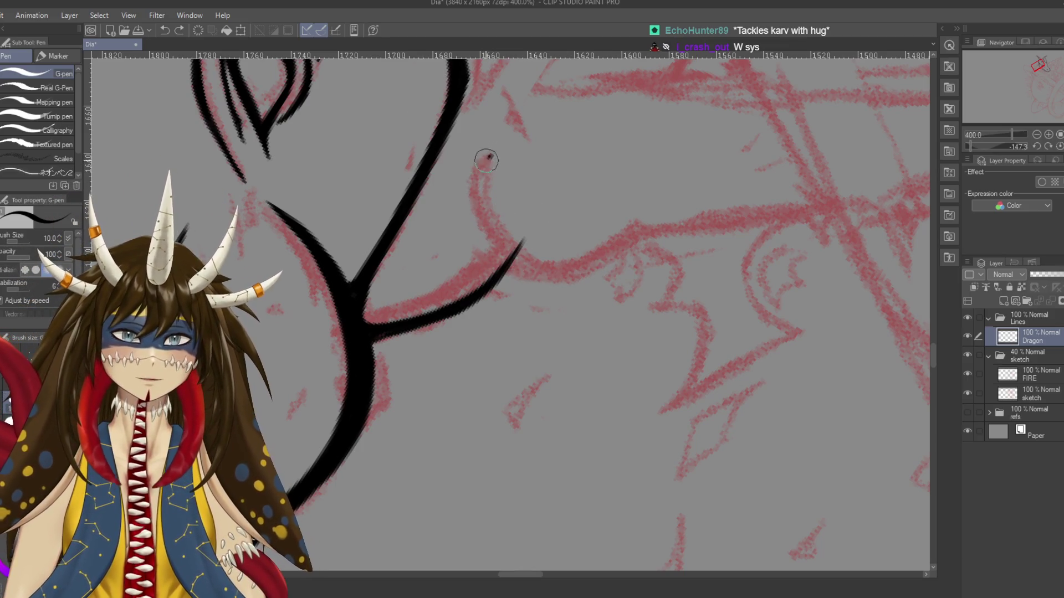
{"action": "left_click_drag", "start_coordinate": [488, 158], "coordinate": [579, 282]}
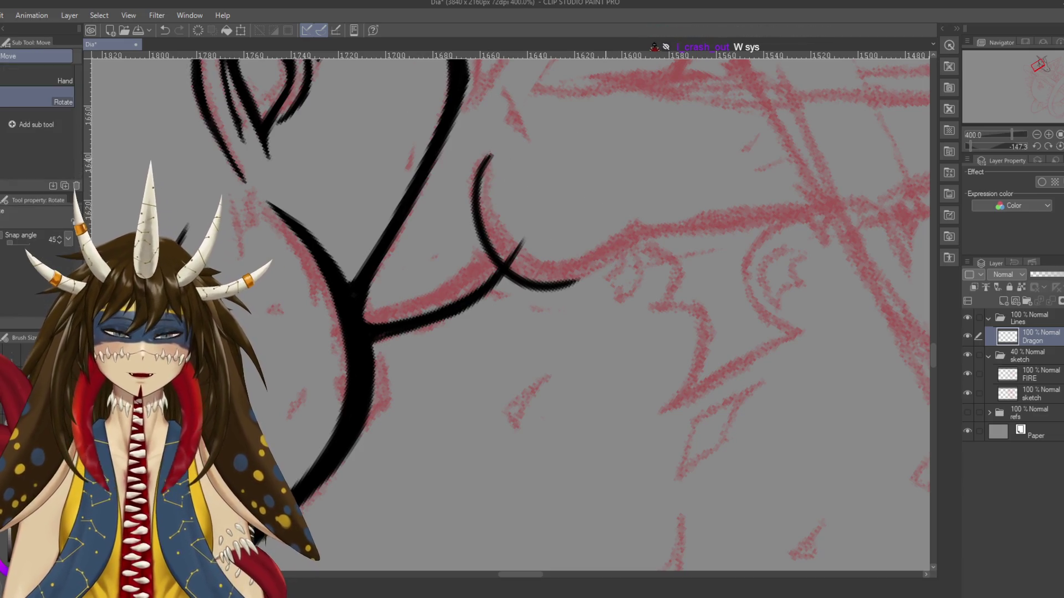
Rotate the view to the curve's end and start the hooked stroke downward from it
{"action": "key", "text": "r"}
{"action": "left_click_drag", "start_coordinate": [589, 146], "coordinate": [657, 425]}
{"action": "key", "text": "e"}
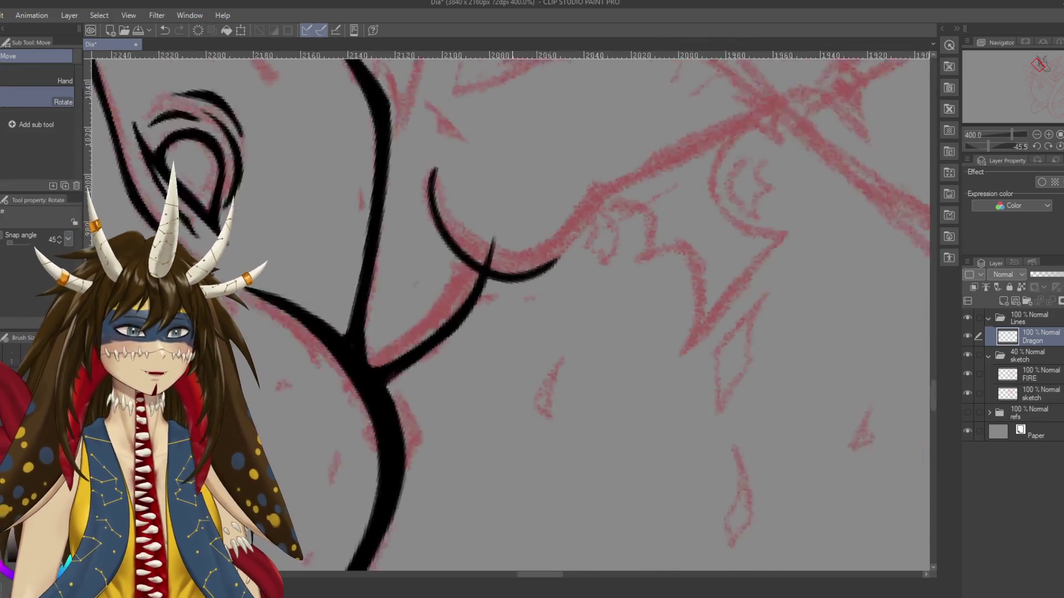
{"action": "left_click_drag", "start_coordinate": [545, 325], "coordinate": [538, 236]}
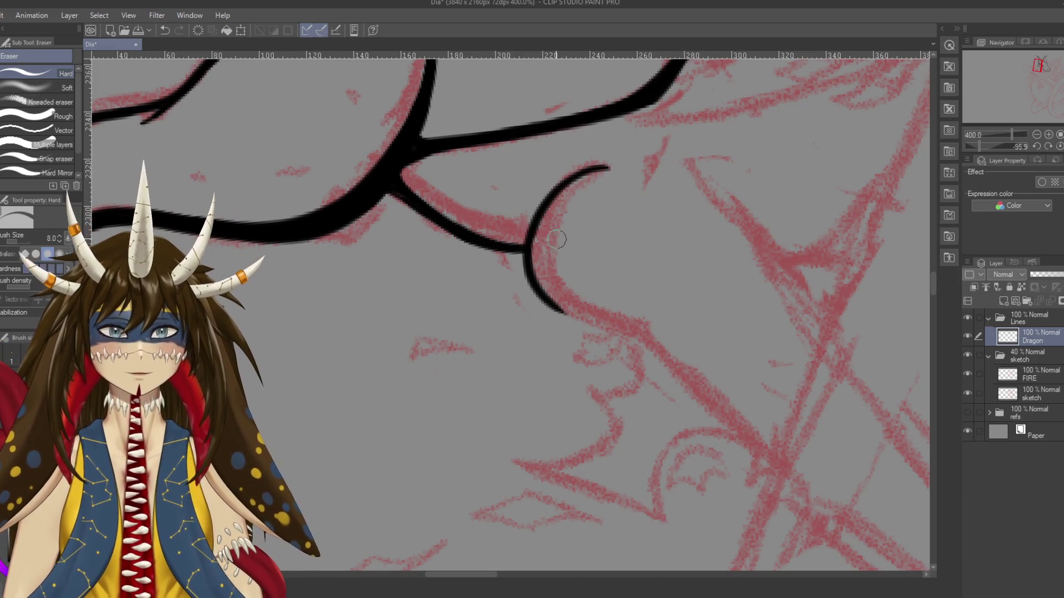
{"action": "key", "text": "p"}
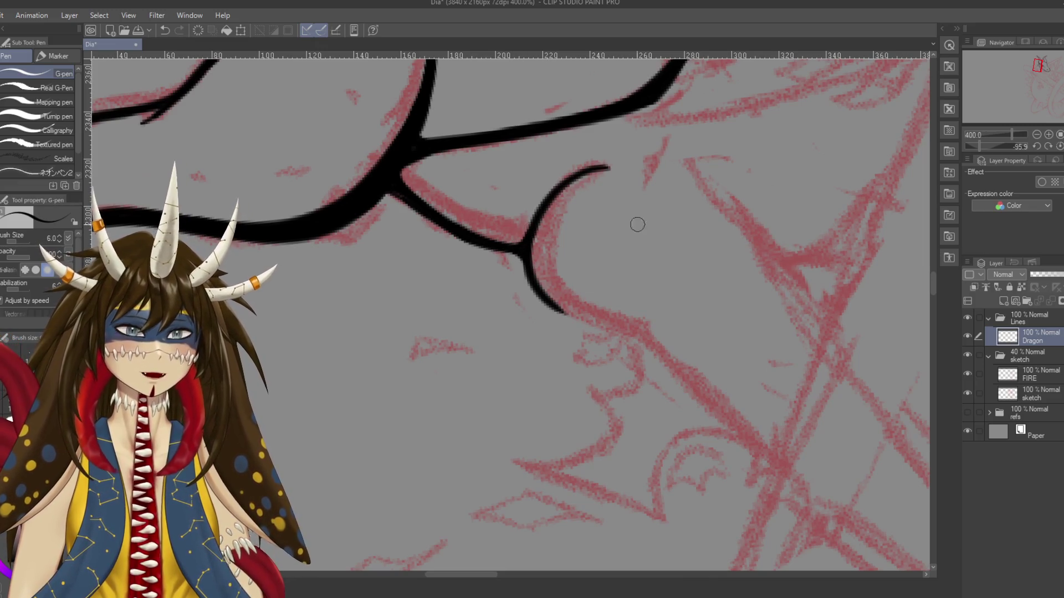
{"action": "left_click_drag", "start_coordinate": [636, 223], "coordinate": [631, 434]}
{"action": "left_click_drag", "start_coordinate": [535, 214], "coordinate": [554, 316]}
{"action": "key", "text": "ctrl+z"}
{"action": "left_click_drag", "start_coordinate": [535, 213], "coordinate": [555, 311]}
Refine the downward hooked neck curve through further retries and save
{"action": "key", "text": "ctrl+z"}
{"action": "left_click_drag", "start_coordinate": [533, 209], "coordinate": [559, 315]}
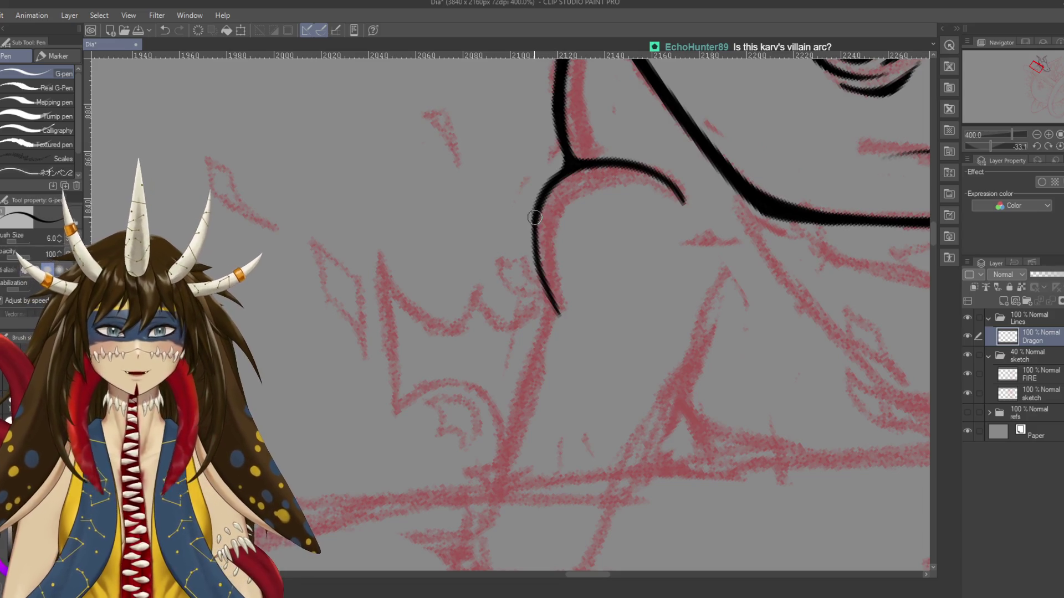
{"action": "left_click_drag", "start_coordinate": [537, 204], "coordinate": [559, 314]}
{"action": "key", "text": "ctrl+z"}
{"action": "left_click_drag", "start_coordinate": [533, 200], "coordinate": [561, 316]}
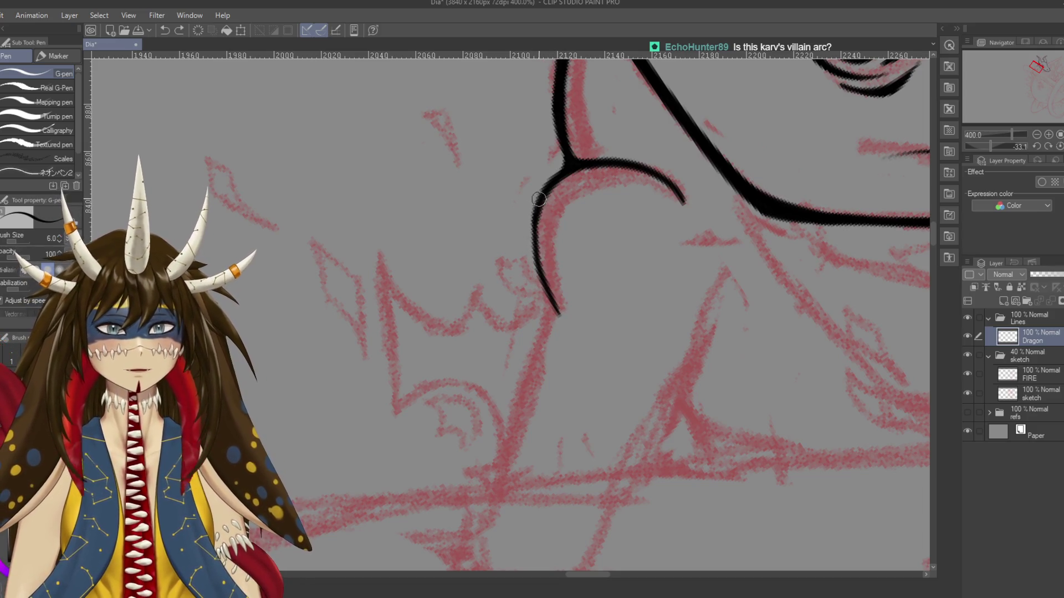
{"action": "key", "text": "ctrl+s"}
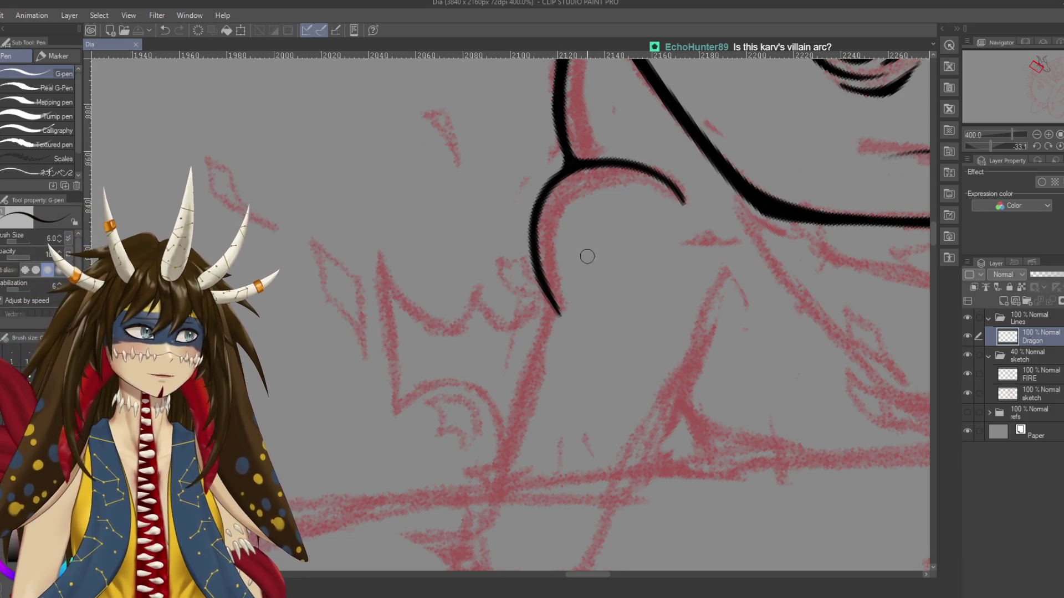
Trim the tip of the inner curve with the eraser and save the drawing
{"action": "left_click_drag", "start_coordinate": [637, 266], "coordinate": [623, 310]}
{"action": "key", "text": "e"}
{"action": "left_click_drag", "start_coordinate": [662, 244], "coordinate": [675, 258]}
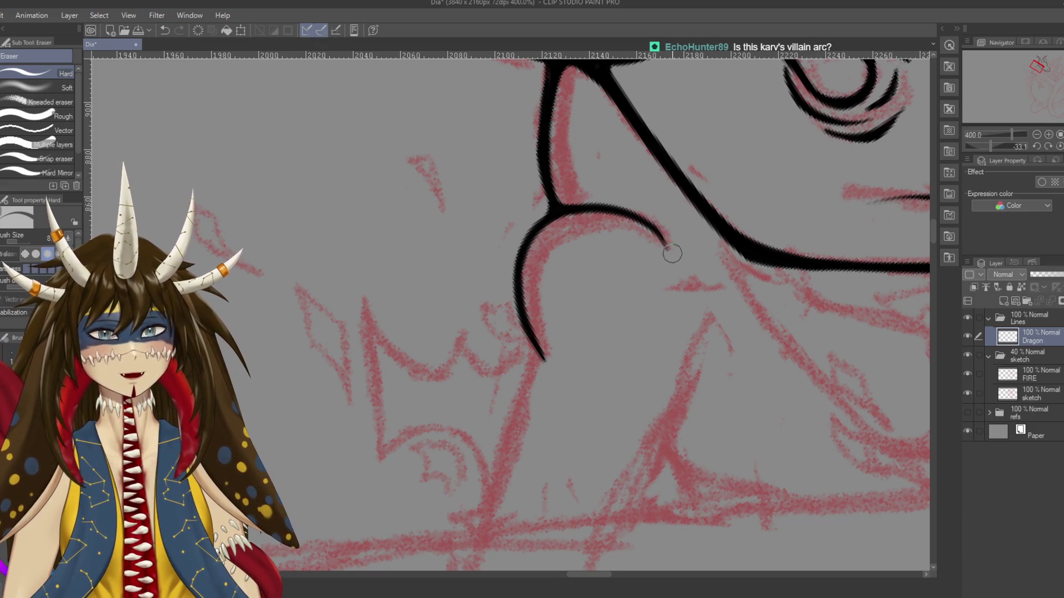
{"action": "key", "text": "p"}
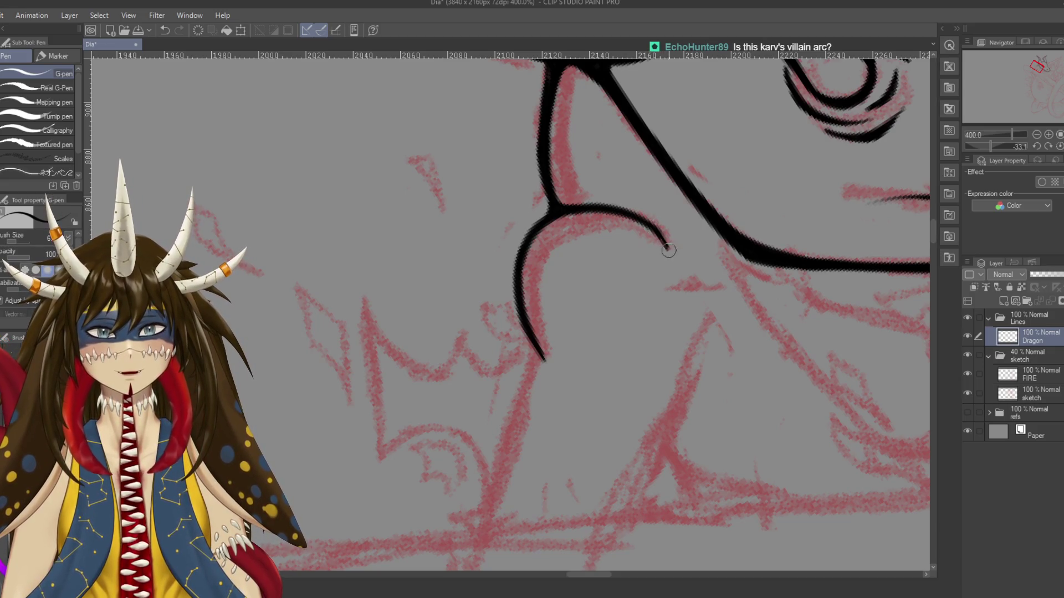
{"action": "key", "text": "ctrl+s"}
{"action": "left_click_drag", "start_coordinate": [653, 349], "coordinate": [648, 349]}
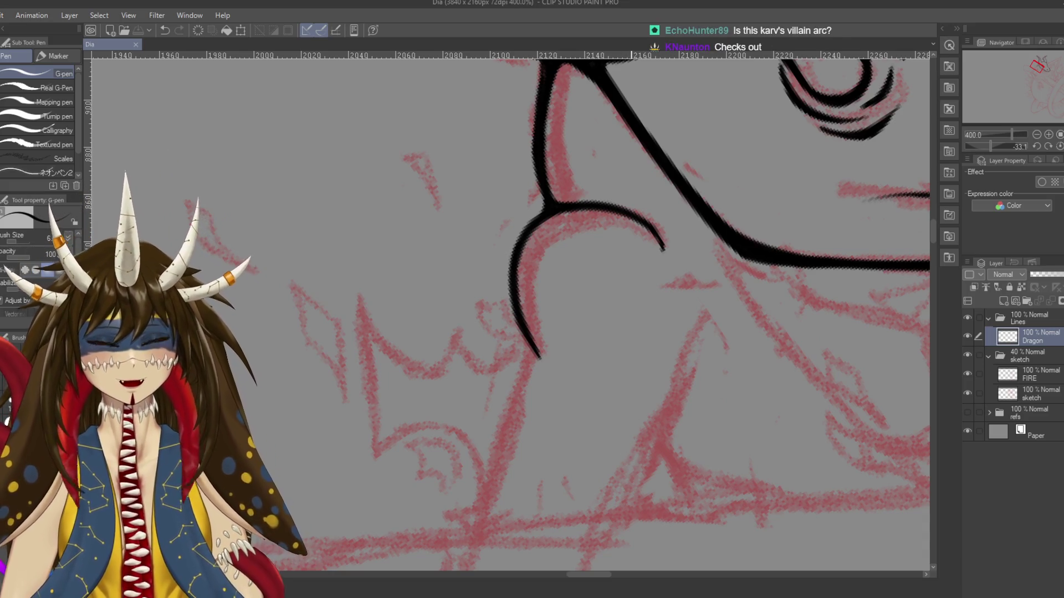
Frame the dragon head and raise the inking pen size to 8
{"action": "scroll", "coordinate": [599, 311], "scroll_direction": "down", "scroll_amount": 3}
{"action": "scroll", "coordinate": [662, 227], "scroll_direction": "down", "scroll_amount": 3}
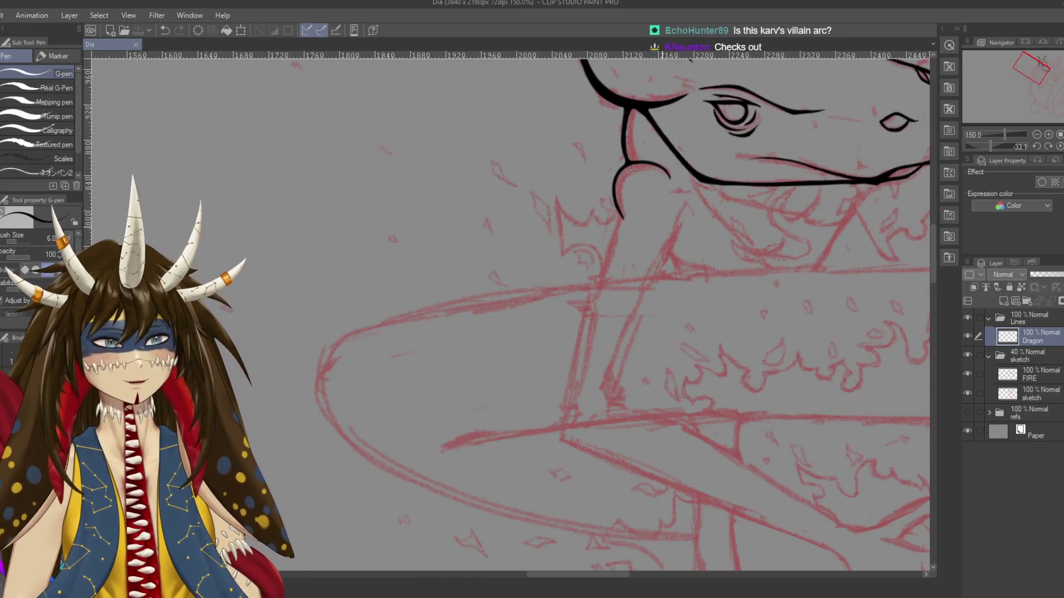
{"action": "mouse_move", "coordinate": [609, 277]}
{"action": "left_mouse_down"}
{"action": "mouse_move", "coordinate": [621, 358]}
{"action": "mouse_move", "coordinate": [654, 311]}
{"action": "left_mouse_up"}
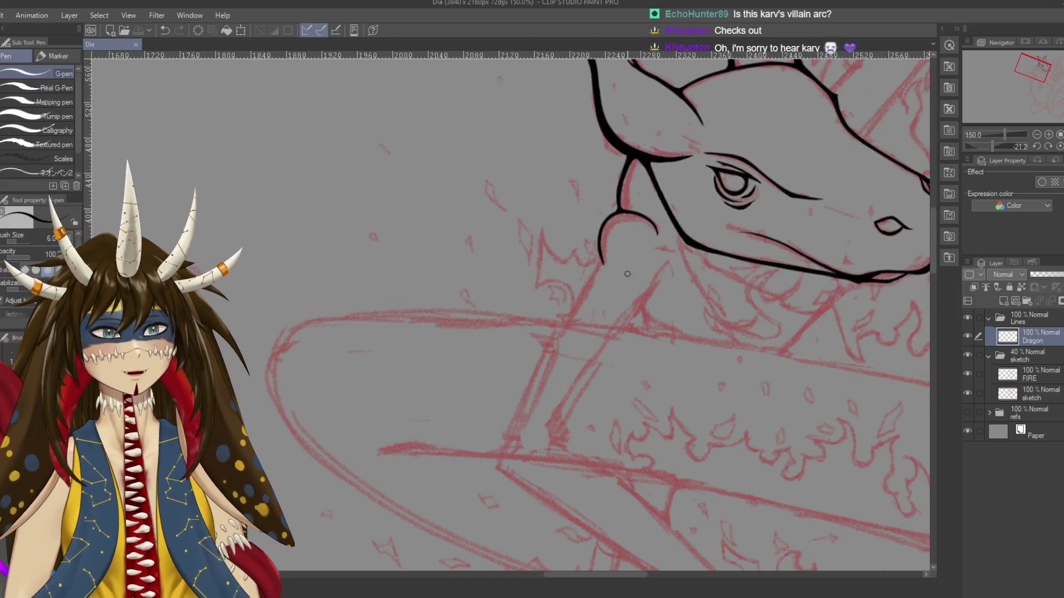
{"action": "scroll", "coordinate": [582, 260], "scroll_direction": "up", "scroll_amount": 5}
{"action": "scroll", "coordinate": [632, 284], "scroll_direction": "up", "scroll_amount": 3}
{"action": "scroll", "coordinate": [592, 133], "scroll_direction": "up", "scroll_amount": 6}
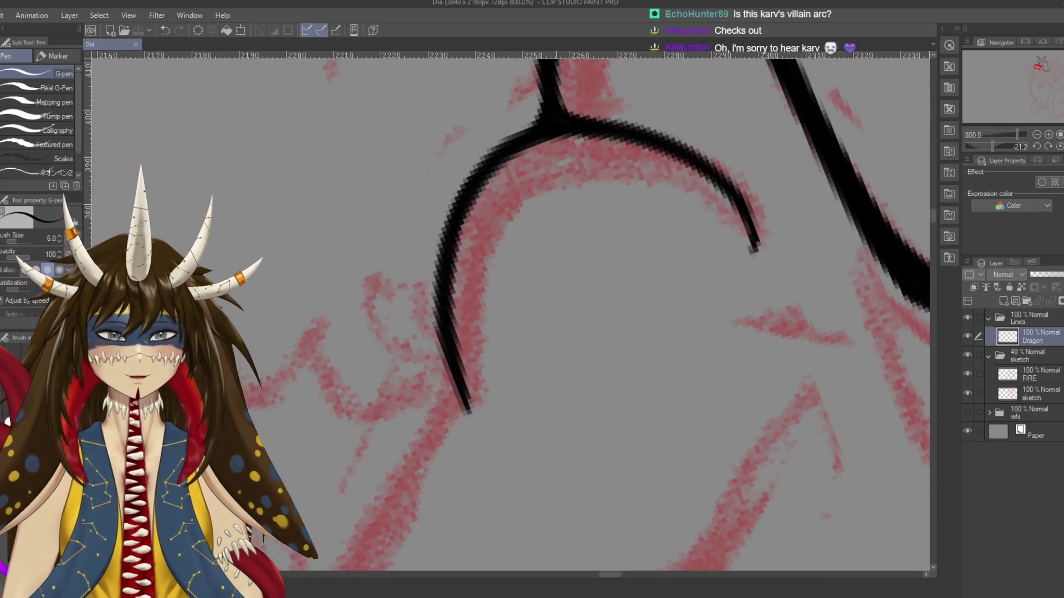
{"action": "key", "text": "p"}
{"action": "scroll", "coordinate": [592, 133], "scroll_direction": "down", "scroll_amount": 3}
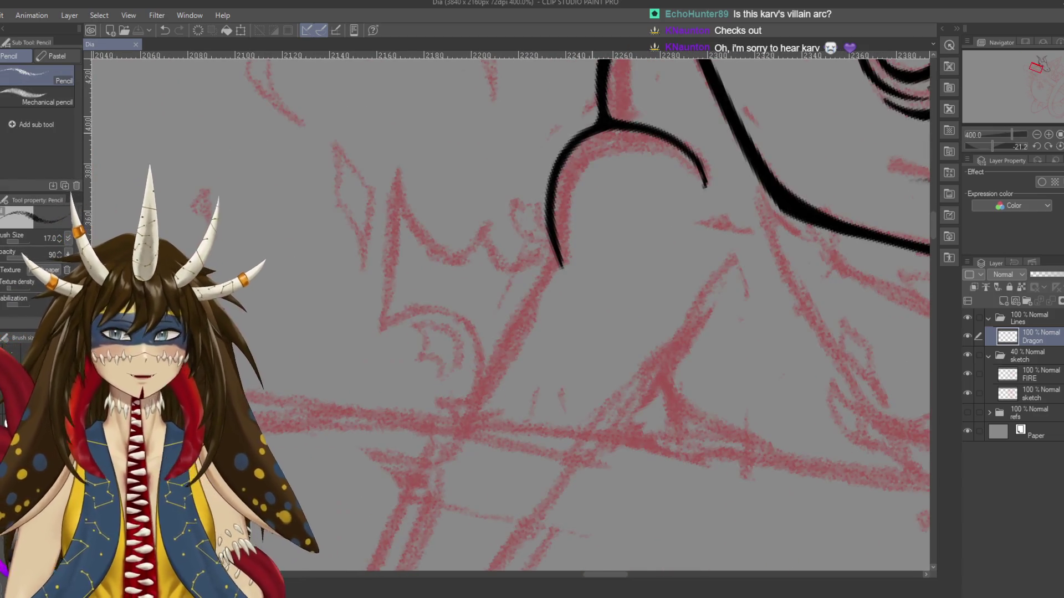
{"action": "key", "text": "p"}
{"action": "key", "text": "bracketright"}
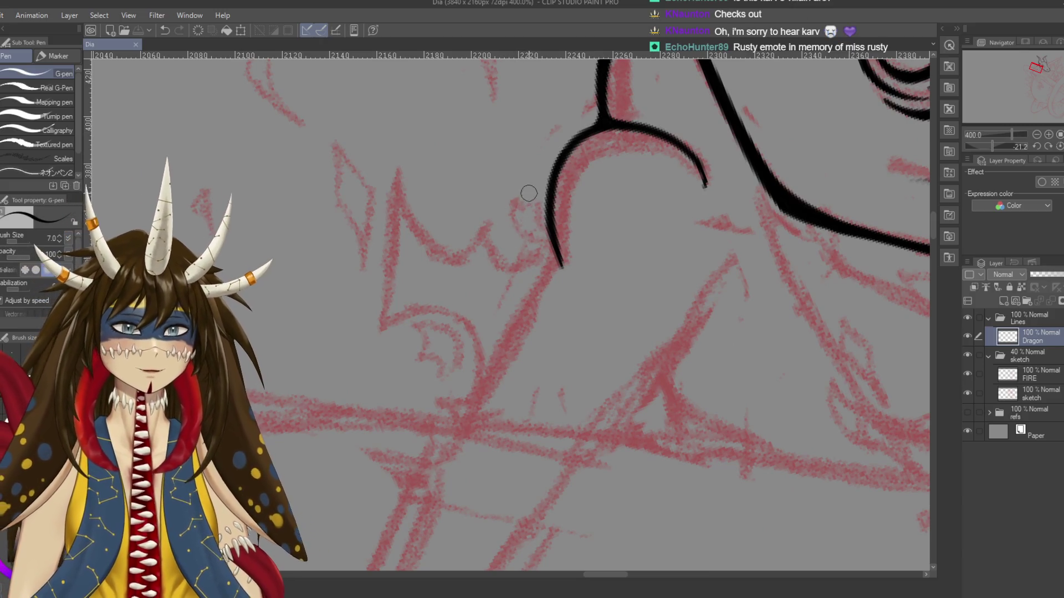
{"action": "key", "text": "bracketright"}
Restroke the neck curve's left side thicker, extending it further down
{"action": "mouse_move", "coordinate": [601, 114]}
{"action": "left_mouse_down"}
{"action": "mouse_move", "coordinate": [554, 156]}
{"action": "mouse_move", "coordinate": [546, 188]}
{"action": "left_mouse_up"}
{"action": "key", "text": "ctrl+z"}
{"action": "left_click_drag", "start_coordinate": [574, 136], "coordinate": [545, 186]}
{"action": "left_click_drag", "start_coordinate": [566, 148], "coordinate": [548, 242]}
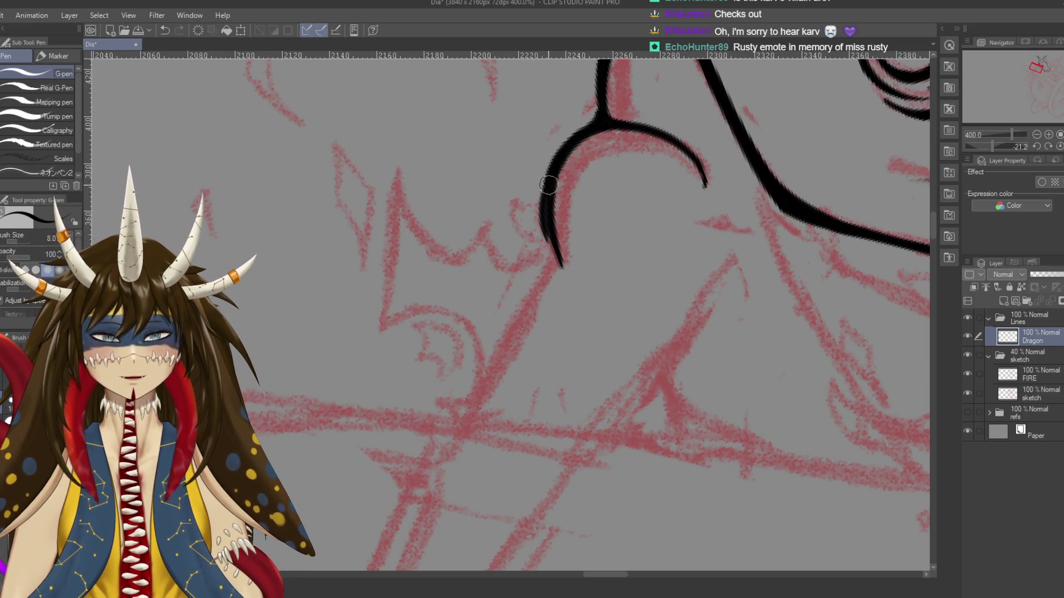
{"action": "key", "text": "ctrl+z"}
{"action": "mouse_move", "coordinate": [556, 160]}
{"action": "left_mouse_down"}
{"action": "mouse_move", "coordinate": [561, 265]}
{"action": "mouse_move", "coordinate": [524, 389]}
{"action": "left_mouse_up"}
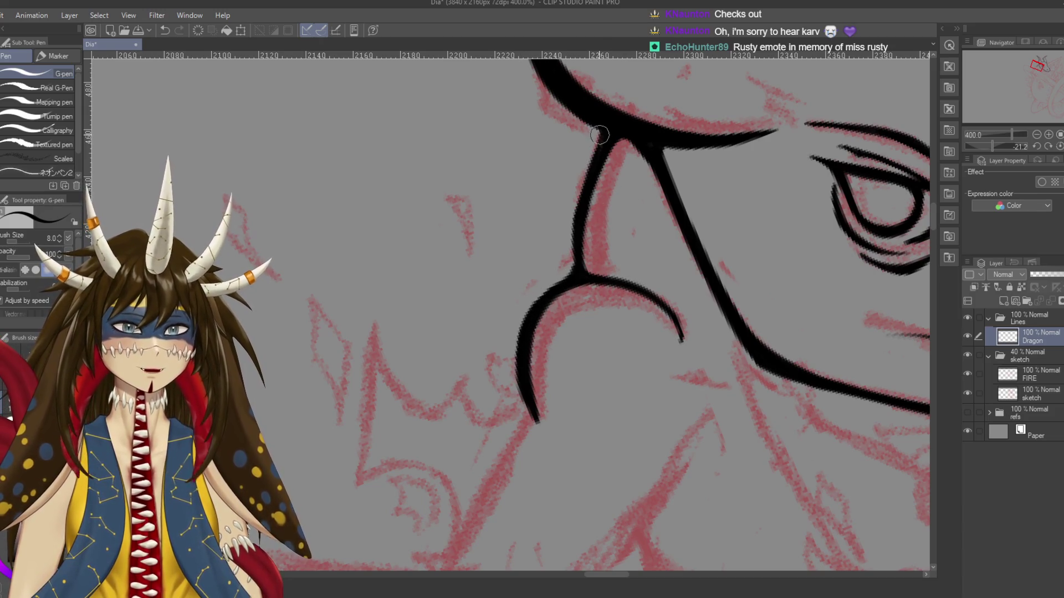
Thicken the lines above and below the junction and hook the curve's lower end
{"action": "mouse_move", "coordinate": [576, 217]}
{"action": "left_mouse_down"}
{"action": "mouse_move", "coordinate": [573, 262]}
{"action": "mouse_move", "coordinate": [527, 327]}
{"action": "left_mouse_up"}
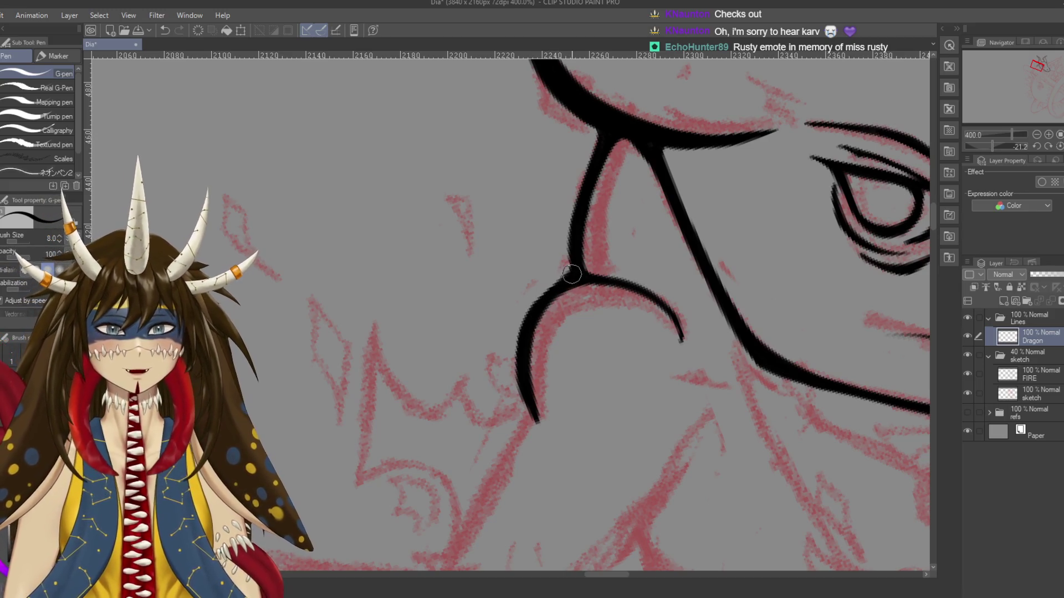
{"action": "mouse_move", "coordinate": [571, 279]}
{"action": "left_mouse_down"}
{"action": "mouse_move", "coordinate": [526, 325]}
{"action": "mouse_move", "coordinate": [597, 298]}
{"action": "left_mouse_up"}
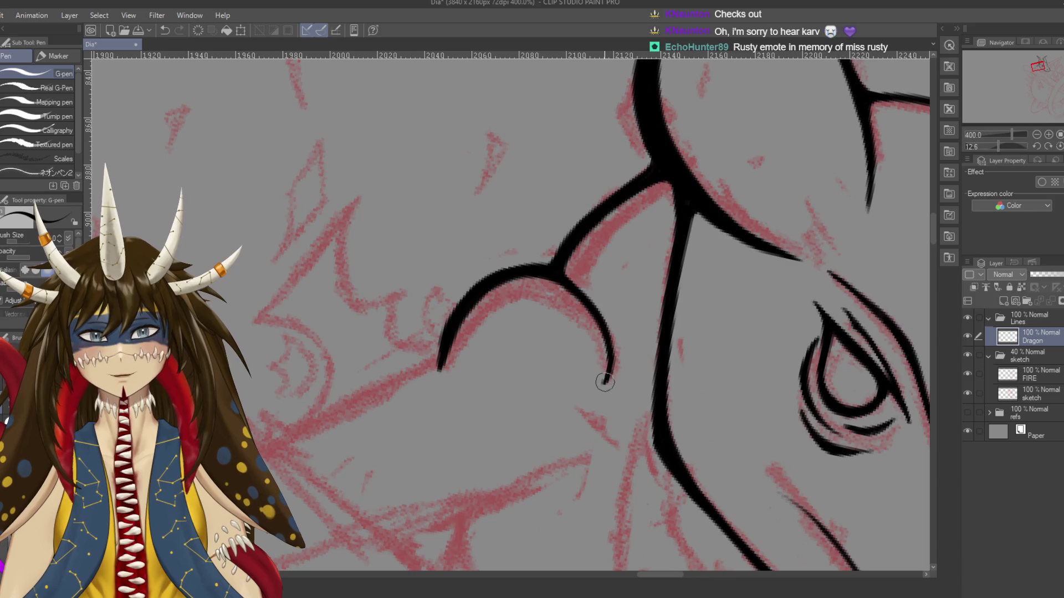
{"action": "left_click_drag", "start_coordinate": [611, 357], "coordinate": [599, 386]}
{"action": "left_click_drag", "start_coordinate": [495, 346], "coordinate": [622, 308]}
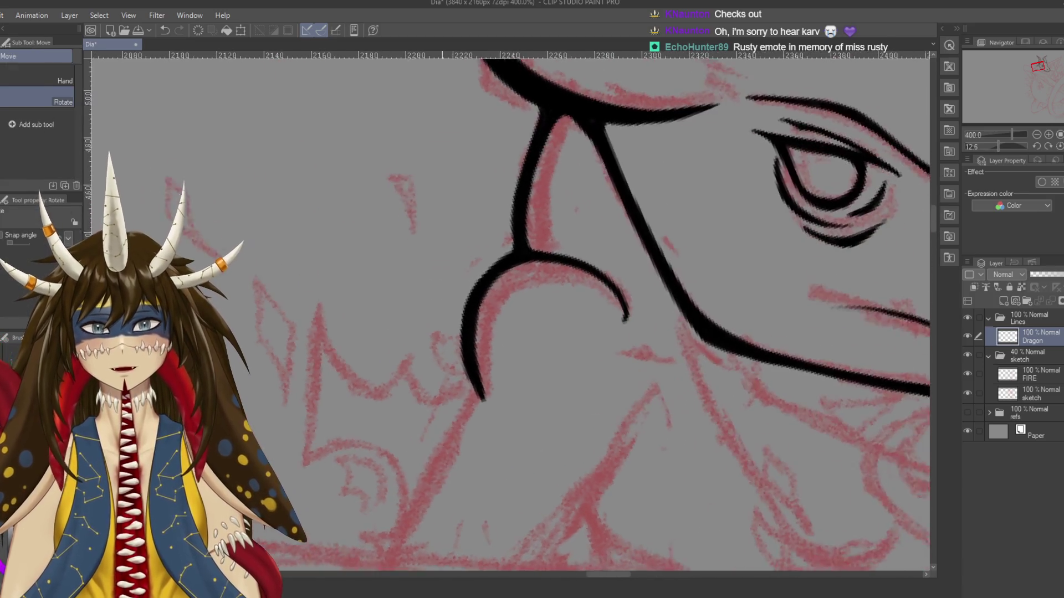
{"action": "key", "text": "e"}
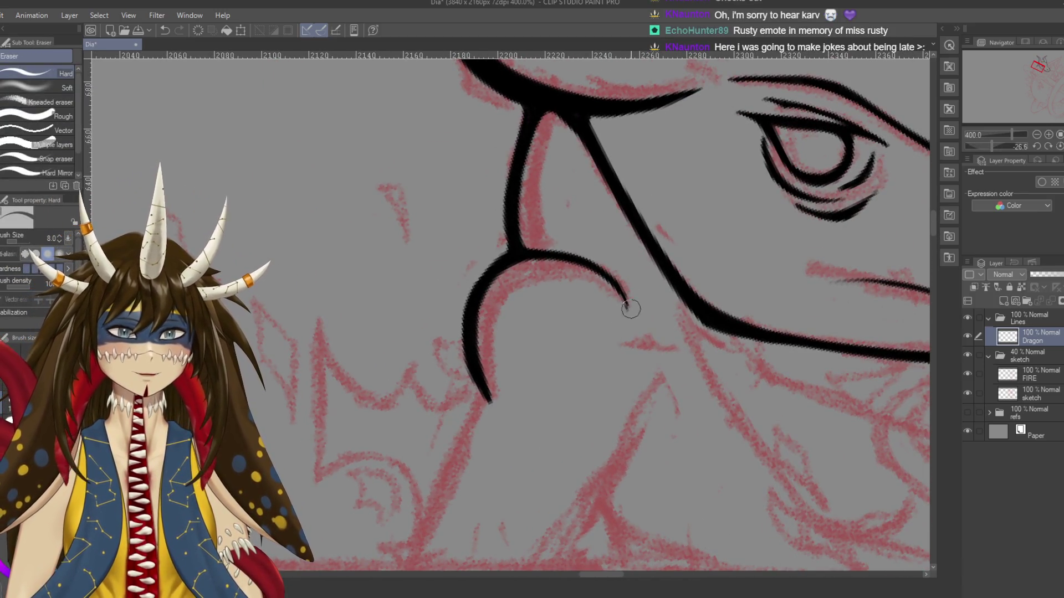
{"action": "key", "text": "p"}
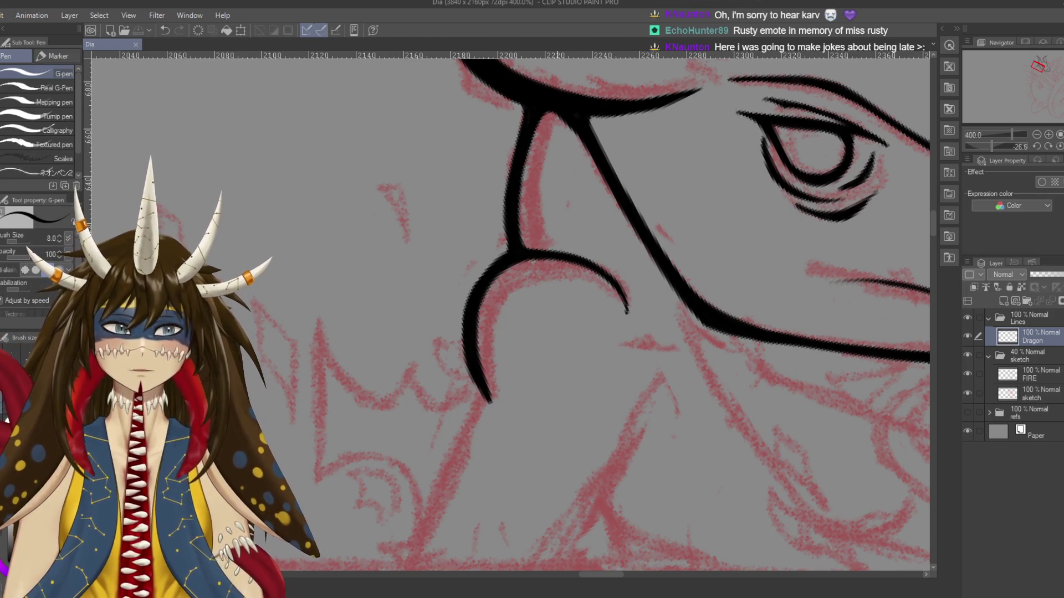
{"action": "scroll", "coordinate": [620, 415], "scroll_direction": "down", "scroll_amount": 3}
{"action": "scroll", "coordinate": [570, 422], "scroll_direction": "down", "scroll_amount": 1}
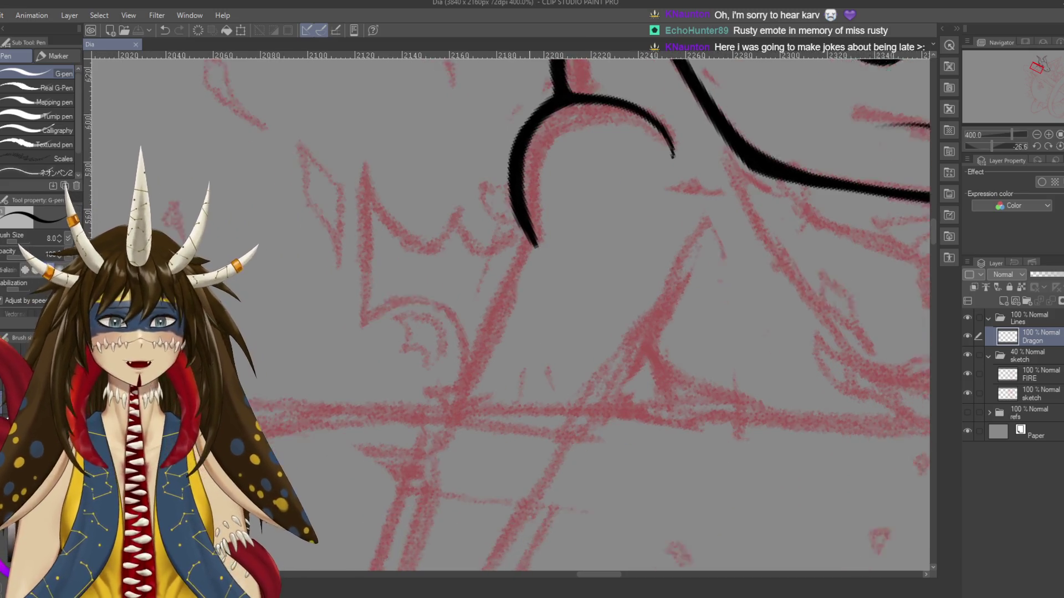
{"action": "scroll", "coordinate": [570, 422], "scroll_direction": "down", "scroll_amount": 2}
{"action": "scroll", "coordinate": [510, 313], "scroll_direction": "down", "scroll_amount": 1}
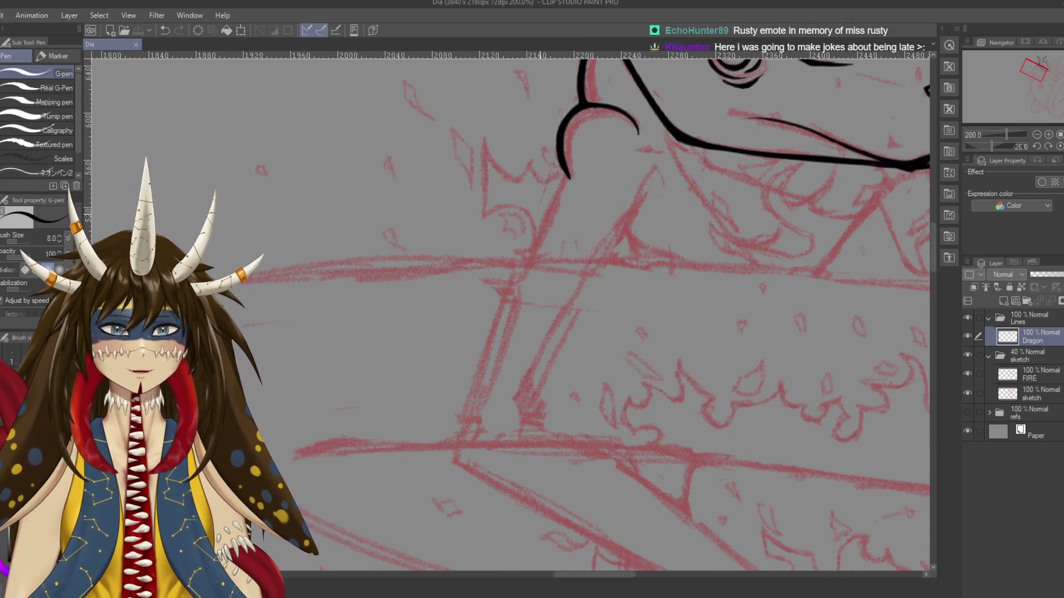
Draw a long neck line down from the jaw and thicken it
{"action": "key", "text": "ctrl+z"}
{"action": "left_click_drag", "start_coordinate": [568, 178], "coordinate": [454, 451]}
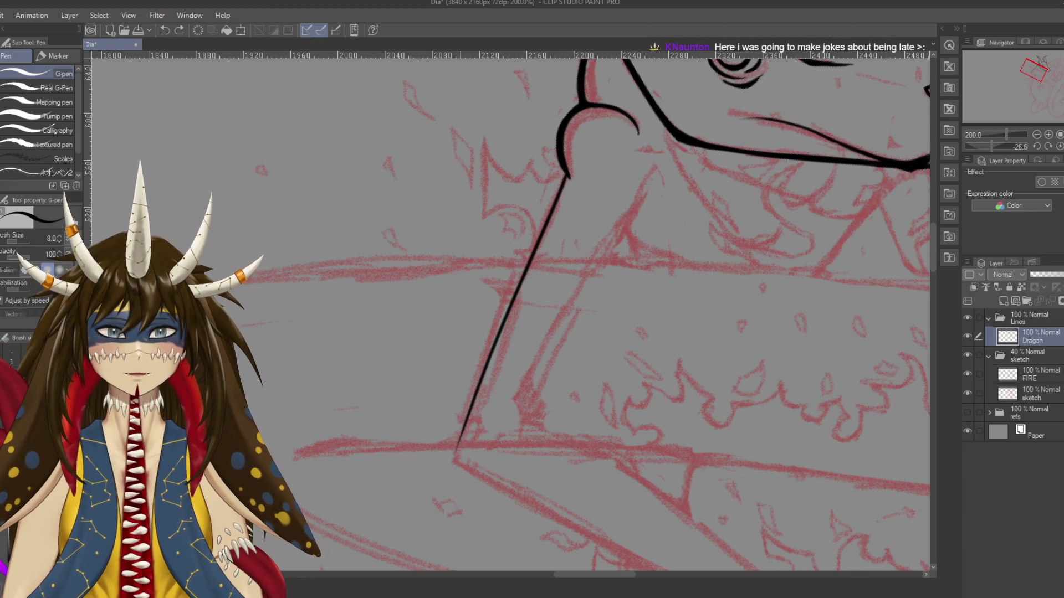
{"action": "scroll", "coordinate": [469, 297], "scroll_direction": "right", "scroll_amount": 3}
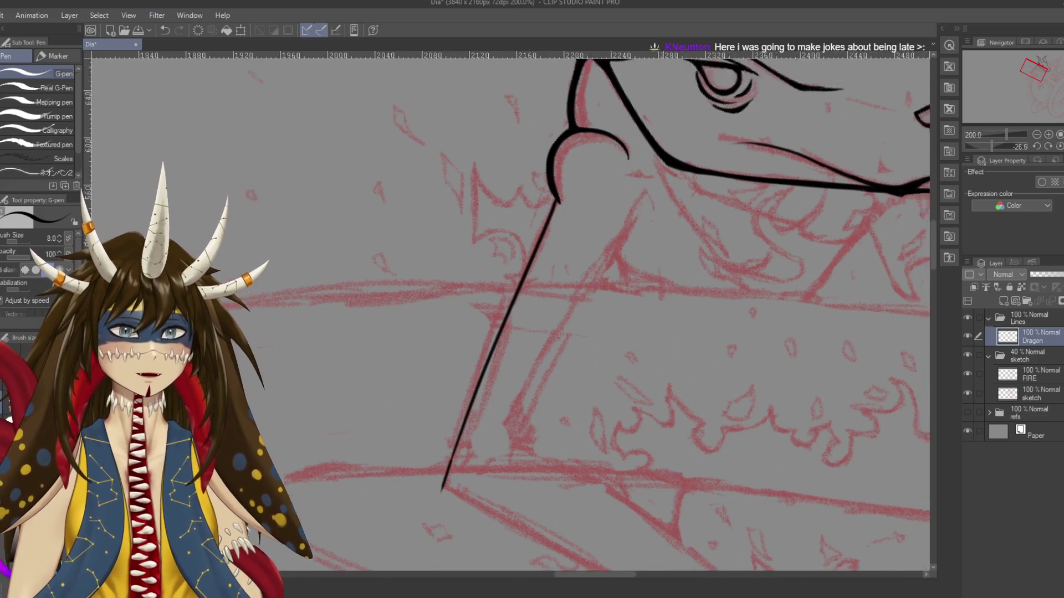
{"action": "scroll", "coordinate": [618, 304], "scroll_direction": "up", "scroll_amount": 5}
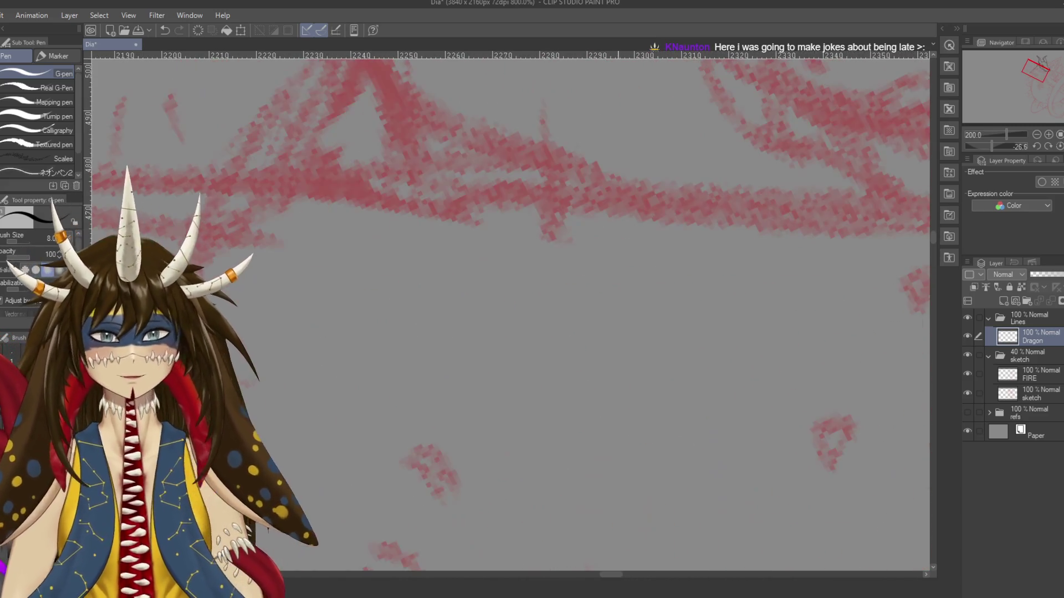
{"action": "scroll", "coordinate": [805, 282], "scroll_direction": "down", "scroll_amount": 2}
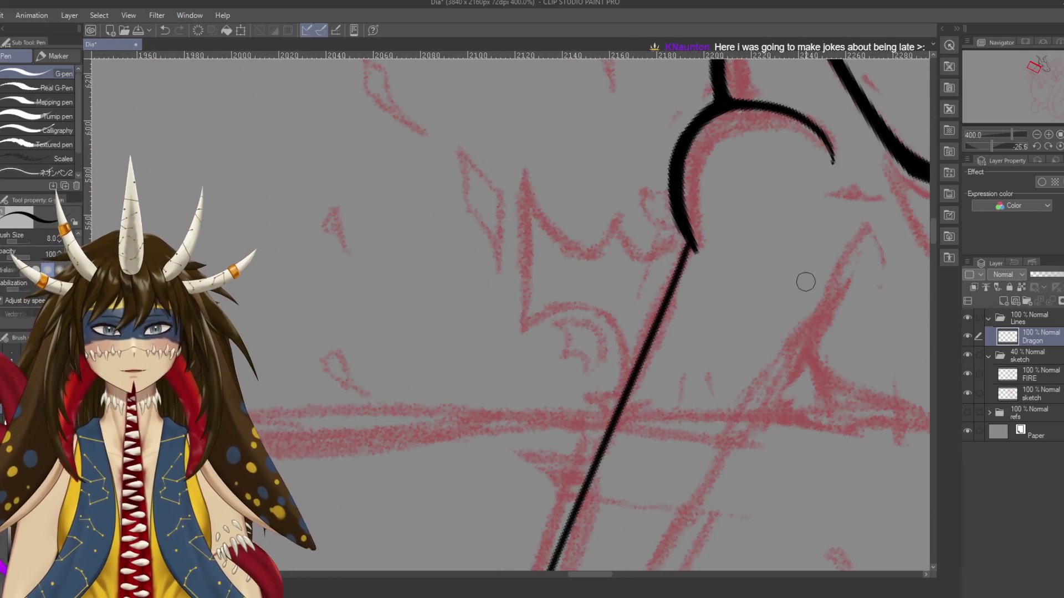
{"action": "scroll", "coordinate": [655, 172], "scroll_direction": "down", "scroll_amount": 1}
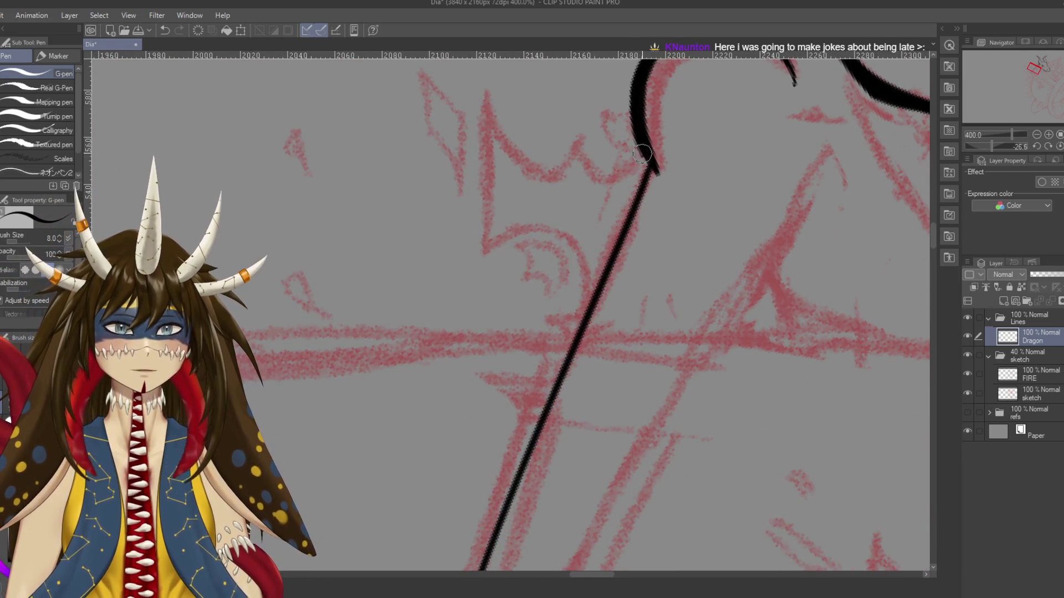
{"action": "left_click_drag", "start_coordinate": [647, 149], "coordinate": [656, 170]}
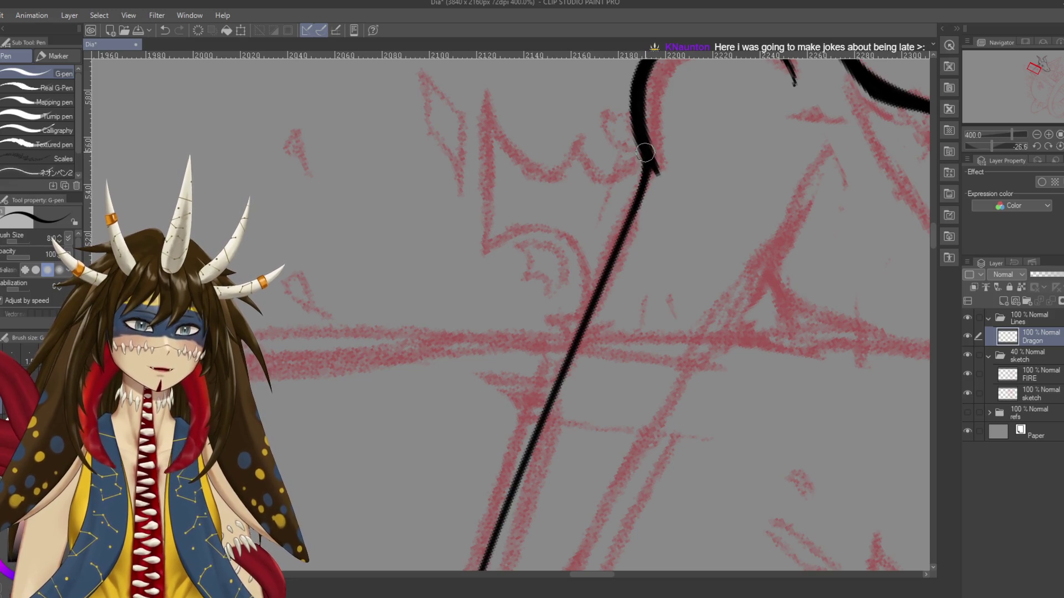
{"action": "key", "text": "ctrl+z"}
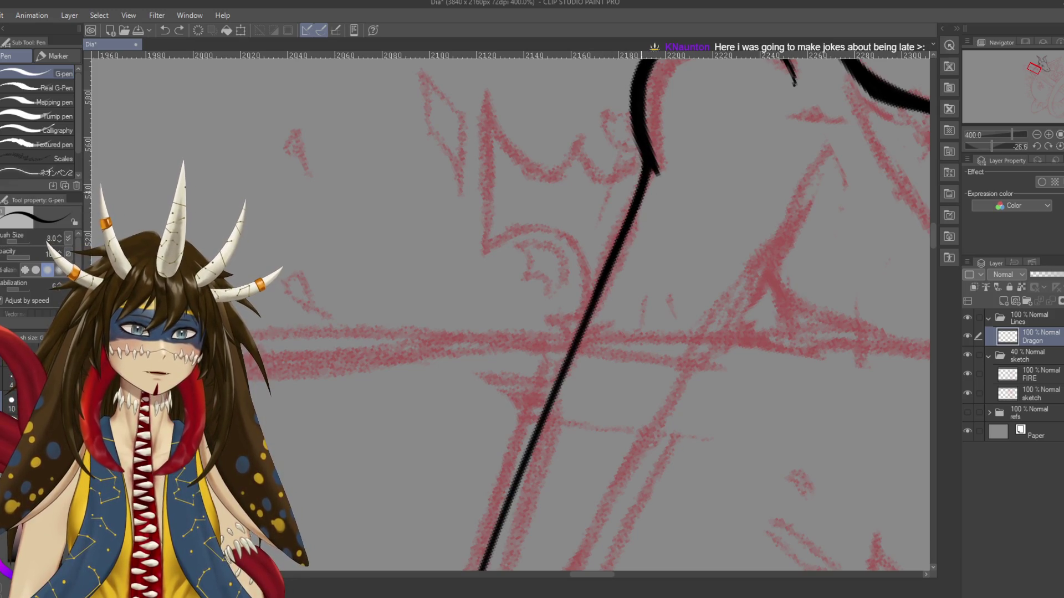
{"action": "left_click_drag", "start_coordinate": [639, 203], "coordinate": [570, 366]}
{"action": "scroll", "coordinate": [602, 227], "scroll_direction": "down", "scroll_amount": 3}
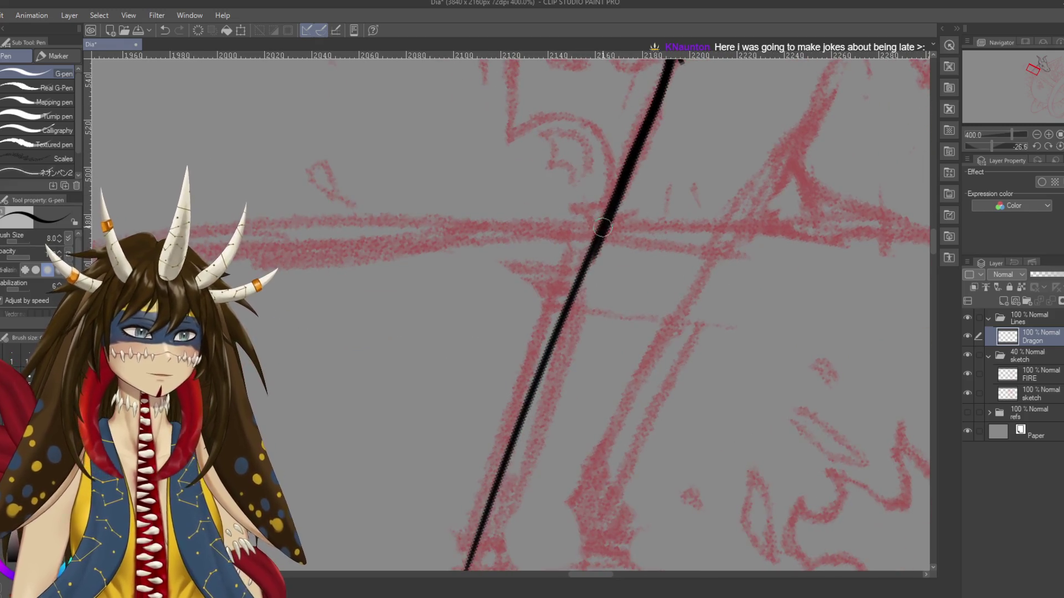
{"action": "left_click_drag", "start_coordinate": [601, 248], "coordinate": [585, 286]}
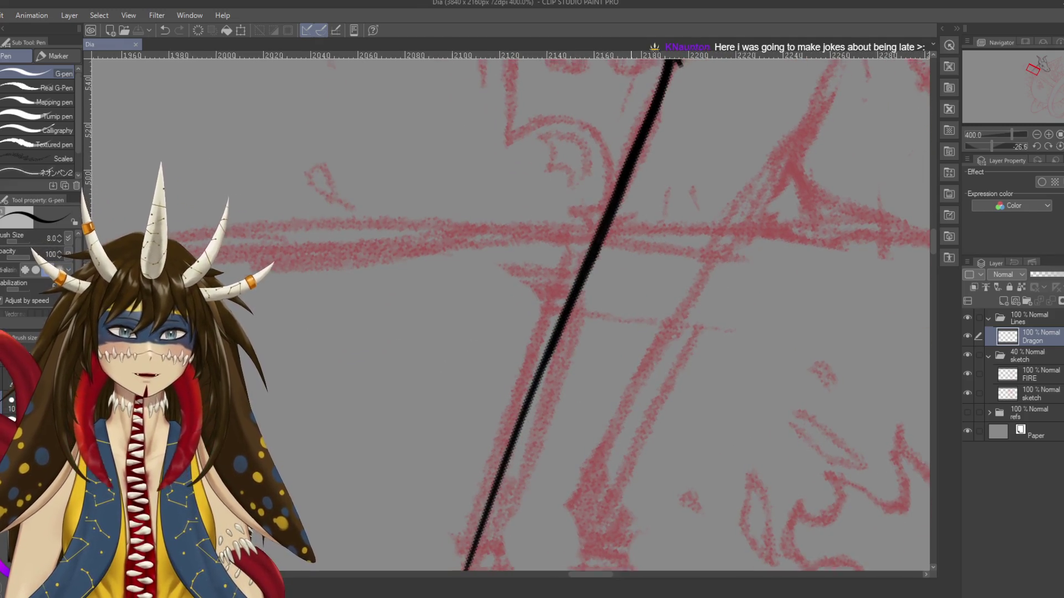
With the Hard eraser, start trimming the lower neck line, undoing the accidental thinning
{"action": "key", "text": "e"}
{"action": "left_click_drag", "start_coordinate": [571, 257], "coordinate": [560, 290]}
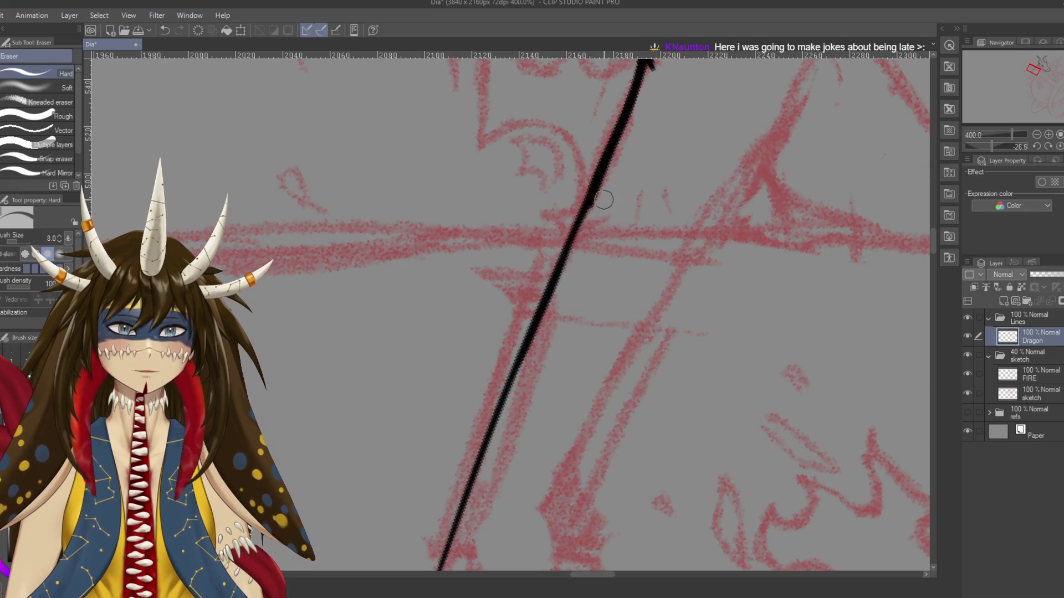
{"action": "left_click_drag", "start_coordinate": [571, 247], "coordinate": [487, 444]}
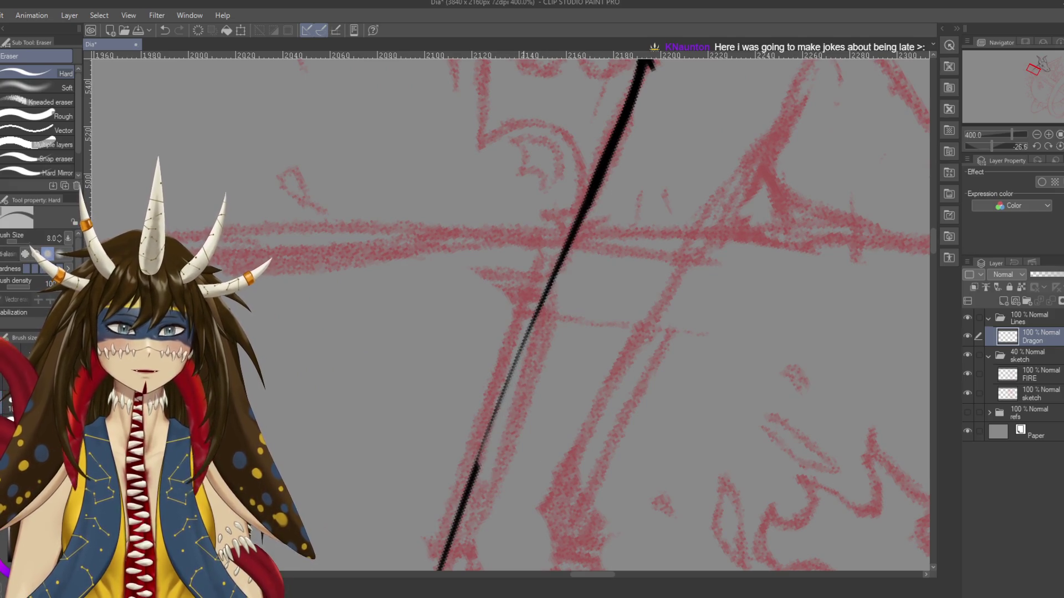
{"action": "key", "text": "ctrl+z"}
{"action": "scroll", "coordinate": [572, 316], "scroll_direction": "down", "scroll_amount": 1}
{"action": "scroll", "coordinate": [572, 316], "scroll_direction": "down", "scroll_amount": 1}
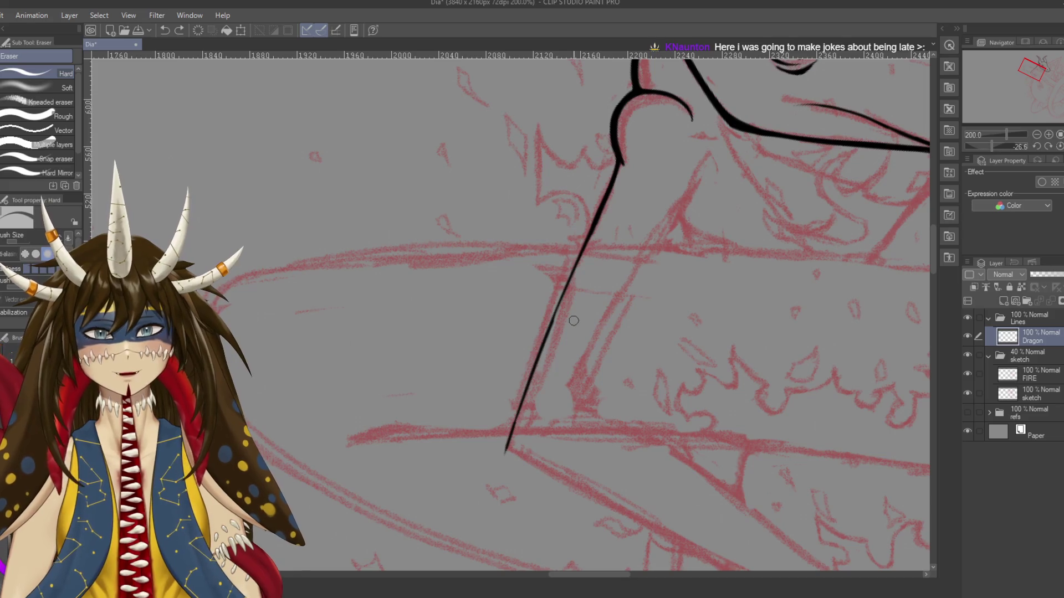
{"action": "left_click_drag", "start_coordinate": [554, 319], "coordinate": [539, 355]}
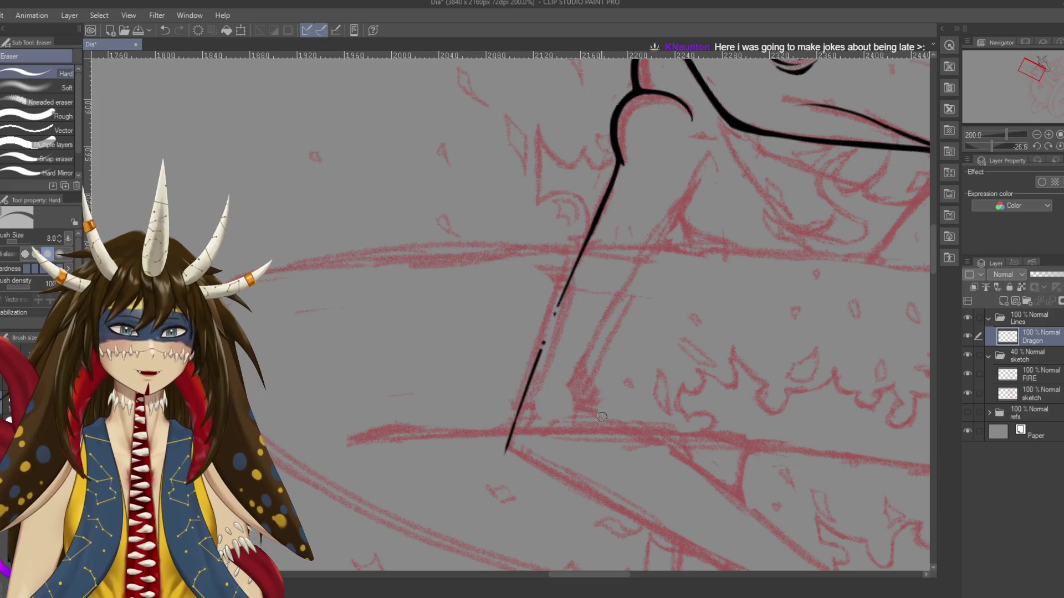
{"action": "scroll", "coordinate": [594, 424], "scroll_direction": "up", "scroll_amount": 2}
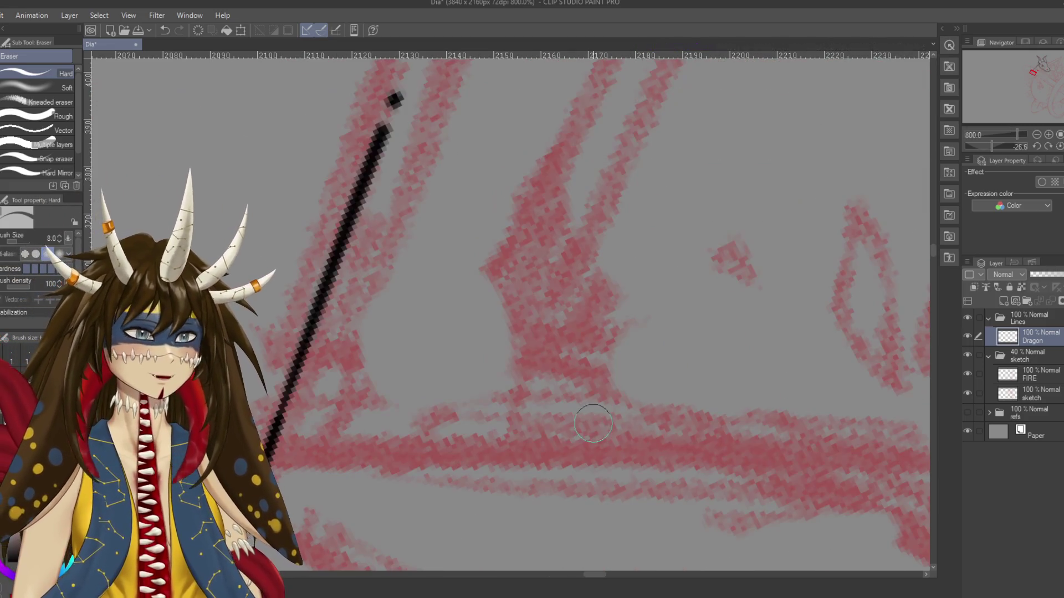
{"action": "scroll", "coordinate": [593, 423], "scroll_direction": "up", "scroll_amount": 1}
Erase the line's overshoot below the sketch band and its leftover speck
{"action": "left_click_drag", "start_coordinate": [560, 138], "coordinate": [583, 398]}
{"action": "left_click_drag", "start_coordinate": [585, 191], "coordinate": [507, 379]}
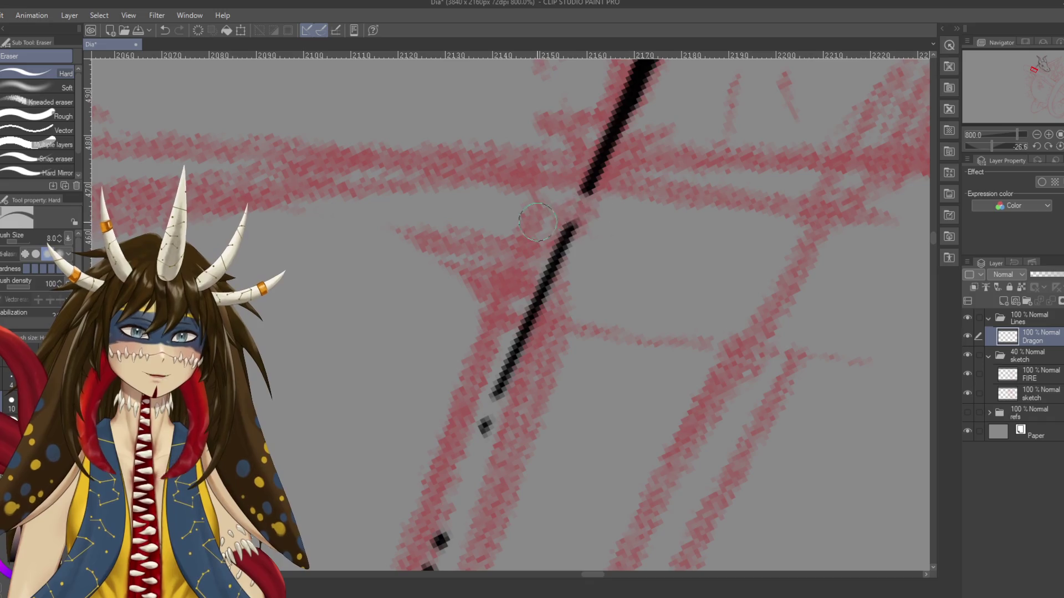
{"action": "left_click", "coordinate": [485, 426]}
{"action": "scroll", "coordinate": [502, 376], "scroll_direction": "down", "scroll_amount": 1}
{"action": "scroll", "coordinate": [502, 375], "scroll_direction": "down", "scroll_amount": 1}
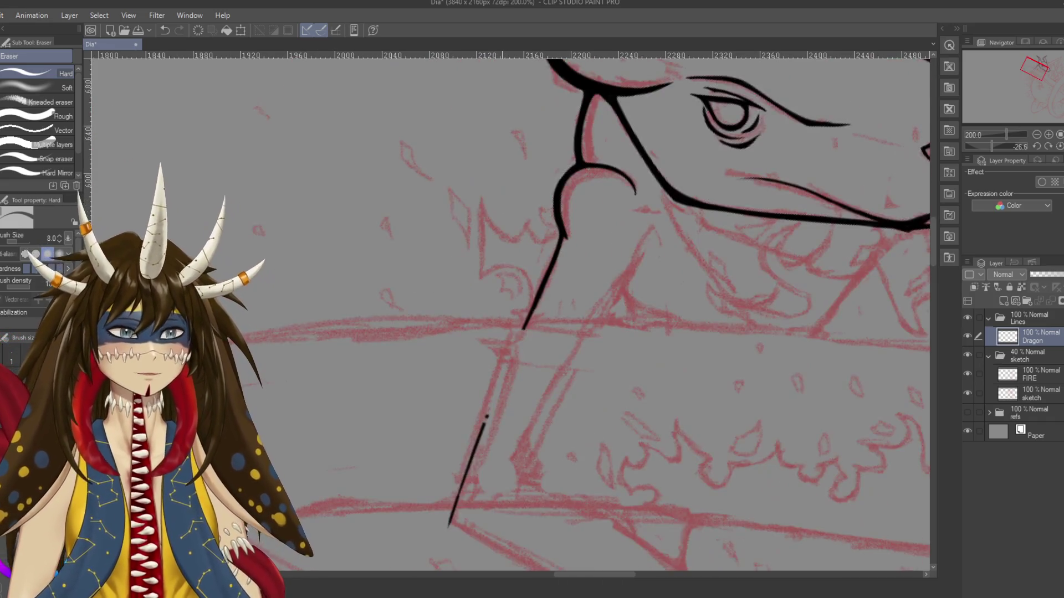
{"action": "left_click_drag", "start_coordinate": [573, 215], "coordinate": [546, 291]}
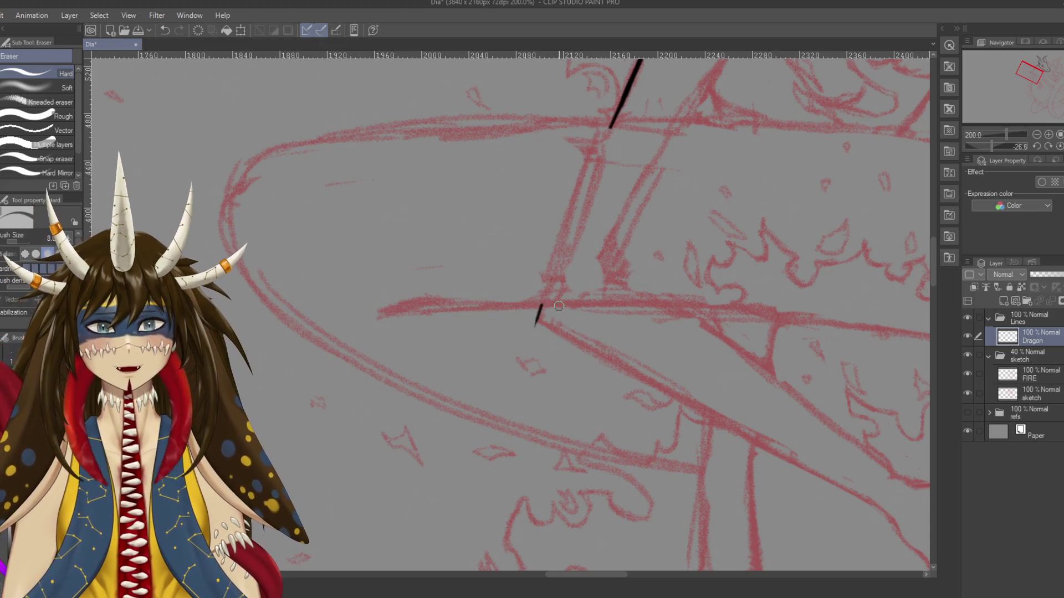
{"action": "left_click_drag", "start_coordinate": [543, 297], "coordinate": [460, 459]}
{"action": "left_click_drag", "start_coordinate": [590, 297], "coordinate": [559, 363]}
{"action": "scroll", "coordinate": [559, 363], "scroll_direction": "up", "scroll_amount": 1}
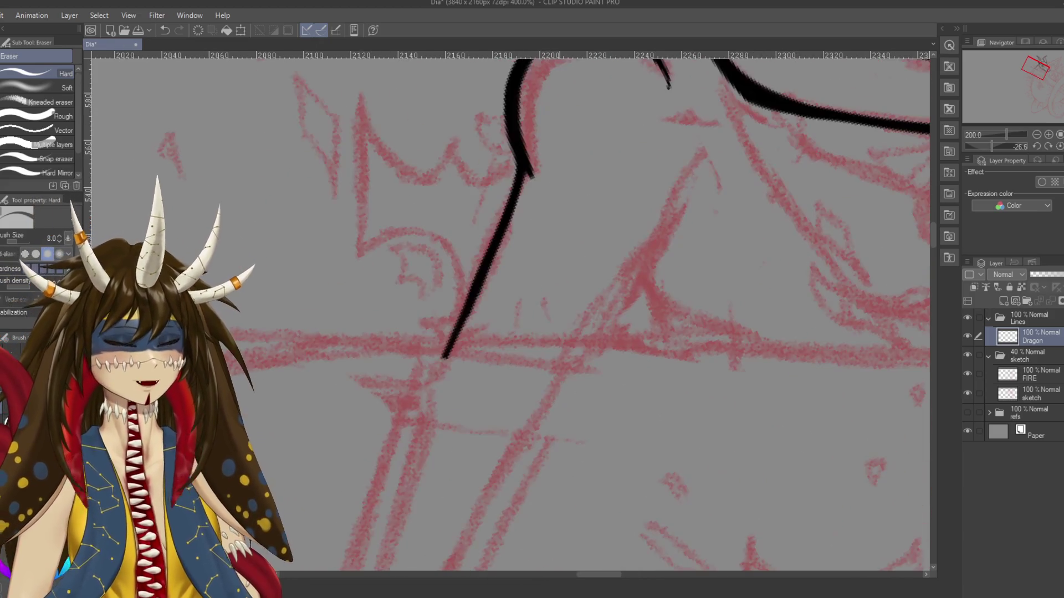
Return to the G-pen and test extending the neck line, undoing the attempts
{"action": "key", "text": "p"}
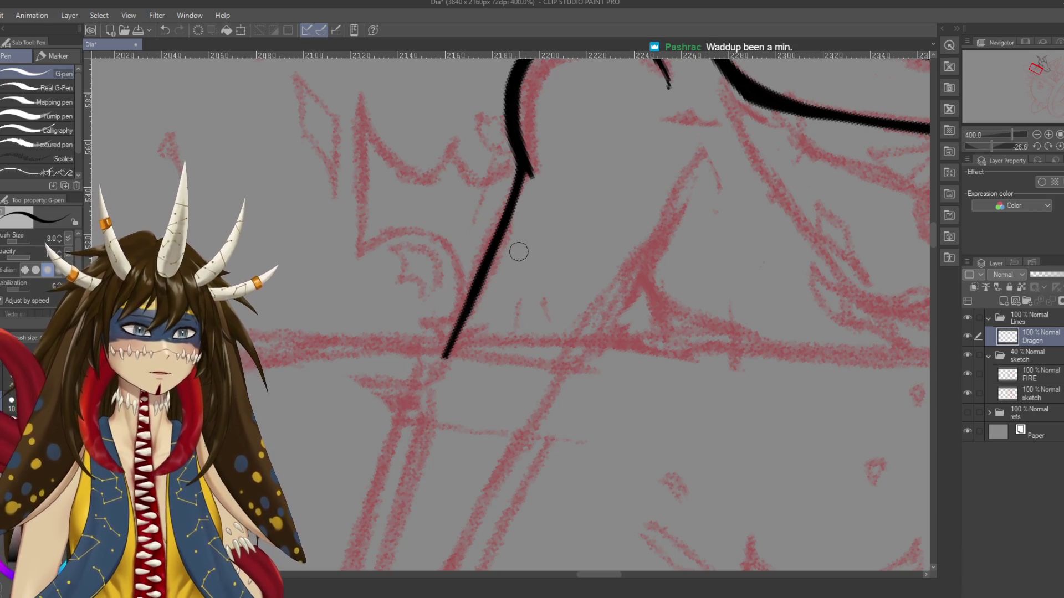
{"action": "left_click_drag", "start_coordinate": [471, 289], "coordinate": [529, 269]}
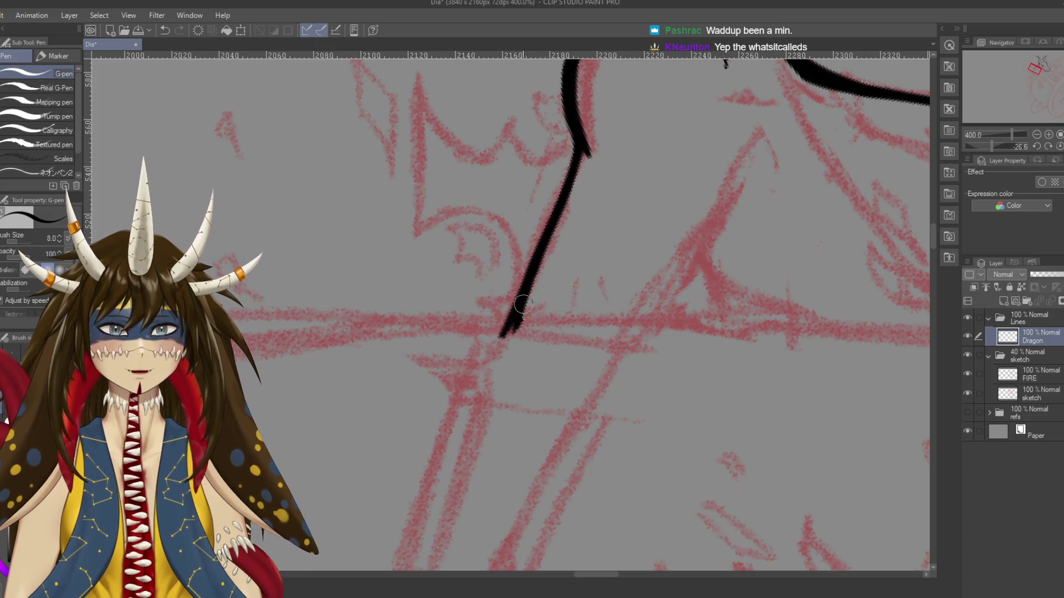
{"action": "left_click_drag", "start_coordinate": [577, 158], "coordinate": [509, 310]}
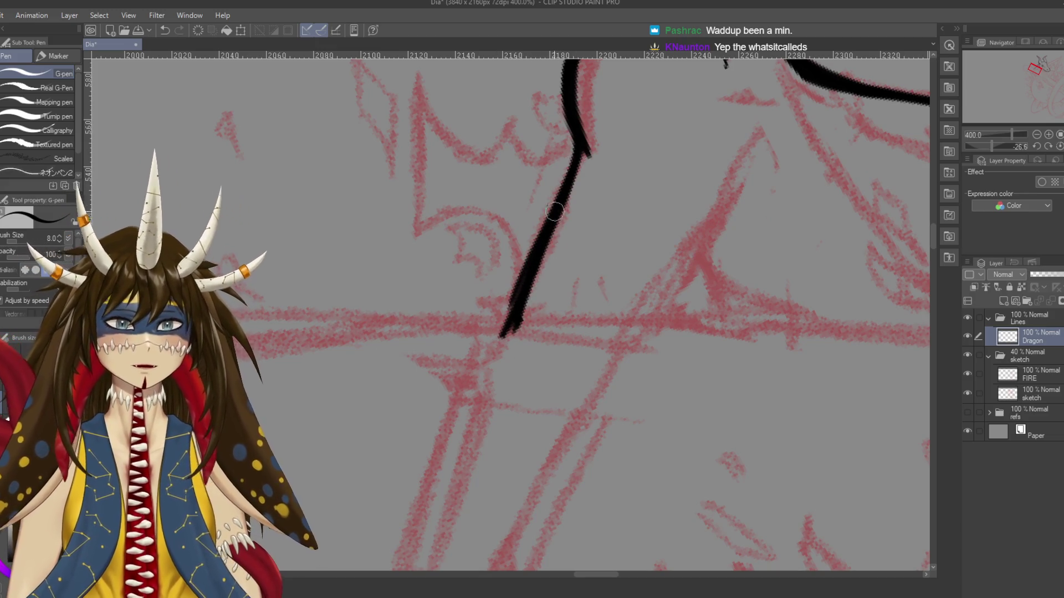
{"action": "key", "text": "ctrl+z"}
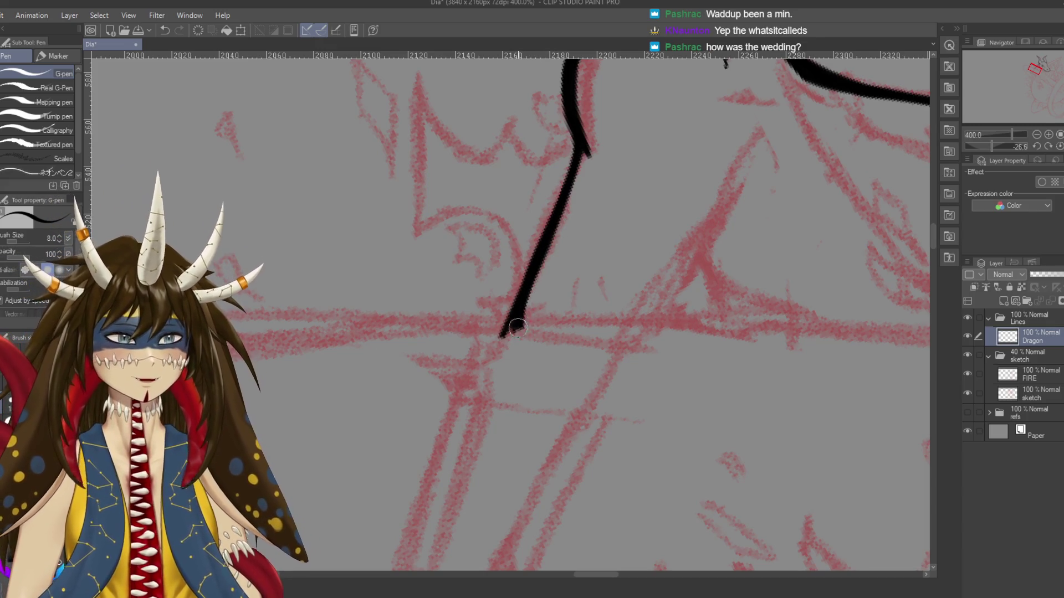
{"action": "left_click_drag", "start_coordinate": [526, 427], "coordinate": [546, 316]}
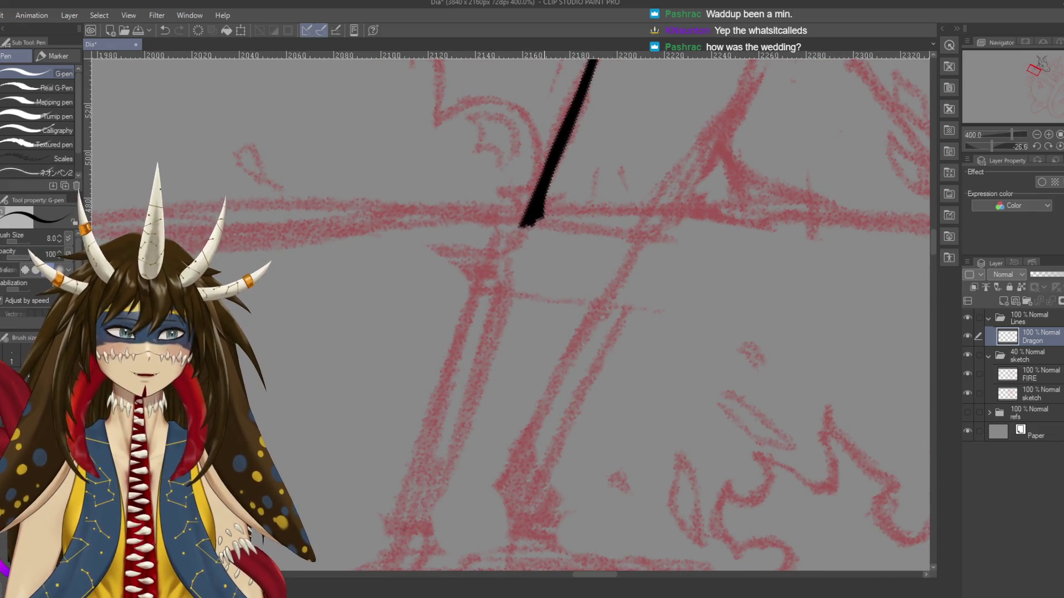
{"action": "left_click_drag", "start_coordinate": [521, 225], "coordinate": [464, 327]}
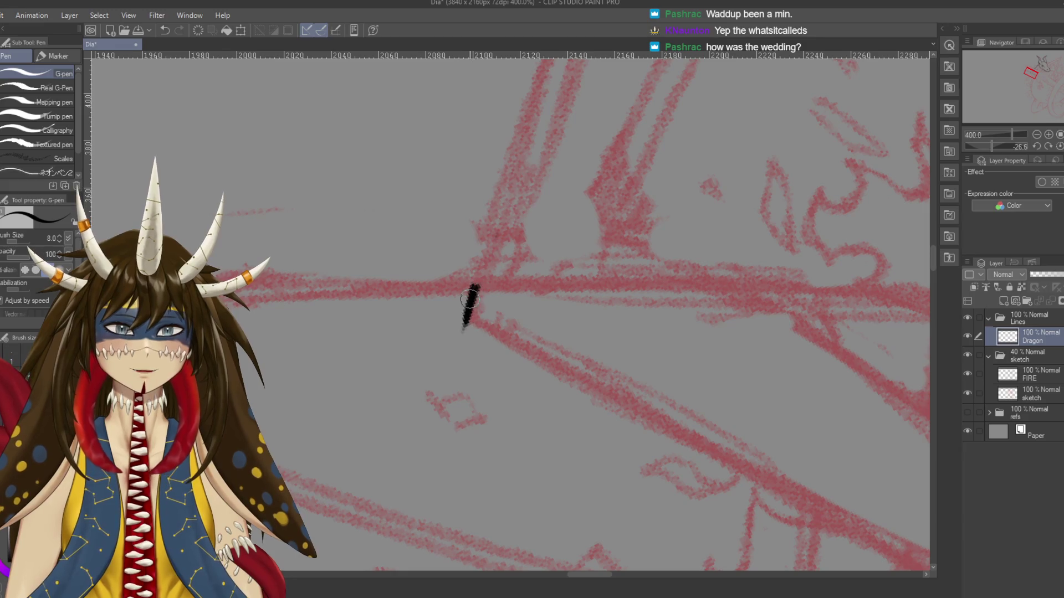
{"action": "mouse_move", "coordinate": [464, 326]}
{"action": "left_mouse_down"}
{"action": "mouse_move", "coordinate": [448, 288]}
{"action": "mouse_move", "coordinate": [505, 316]}
{"action": "left_mouse_up"}
{"action": "key", "text": "ctrl+z"}
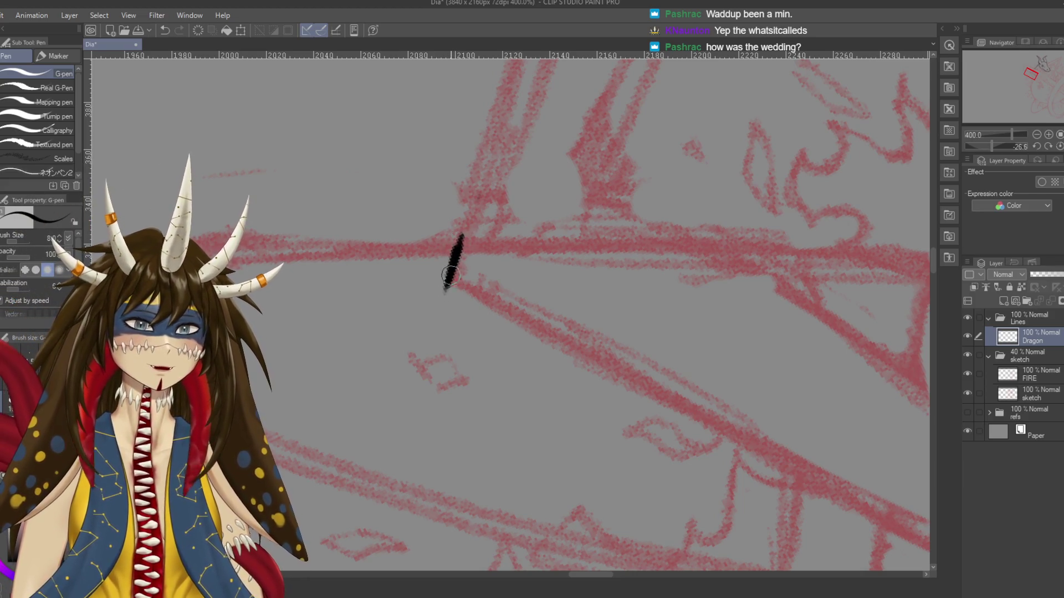
{"action": "key", "text": "e"}
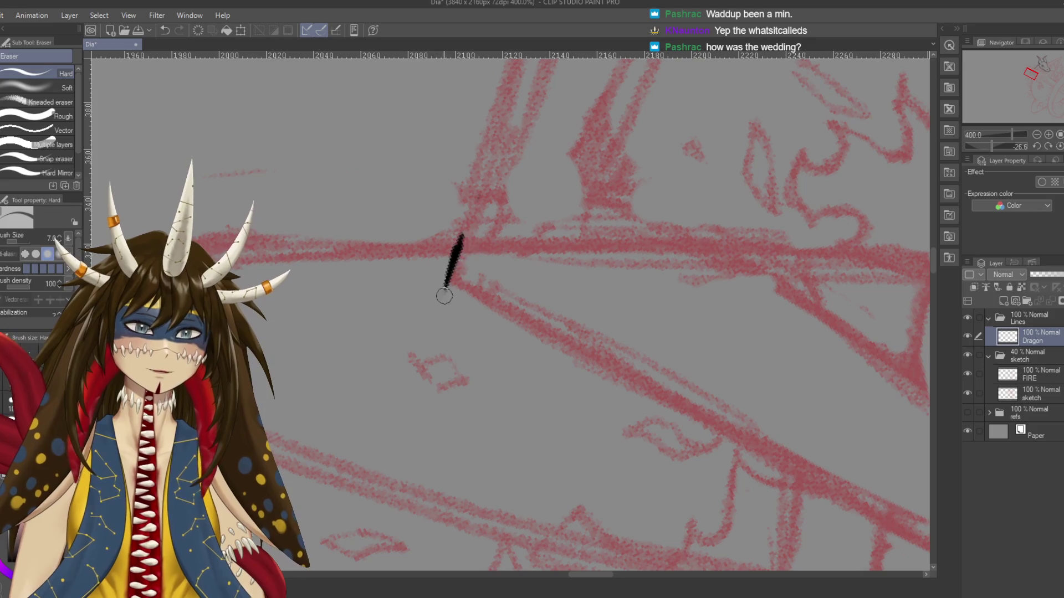
{"action": "key", "text": "p"}
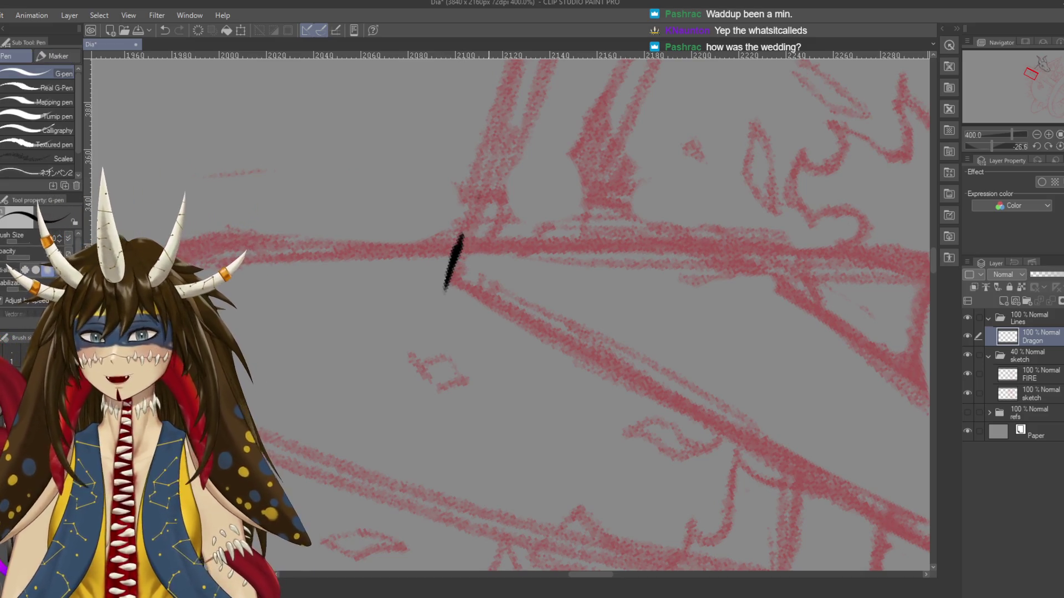
{"action": "scroll", "coordinate": [484, 498], "scroll_direction": "down", "scroll_amount": 2}
{"action": "scroll", "coordinate": [487, 494], "scroll_direction": "down", "scroll_amount": 1}
{"action": "left_click_drag", "start_coordinate": [487, 492], "coordinate": [569, 273]}
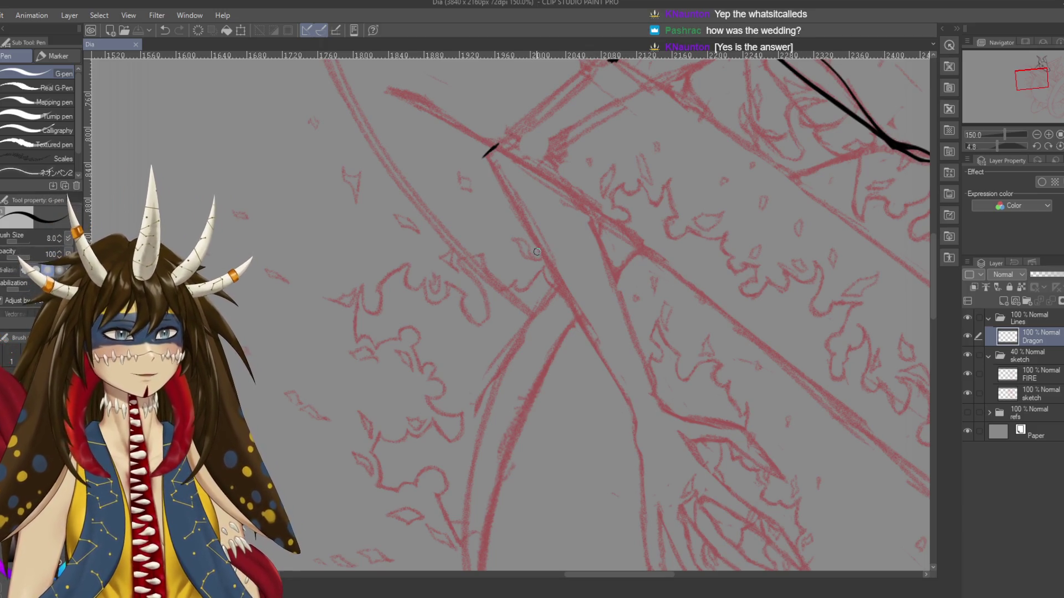
{"action": "scroll", "coordinate": [507, 313], "scroll_direction": "right", "scroll_amount": 1}
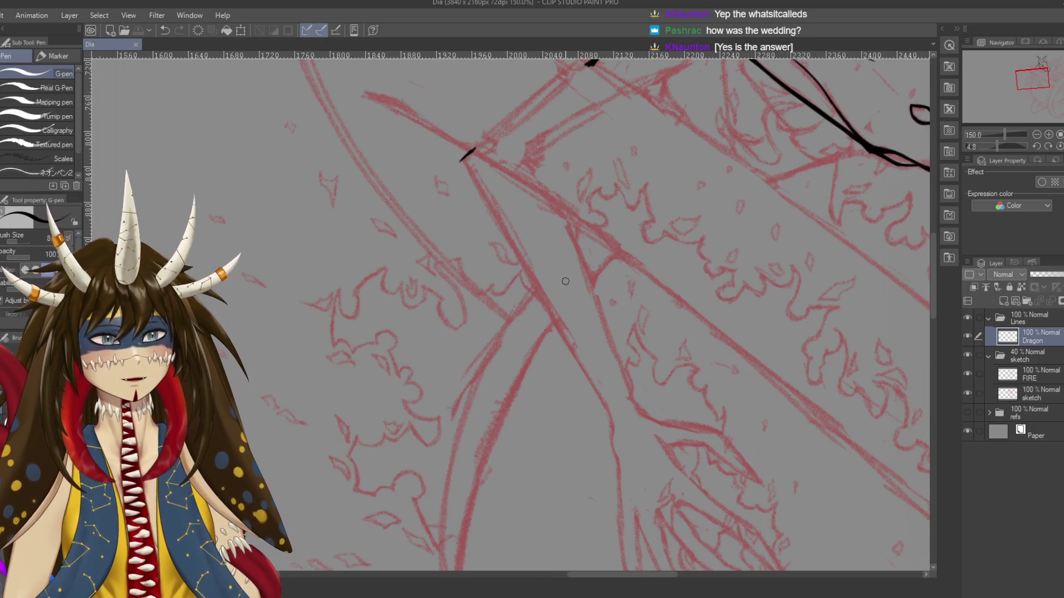
Ink the foreleg line up-right from its corner, retrying until it sits right
{"action": "mouse_move", "coordinate": [472, 165]}
{"action": "left_mouse_down"}
{"action": "mouse_move", "coordinate": [523, 291]}
{"action": "mouse_move", "coordinate": [714, 51]}
{"action": "mouse_move", "coordinate": [183, 260]}
{"action": "left_mouse_up"}
{"action": "key", "text": "ctrl+z"}
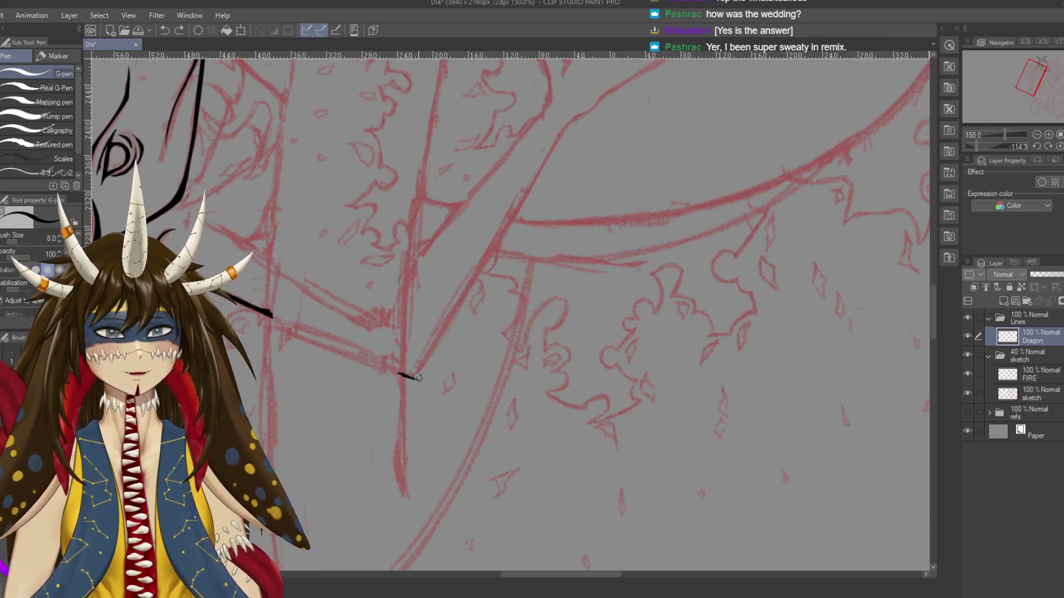
{"action": "left_click_drag", "start_coordinate": [416, 380], "coordinate": [523, 219]}
{"action": "key", "text": "ctrl+z"}
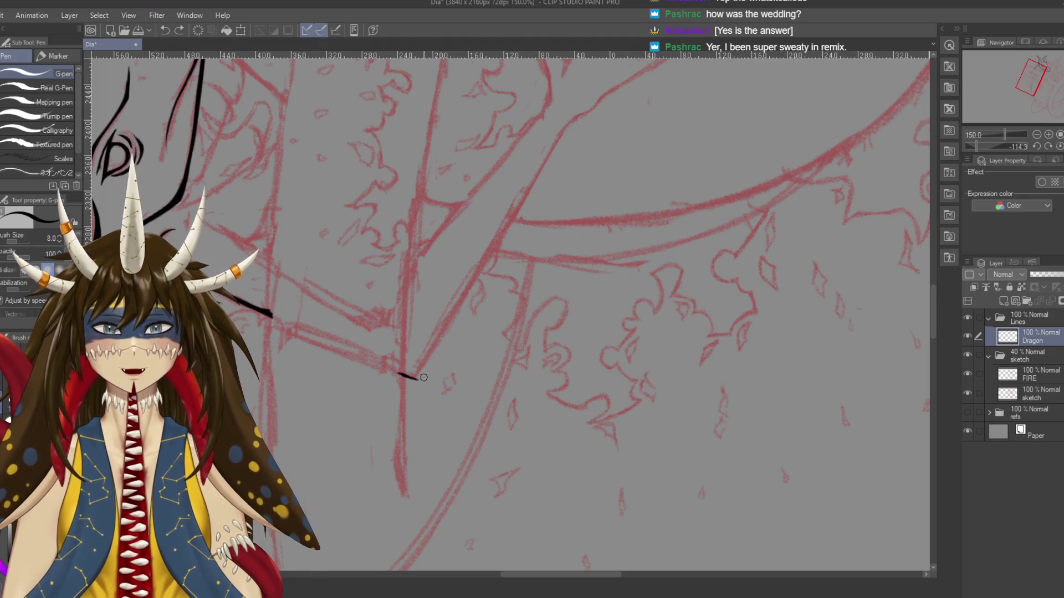
{"action": "left_click_drag", "start_coordinate": [418, 380], "coordinate": [521, 197]}
{"action": "key", "text": "ctrl+z"}
{"action": "left_click_drag", "start_coordinate": [417, 380], "coordinate": [559, 147]}
{"action": "key", "text": "ctrl+z"}
{"action": "left_click_drag", "start_coordinate": [417, 378], "coordinate": [541, 157]}
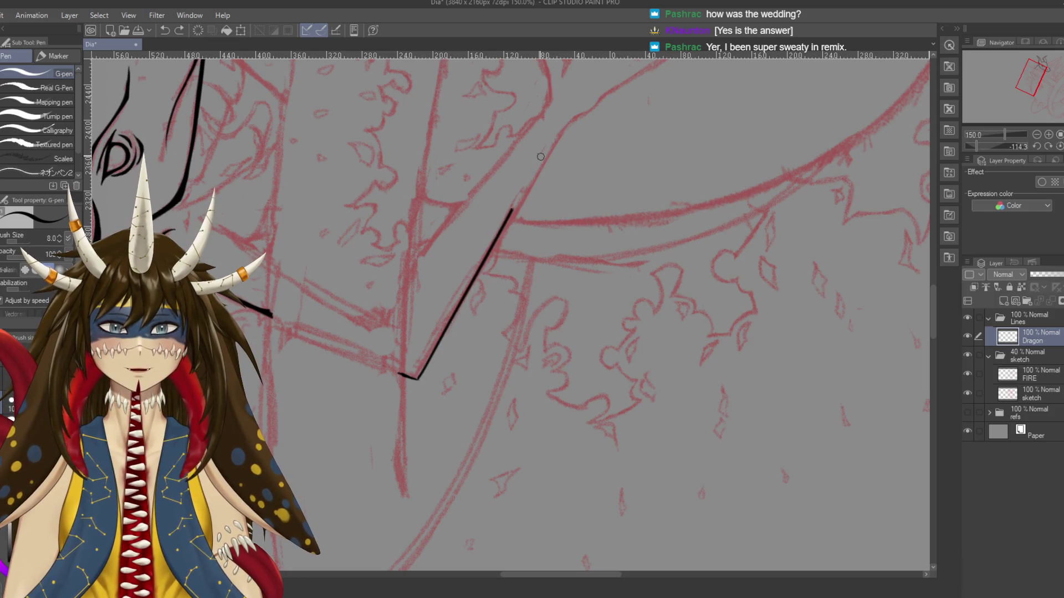
{"action": "key", "text": "ctrl+z"}
{"action": "left_click_drag", "start_coordinate": [486, 264], "coordinate": [563, 131]}
{"action": "key", "text": "ctrl+z"}
{"action": "left_click_drag", "start_coordinate": [418, 379], "coordinate": [552, 135]}
{"action": "key", "text": "ctrl+z"}
{"action": "left_click_drag", "start_coordinate": [418, 382], "coordinate": [503, 216]}
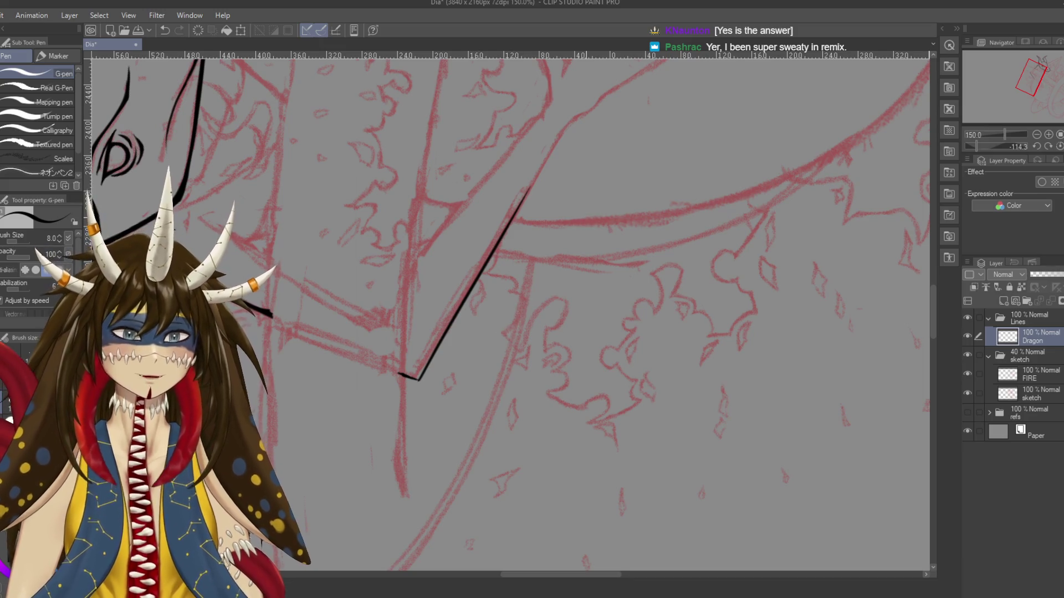
Thicken the foreleg line's lower part up to its middle
{"action": "scroll", "coordinate": [418, 435], "scroll_direction": "up", "scroll_amount": 2}
{"action": "scroll", "coordinate": [418, 435], "scroll_direction": "up", "scroll_amount": 2}
{"action": "scroll", "coordinate": [419, 435], "scroll_direction": "up", "scroll_amount": 1}
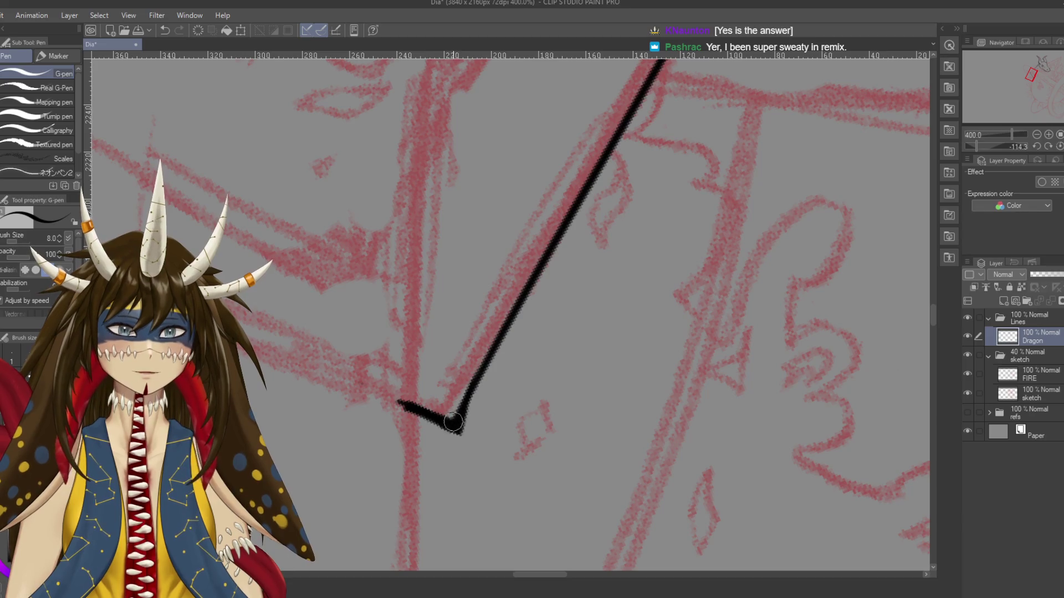
{"action": "left_click_drag", "start_coordinate": [459, 433], "coordinate": [496, 349]}
{"action": "key", "text": "ctrl+z"}
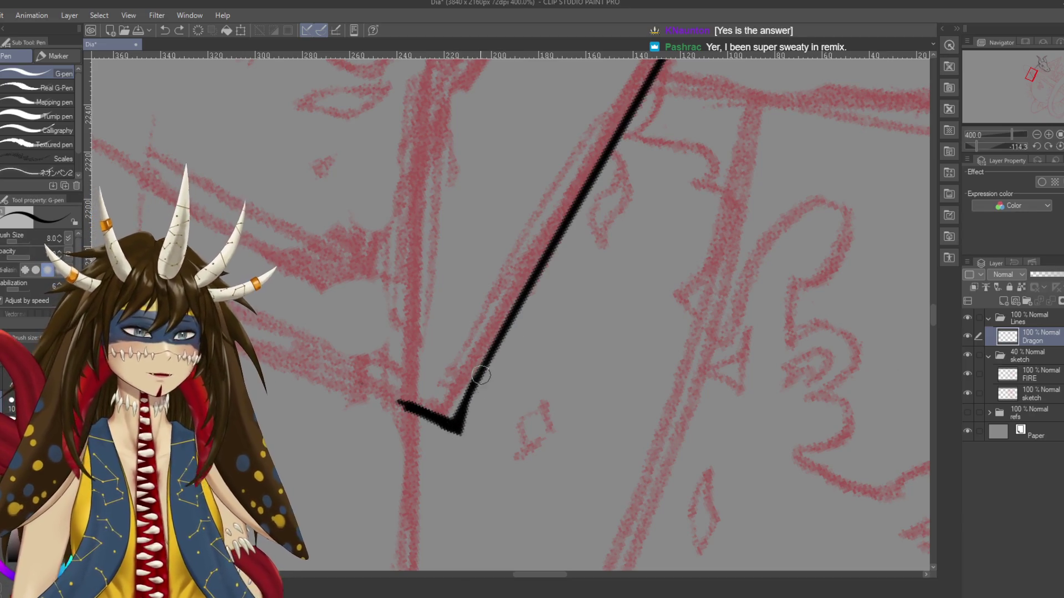
{"action": "left_click_drag", "start_coordinate": [460, 431], "coordinate": [581, 226]}
{"action": "key", "text": "ctrl+z"}
{"action": "left_click_drag", "start_coordinate": [472, 400], "coordinate": [531, 278]}
{"action": "left_click_drag", "start_coordinate": [475, 404], "coordinate": [562, 246]}
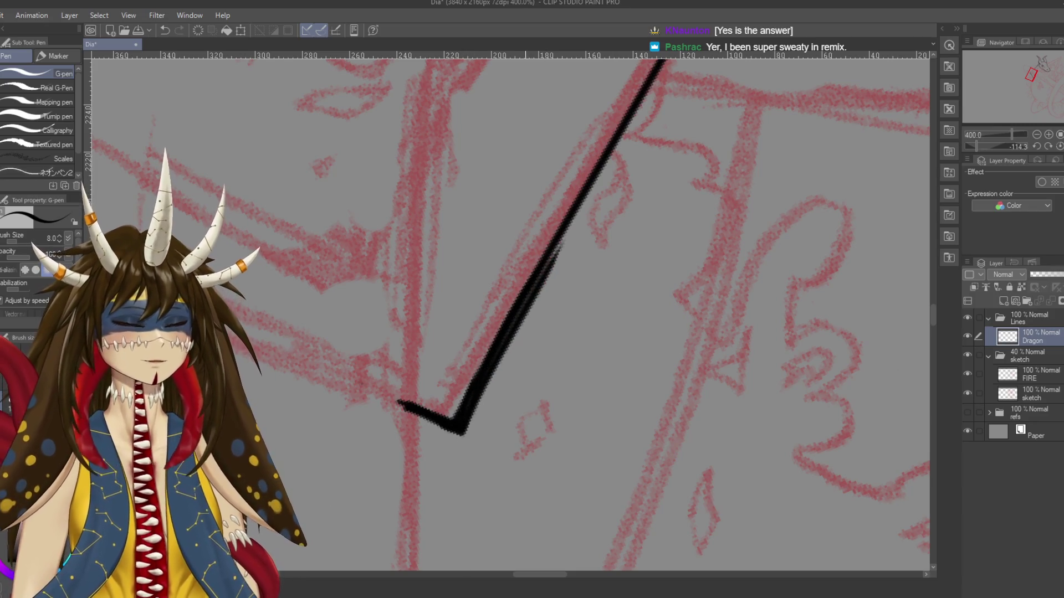
Zoom out and rotate the view so the dragon head sits upright at the top
{"action": "scroll", "coordinate": [520, 339], "scroll_direction": "down", "scroll_amount": 2}
{"action": "scroll", "coordinate": [521, 339], "scroll_direction": "down", "scroll_amount": 2}
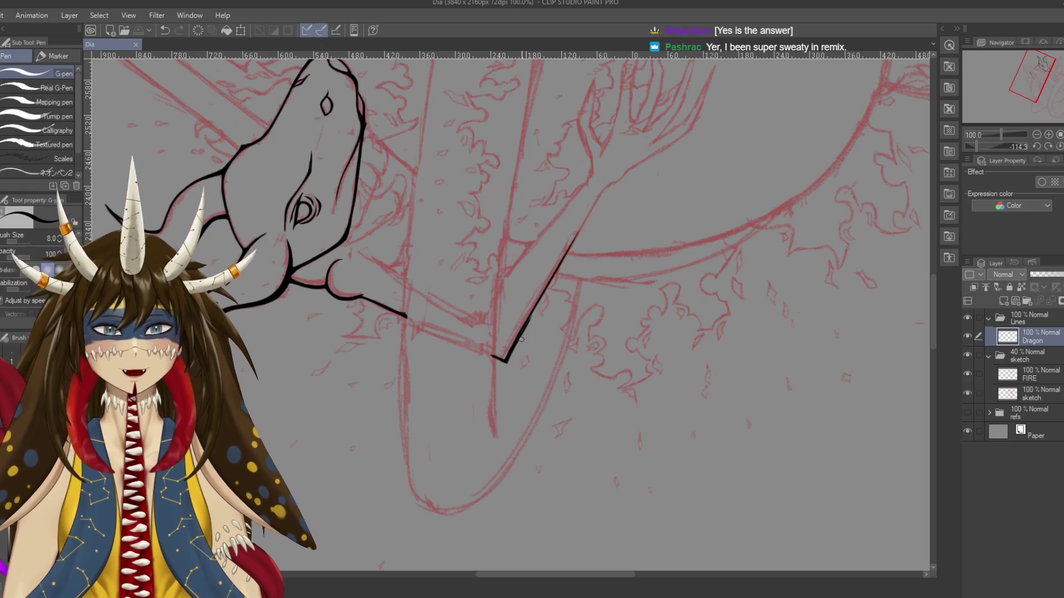
{"action": "left_click_drag", "start_coordinate": [521, 339], "coordinate": [609, 277]}
{"action": "mouse_move", "coordinate": [503, 332]}
{"action": "left_mouse_down"}
{"action": "mouse_move", "coordinate": [525, 183]}
{"action": "mouse_move", "coordinate": [531, 227]}
{"action": "left_mouse_up"}
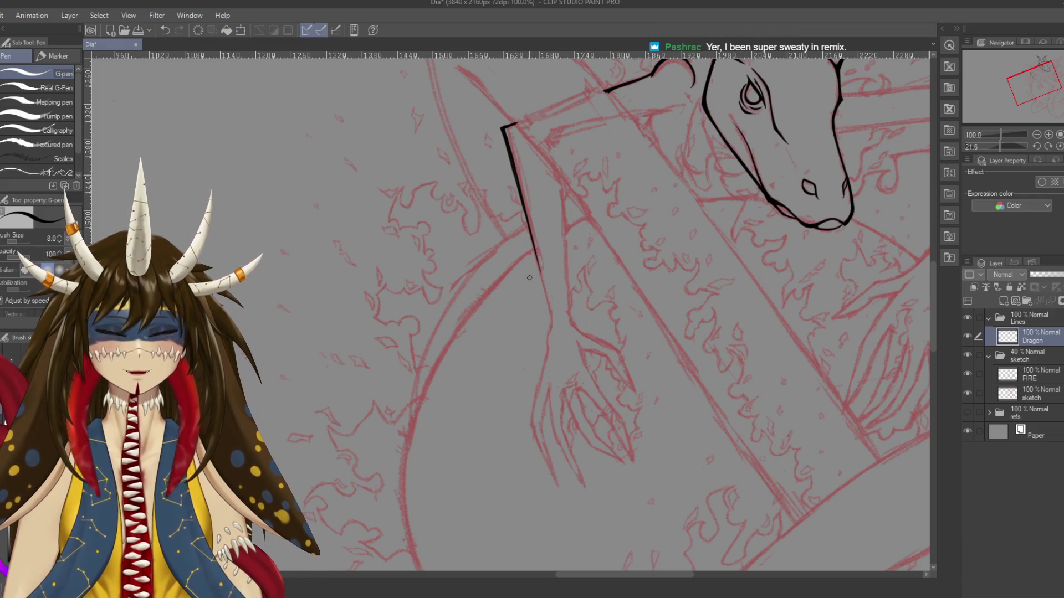
Ink the line up along the red sketch stroke from the corner, closing the gap
{"action": "scroll", "coordinate": [533, 257], "scroll_direction": "up", "scroll_amount": 2}
{"action": "scroll", "coordinate": [518, 123], "scroll_direction": "up", "scroll_amount": 1}
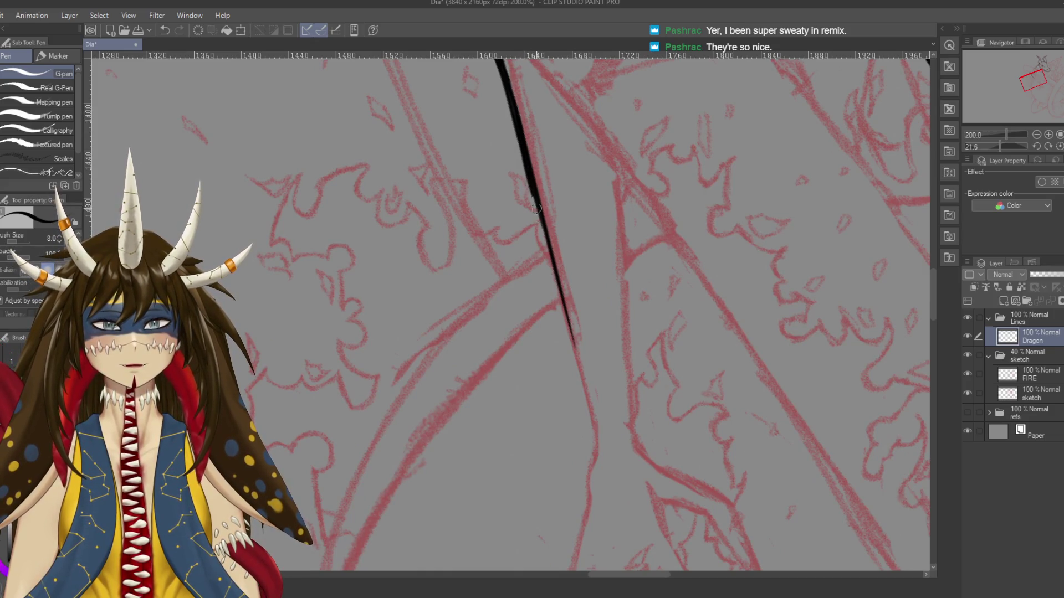
{"action": "mouse_move", "coordinate": [545, 244]}
{"action": "left_mouse_down"}
{"action": "mouse_move", "coordinate": [421, 388]}
{"action": "mouse_move", "coordinate": [487, 311]}
{"action": "mouse_move", "coordinate": [454, 354]}
{"action": "left_mouse_up"}
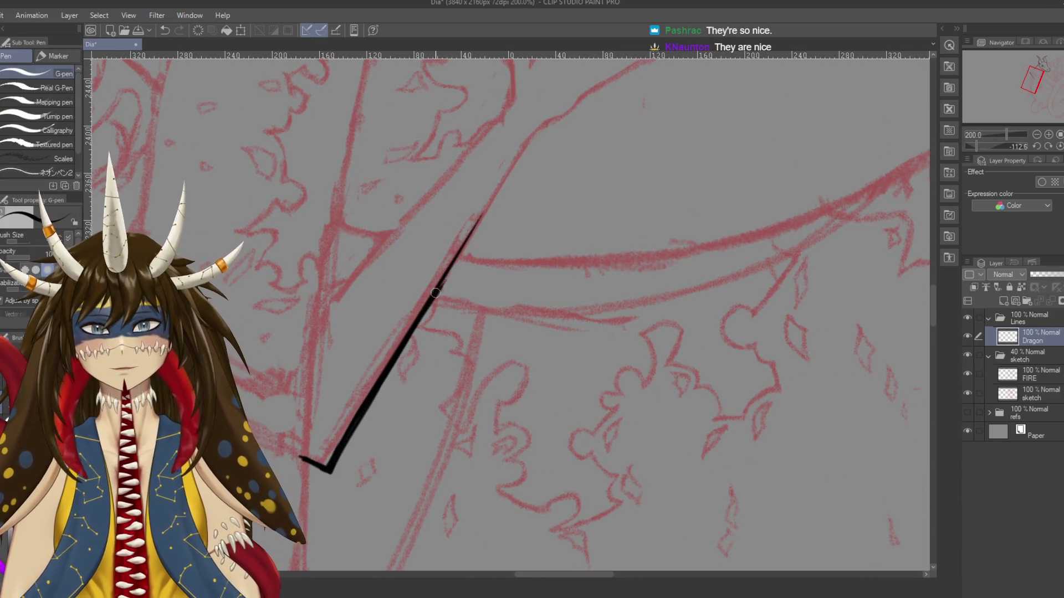
{"action": "left_click_drag", "start_coordinate": [443, 286], "coordinate": [521, 156]}
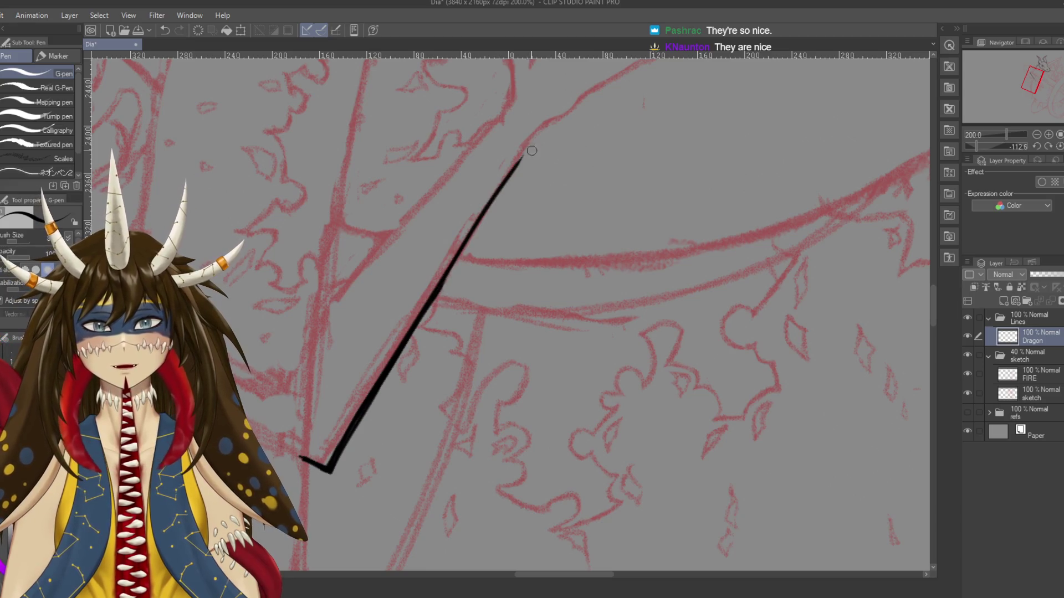
{"action": "key", "text": "ctrl+z"}
{"action": "left_click_drag", "start_coordinate": [463, 248], "coordinate": [528, 138]}
{"action": "key", "text": "ctrl+z"}
{"action": "mouse_move", "coordinate": [438, 288]}
{"action": "left_mouse_down"}
{"action": "mouse_move", "coordinate": [531, 134]}
{"action": "mouse_move", "coordinate": [406, 363]}
{"action": "left_mouse_up"}
{"action": "key", "text": "ctrl+z"}
{"action": "key", "text": "ctrl+z"}
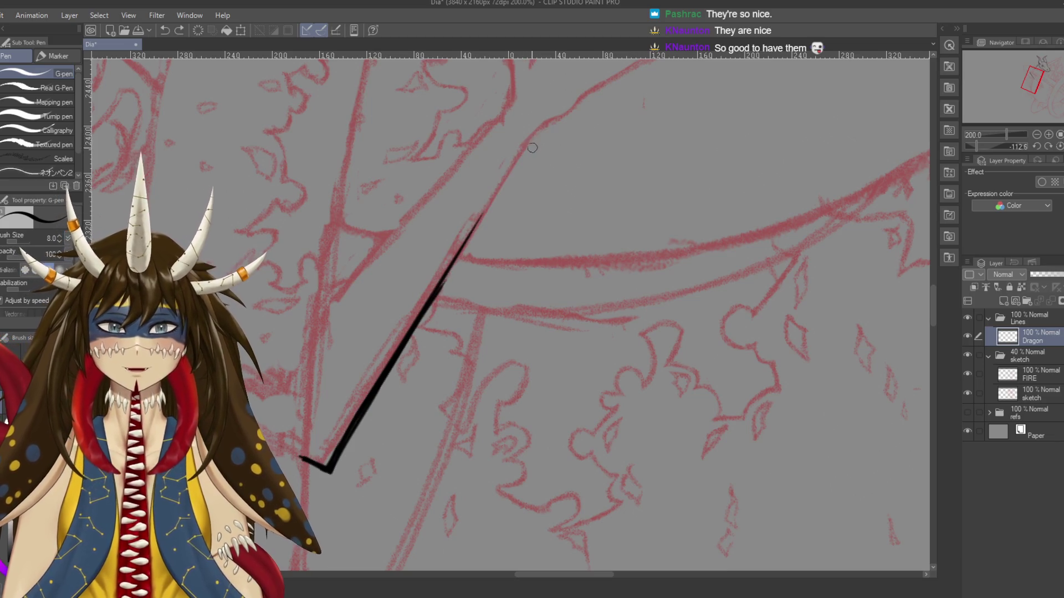
{"action": "left_click_drag", "start_coordinate": [531, 140], "coordinate": [421, 327]}
{"action": "key", "text": "ctrl+z"}
{"action": "left_click_drag", "start_coordinate": [530, 136], "coordinate": [438, 287]}
Save the drawing, try a small erasure on the line, undo it, and save again
{"action": "key", "text": "ctrl+s"}
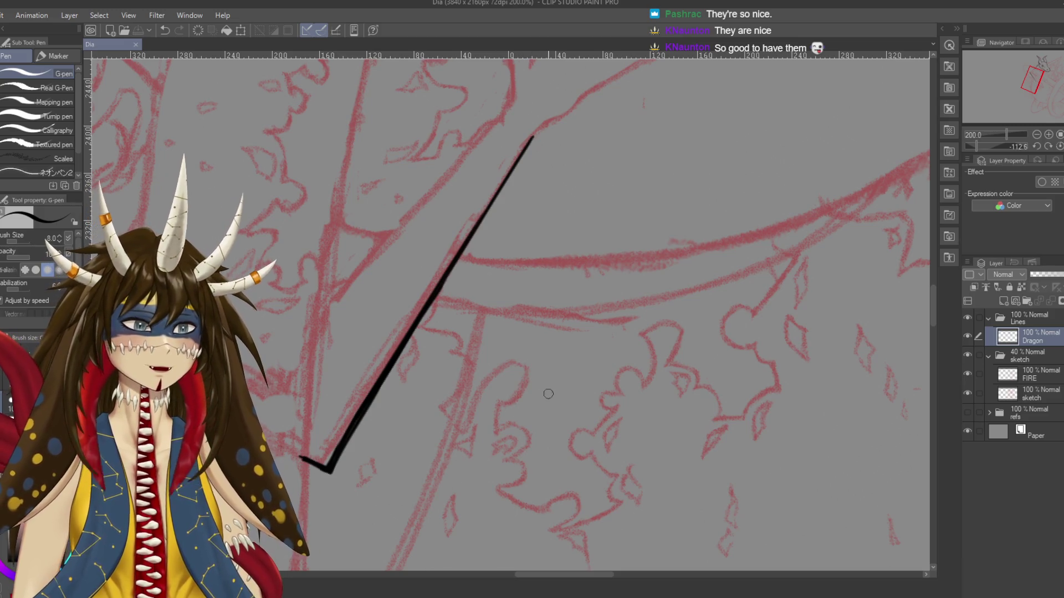
{"action": "scroll", "coordinate": [540, 363], "scroll_direction": "up", "scroll_amount": 3}
{"action": "scroll", "coordinate": [539, 363], "scroll_direction": "down", "scroll_amount": 3}
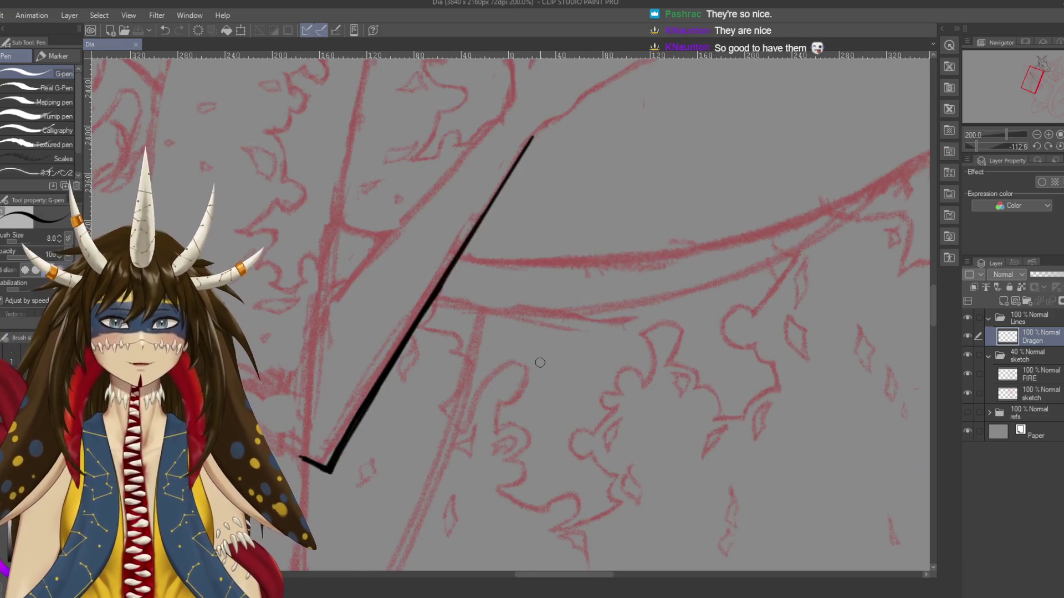
{"action": "key", "text": "e"}
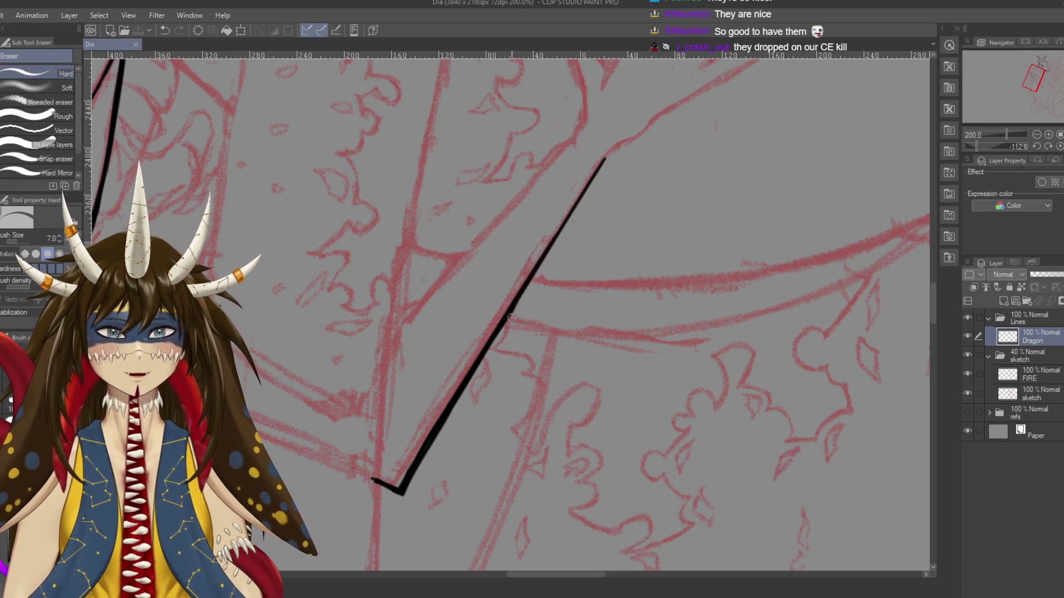
{"action": "mouse_move", "coordinate": [520, 303]}
{"action": "left_mouse_down"}
{"action": "mouse_move", "coordinate": [491, 346]}
{"action": "mouse_move", "coordinate": [523, 296]}
{"action": "left_mouse_up"}
{"action": "key", "text": "ctrl+z"}
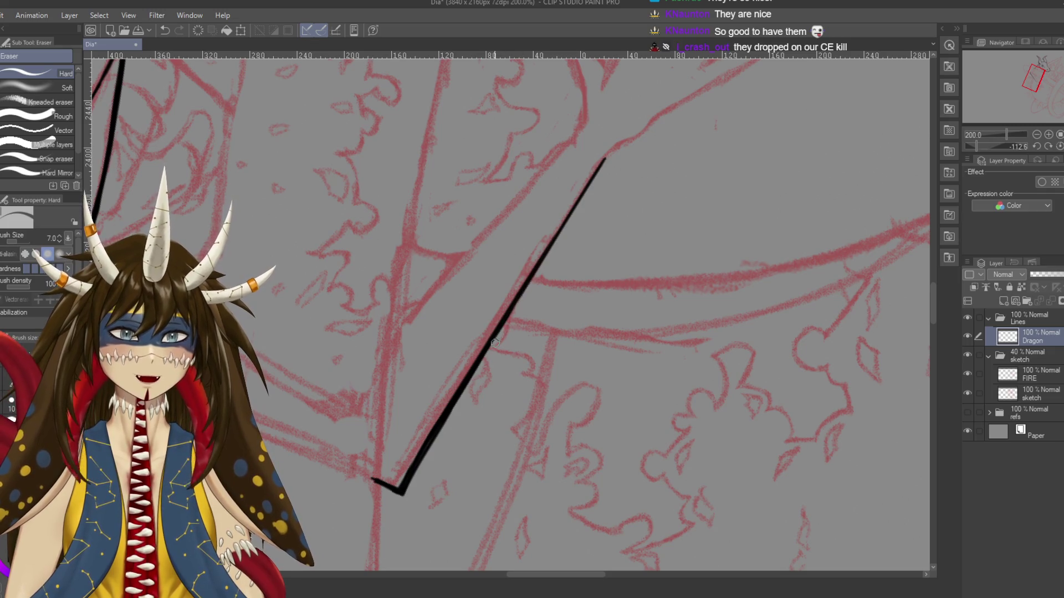
{"action": "key", "text": "ctrl+s"}
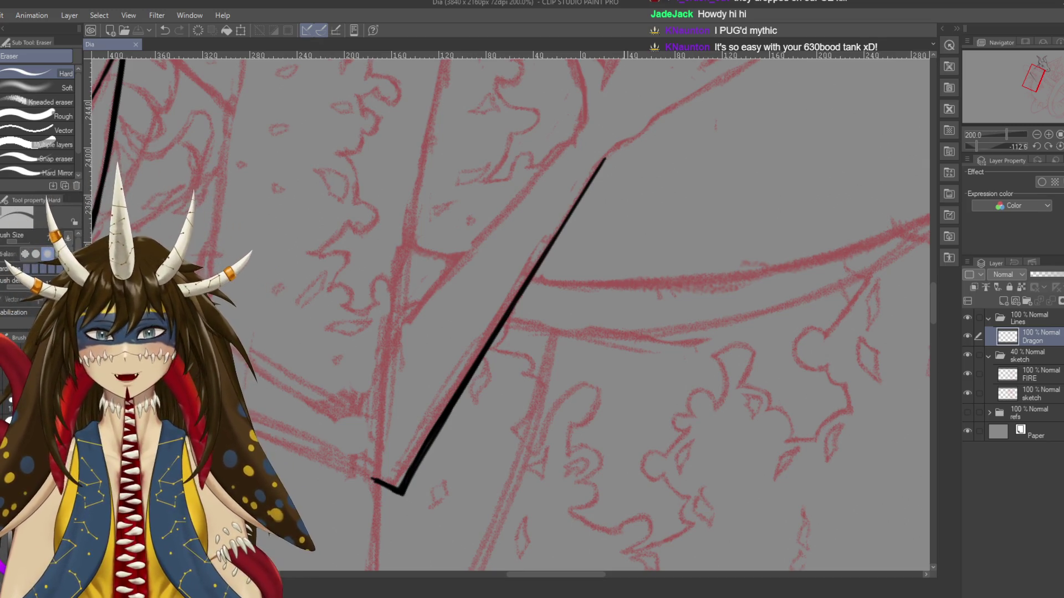
{"action": "left_click_drag", "start_coordinate": [624, 381], "coordinate": [729, 220]}
{"action": "left_click_drag", "start_coordinate": [479, 321], "coordinate": [503, 327]}
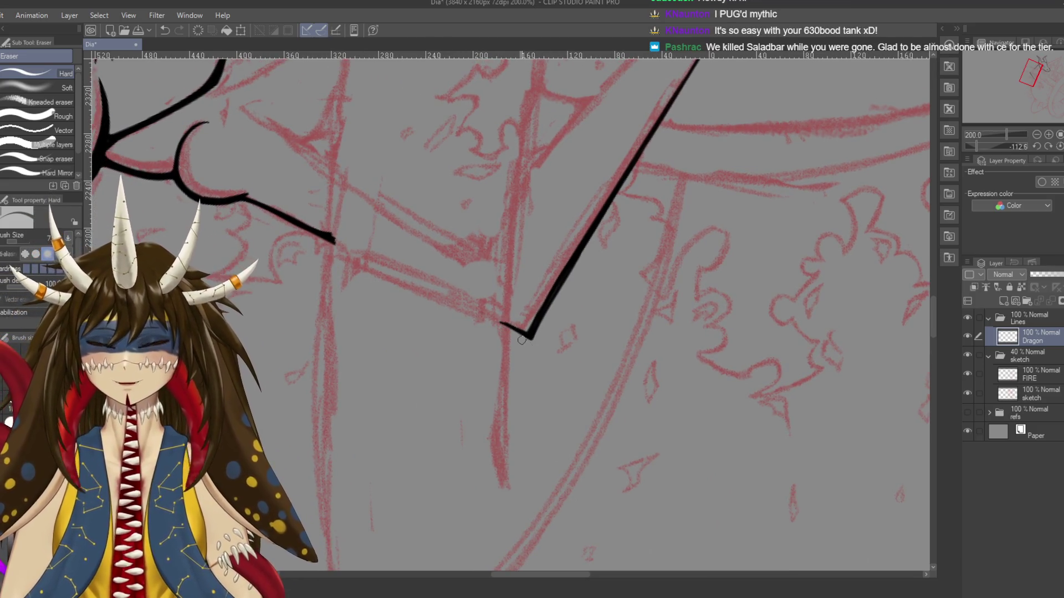
{"action": "key", "text": "p"}
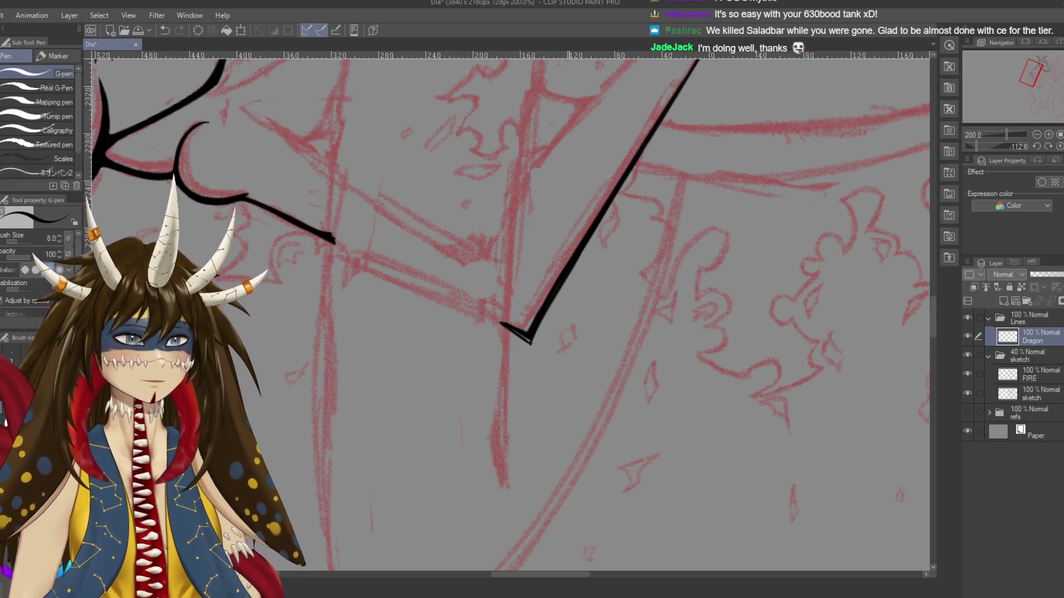
{"action": "left_click_drag", "start_coordinate": [562, 327], "coordinate": [578, 307]}
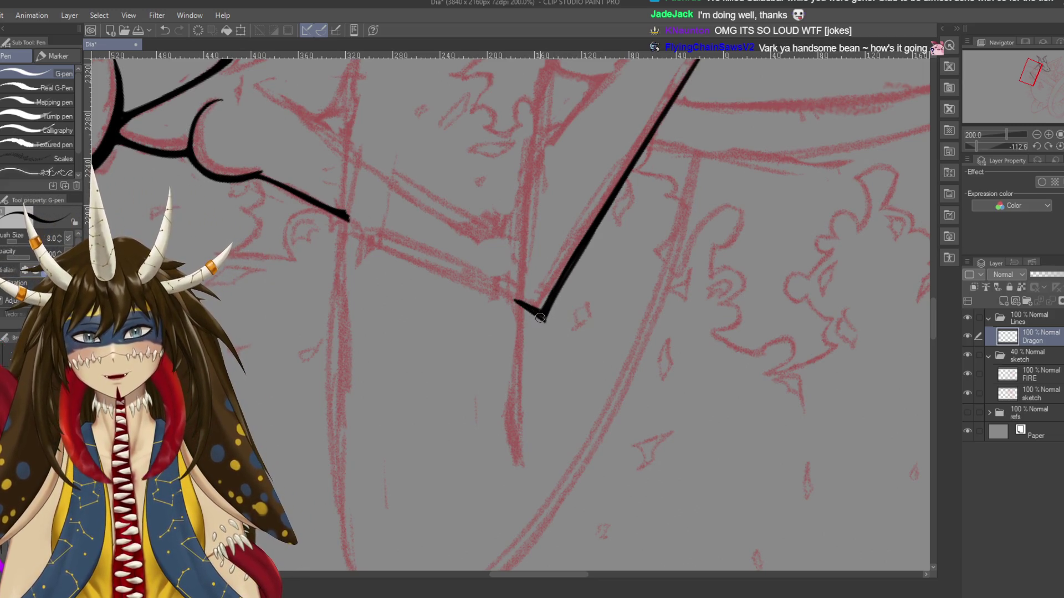
{"action": "key", "text": "e"}
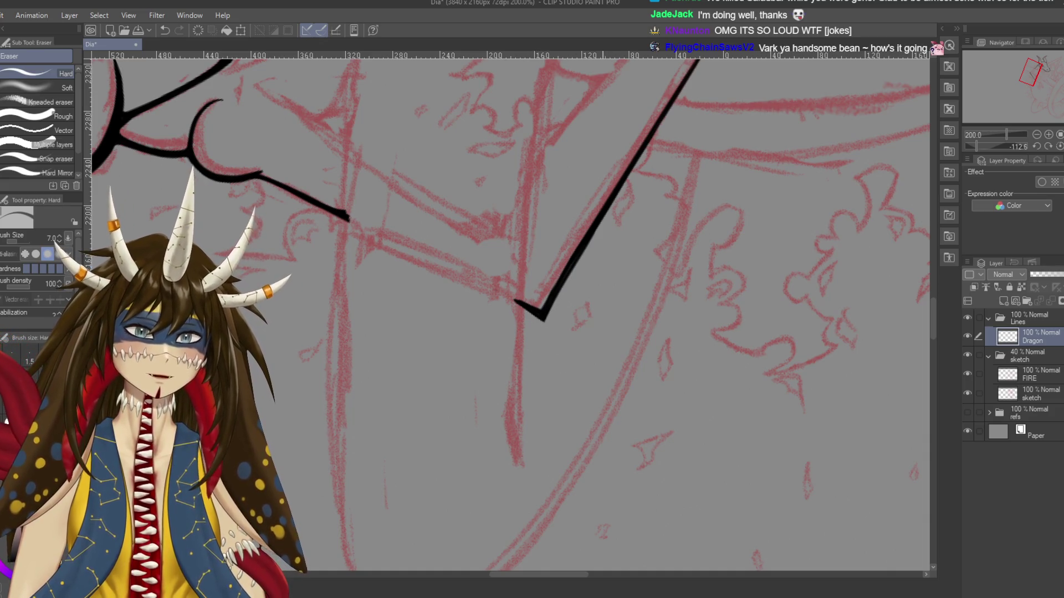
{"action": "key", "text": "ctrl+s"}
{"action": "key", "text": "p"}
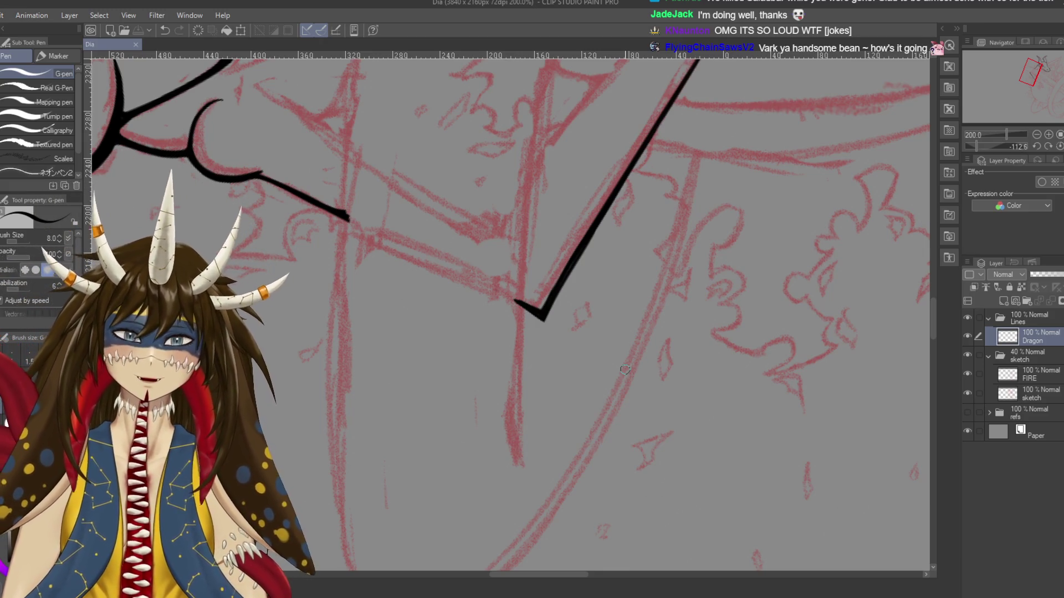
{"action": "left_click_drag", "start_coordinate": [625, 369], "coordinate": [495, 547]}
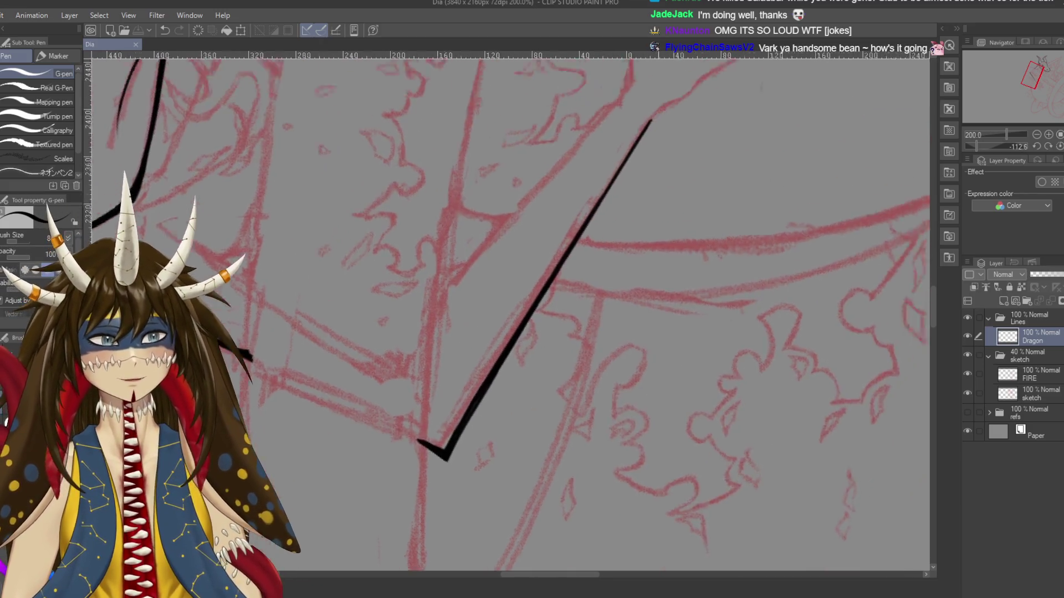
Extend the line's top end up-right, re-ink it cleanly and save
{"action": "left_click_drag", "start_coordinate": [588, 213], "coordinate": [626, 149]}
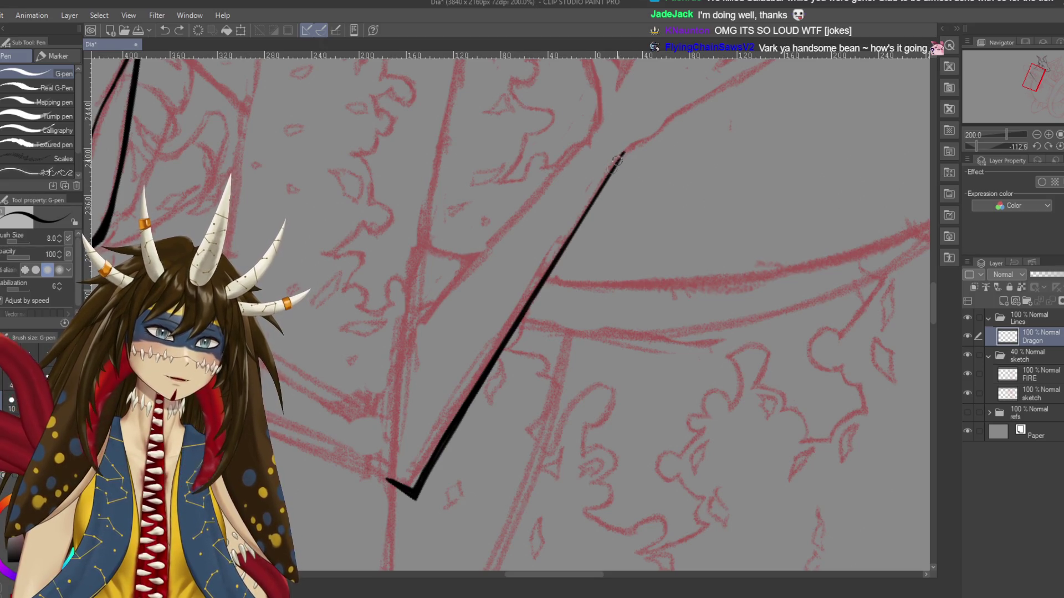
{"action": "left_click_drag", "start_coordinate": [631, 147], "coordinate": [579, 230]}
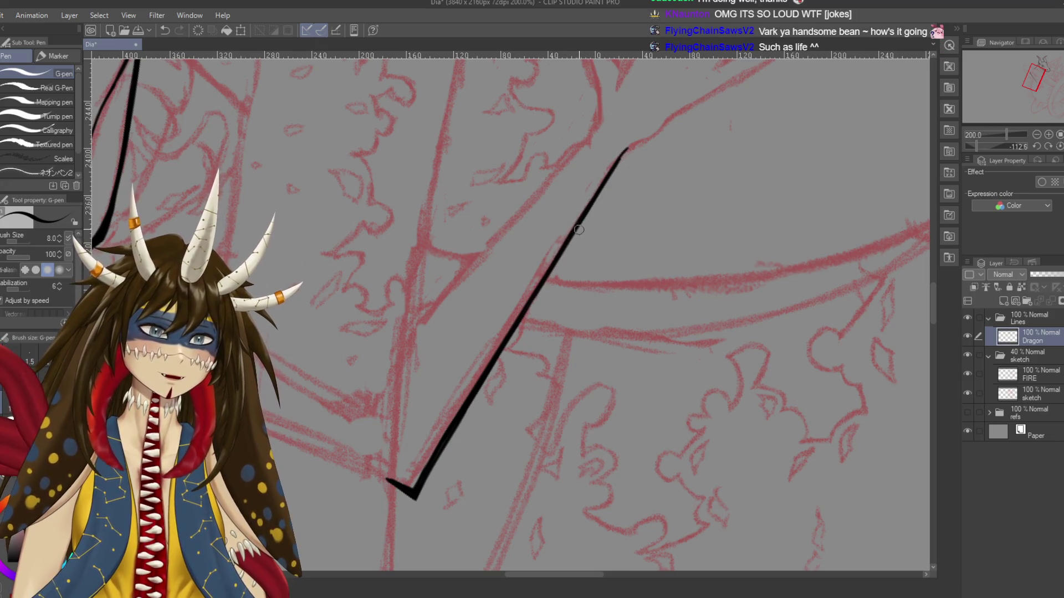
{"action": "key", "text": "ctrl+s"}
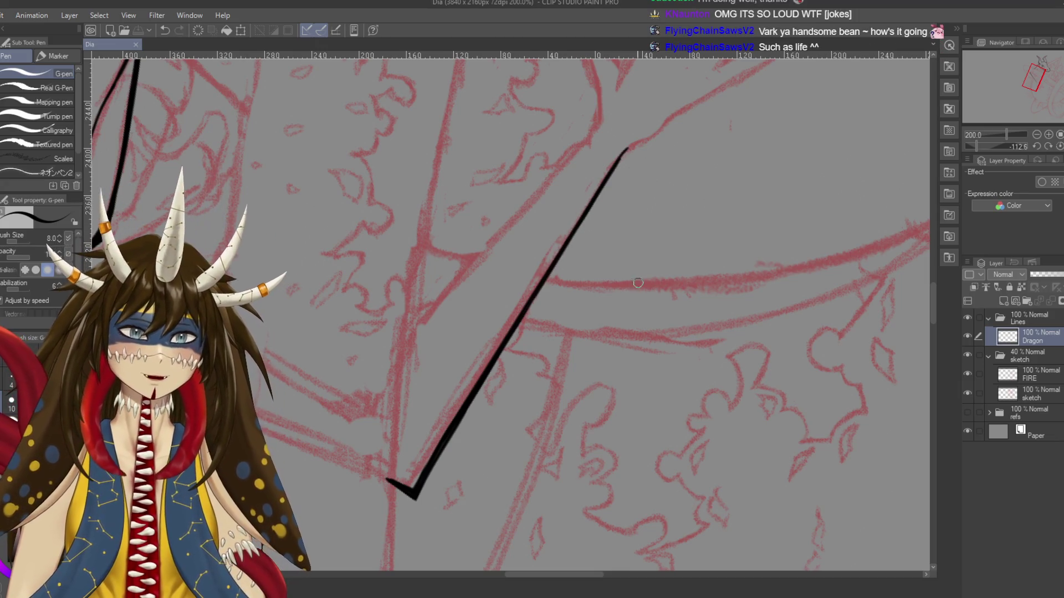
{"action": "left_click_drag", "start_coordinate": [596, 228], "coordinate": [670, 207]}
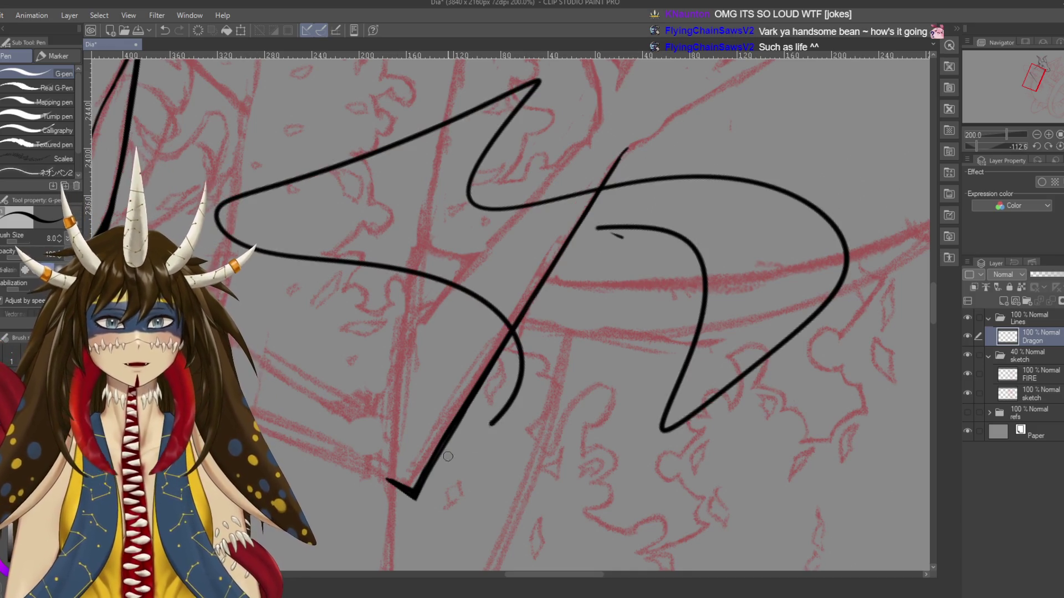
{"action": "key", "text": "ctrl+z"}
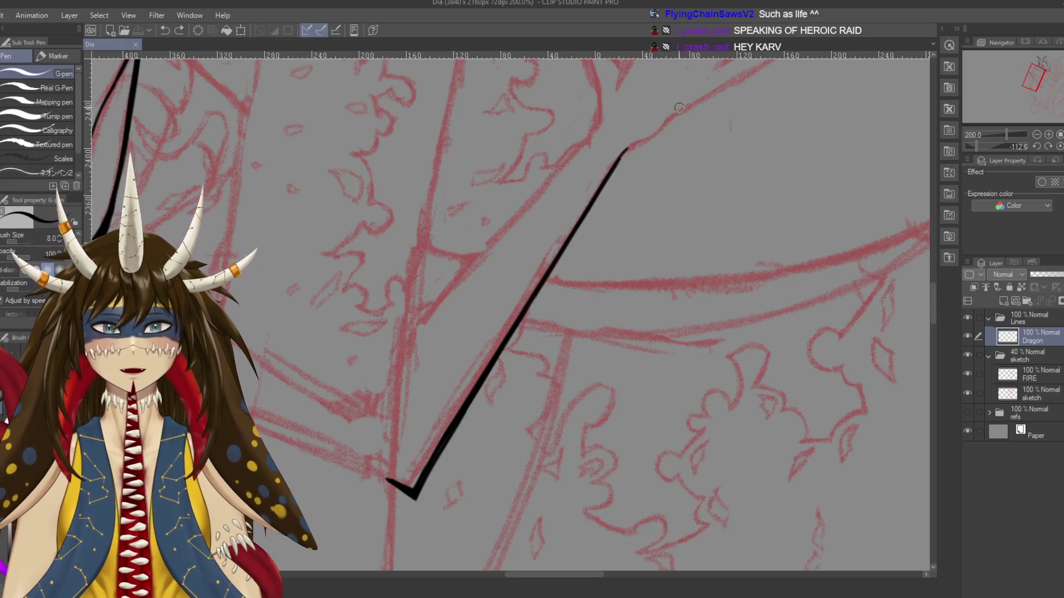
Bend the line's top into the sketch's curve, undoing the bad tips
{"action": "left_click_drag", "start_coordinate": [580, 308], "coordinate": [534, 374]}
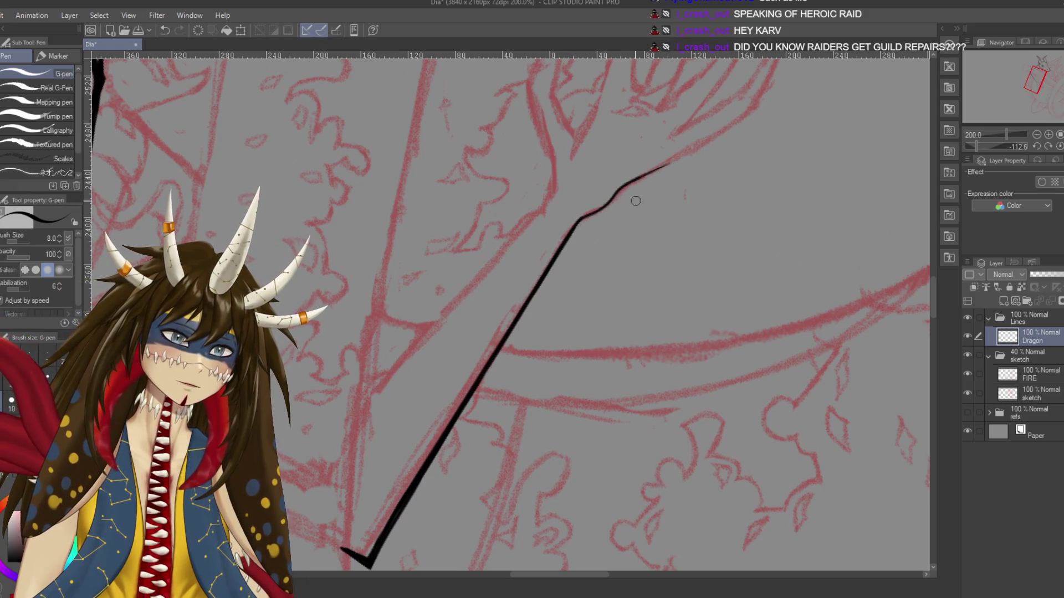
{"action": "key", "text": "ctrl+z"}
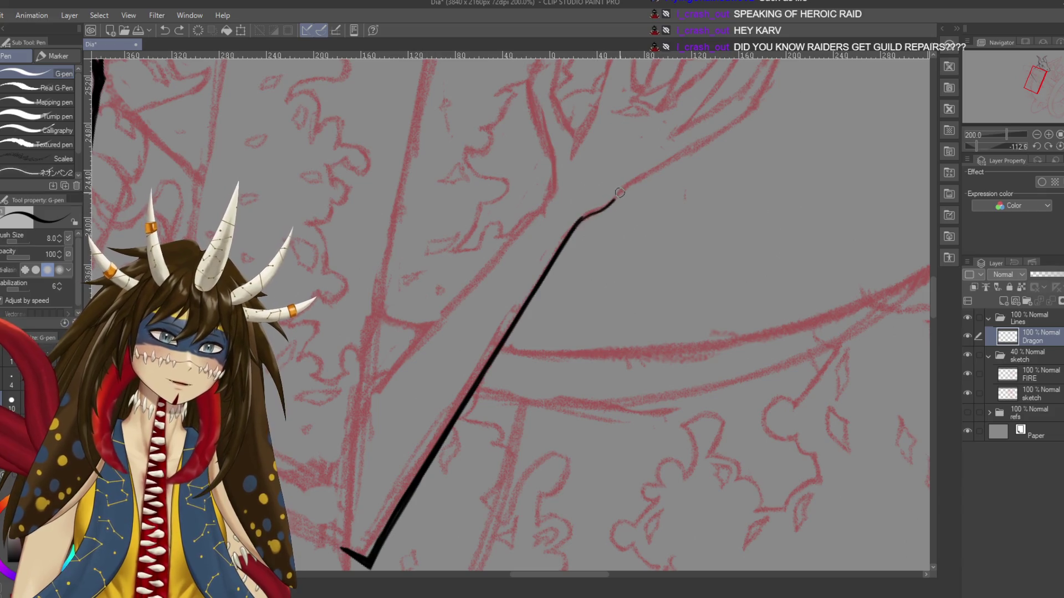
{"action": "left_click_drag", "start_coordinate": [582, 217], "coordinate": [665, 160]}
{"action": "key", "text": "ctrl+z"}
{"action": "mouse_move", "coordinate": [591, 214]}
{"action": "left_mouse_down"}
{"action": "mouse_move", "coordinate": [712, 154]}
{"action": "mouse_move", "coordinate": [558, 466]}
{"action": "mouse_move", "coordinate": [556, 197]}
{"action": "mouse_move", "coordinate": [553, 240]}
{"action": "left_mouse_up"}
{"action": "key", "text": "ctrl+z"}
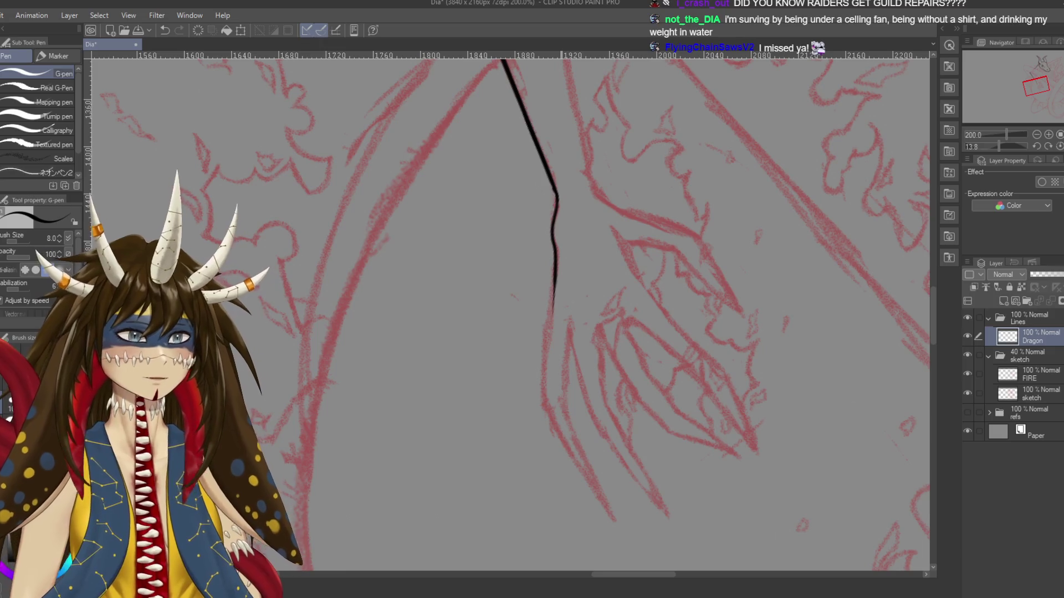
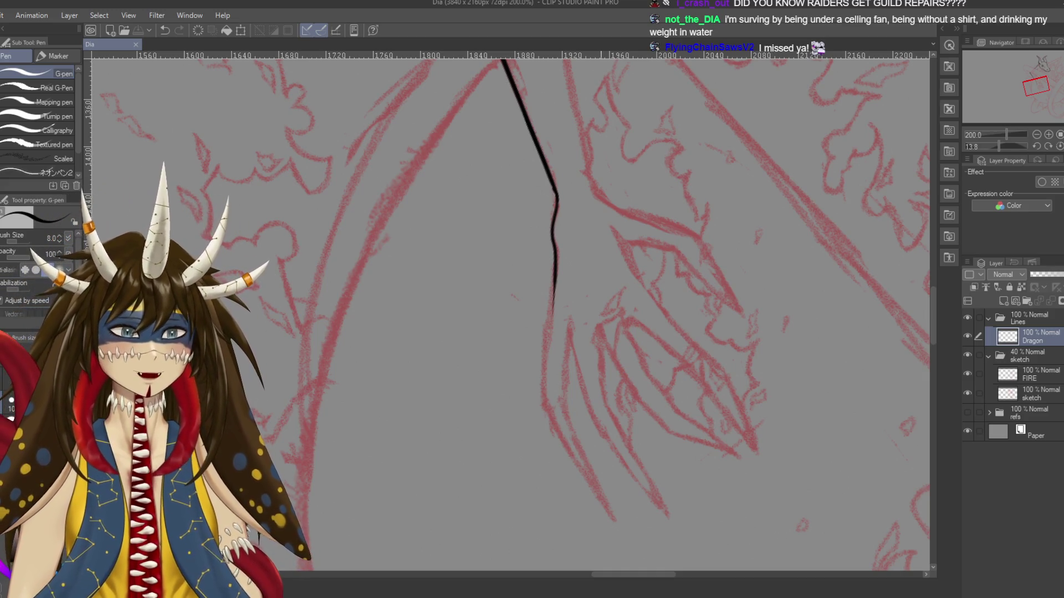
Retrace the neck ink line with the G-pen, thickening its bend and the sections above and below
{"action": "scroll", "coordinate": [585, 180], "scroll_direction": "up", "scroll_amount": 1}
{"action": "scroll", "coordinate": [584, 180], "scroll_direction": "up", "scroll_amount": 1}
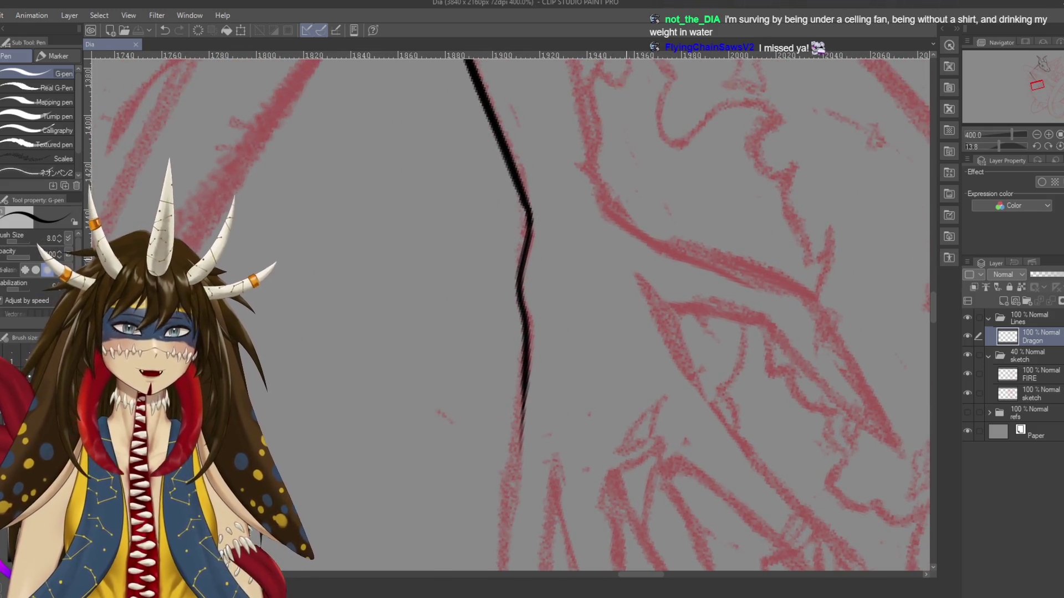
{"action": "key", "text": "e"}
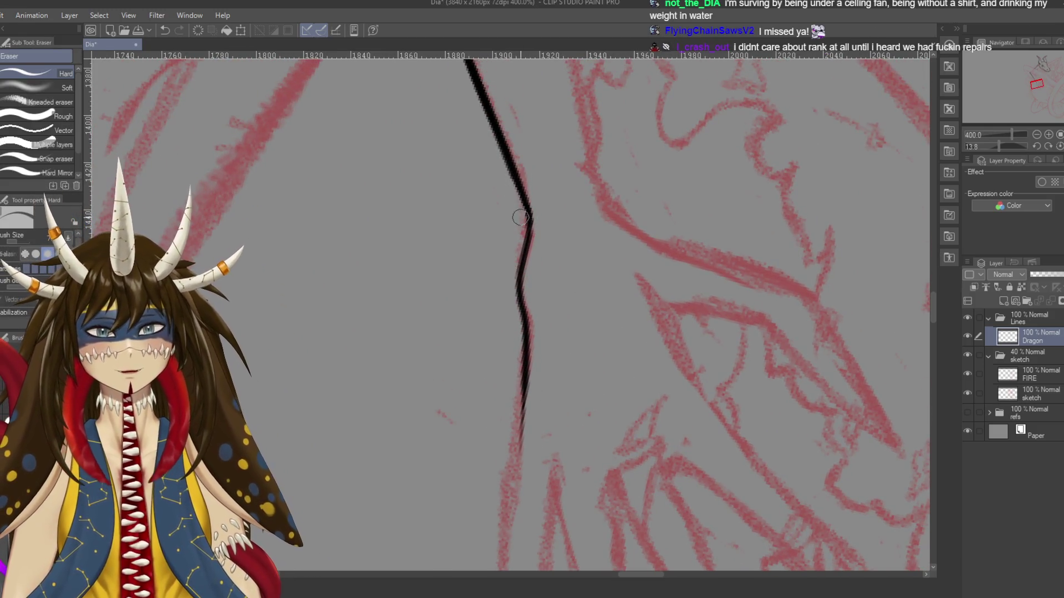
{"action": "key", "text": "p"}
{"action": "left_click_drag", "start_coordinate": [521, 188], "coordinate": [531, 230]}
{"action": "mouse_move", "coordinate": [524, 191]}
{"action": "left_mouse_down"}
{"action": "mouse_move", "coordinate": [533, 233]}
{"action": "mouse_move", "coordinate": [520, 279]}
{"action": "left_mouse_up"}
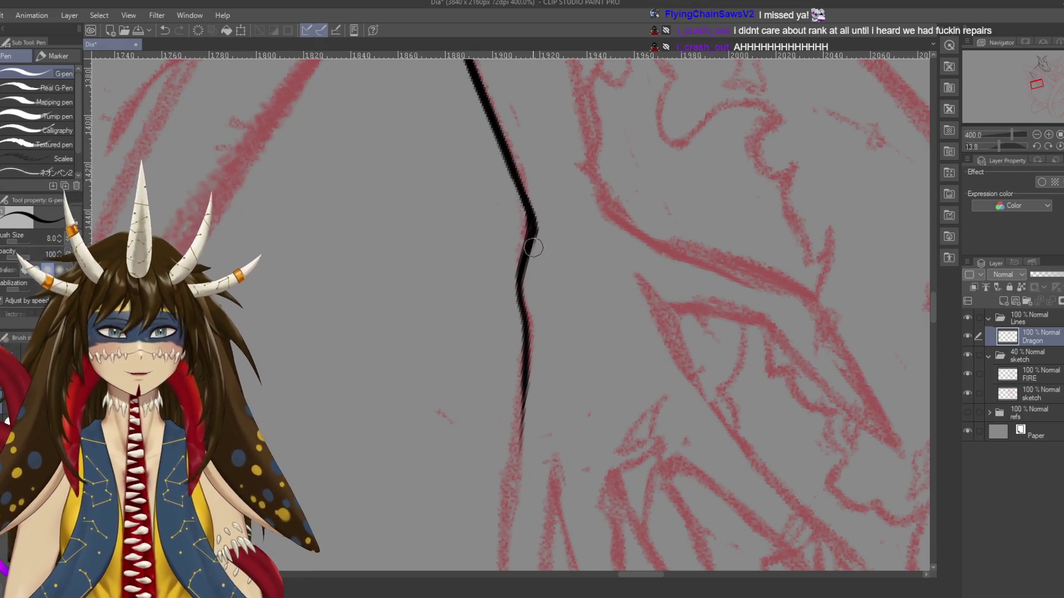
{"action": "left_click_drag", "start_coordinate": [507, 149], "coordinate": [534, 219]}
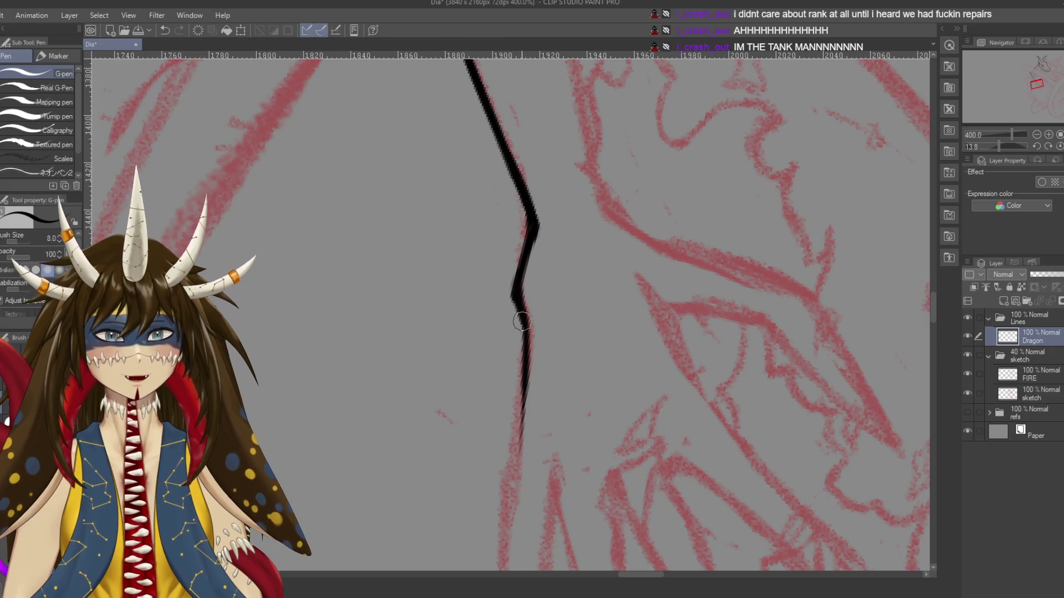
Recentre on the bend, add a short stroke below it, and redraw it slightly thicker
{"action": "scroll", "coordinate": [519, 443], "scroll_direction": "down", "scroll_amount": 2}
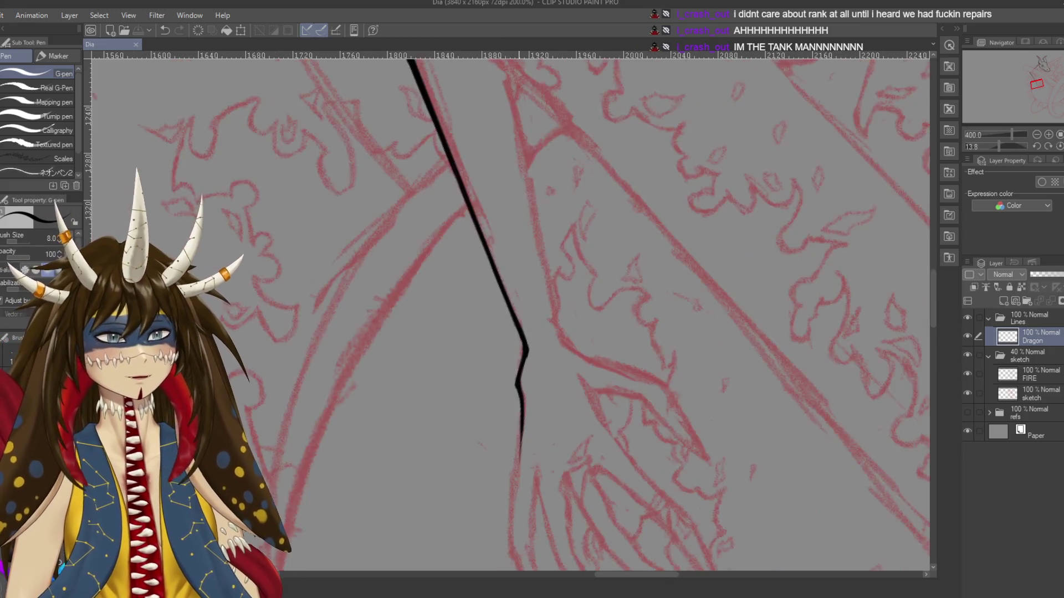
{"action": "scroll", "coordinate": [519, 443], "scroll_direction": "down", "scroll_amount": 2}
{"action": "left_click_drag", "start_coordinate": [536, 349], "coordinate": [545, 218]}
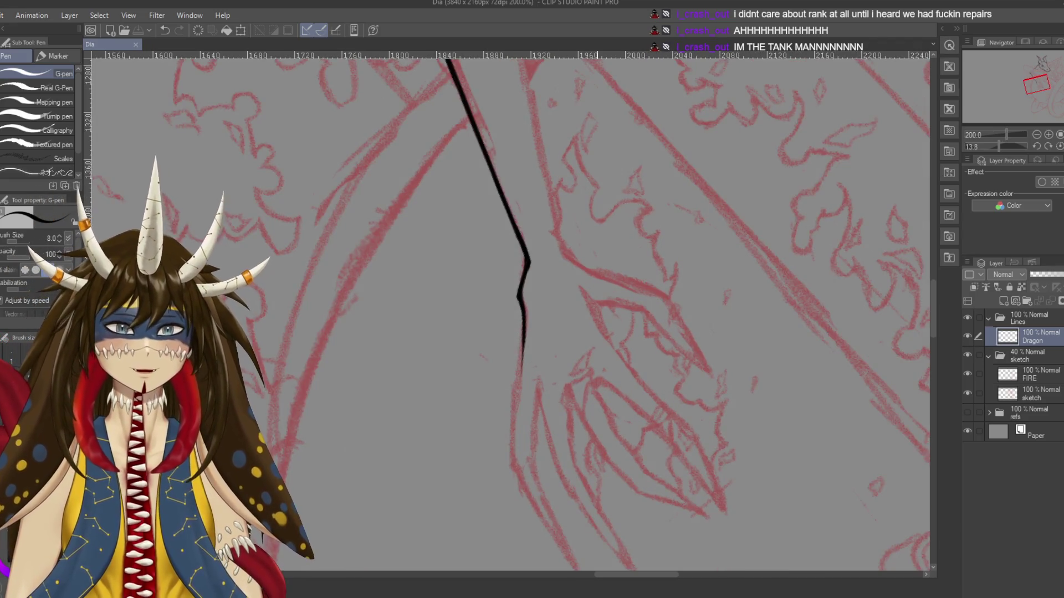
{"action": "scroll", "coordinate": [545, 218], "scroll_direction": "up", "scroll_amount": 1}
{"action": "left_click_drag", "start_coordinate": [552, 220], "coordinate": [545, 253]}
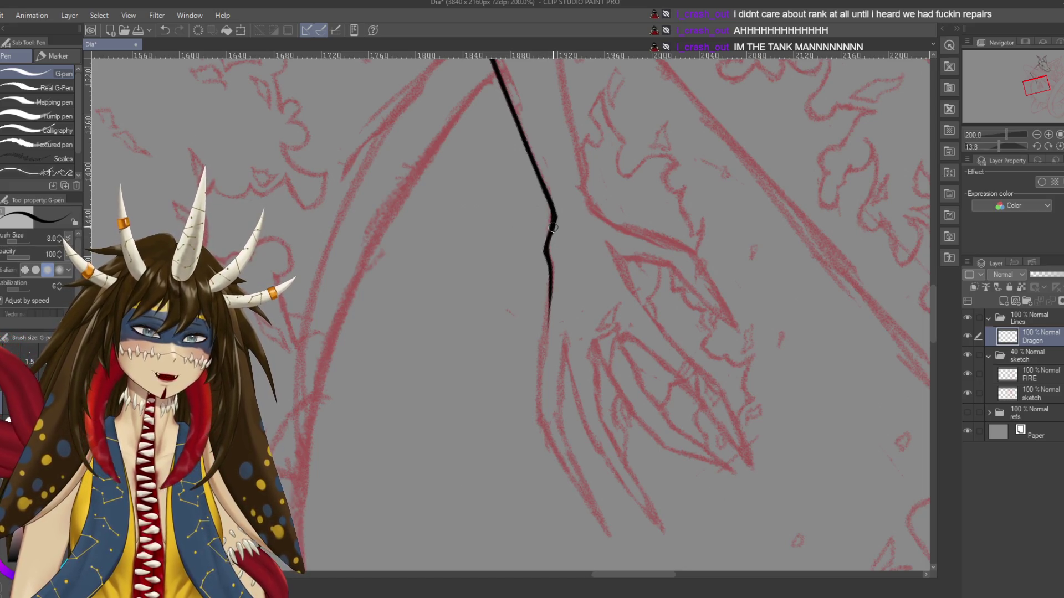
{"action": "left_click_drag", "start_coordinate": [554, 221], "coordinate": [548, 244]}
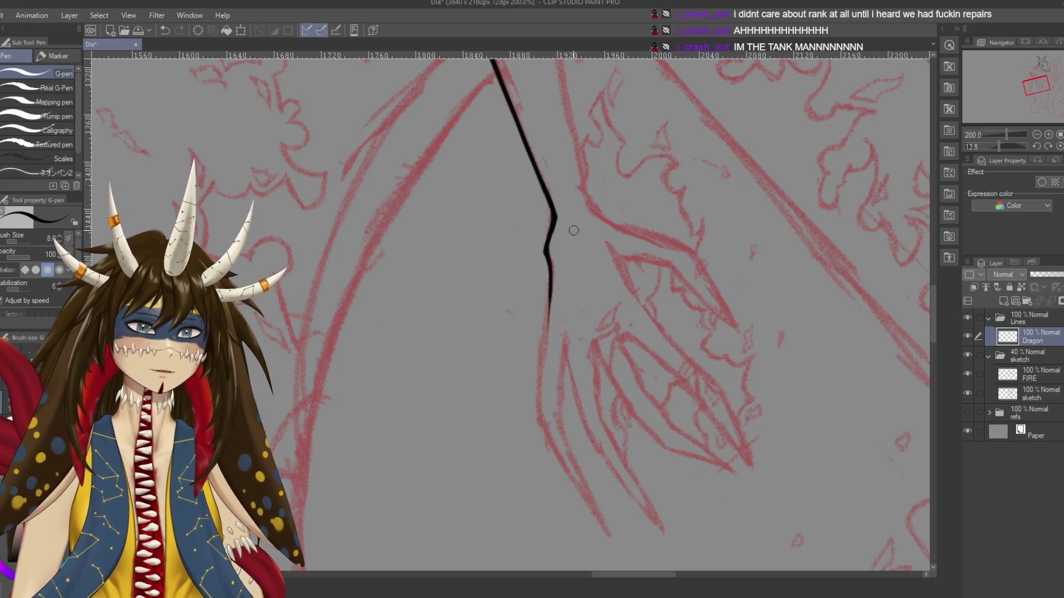
{"action": "scroll", "coordinate": [573, 229], "scroll_direction": "up", "scroll_amount": 1}
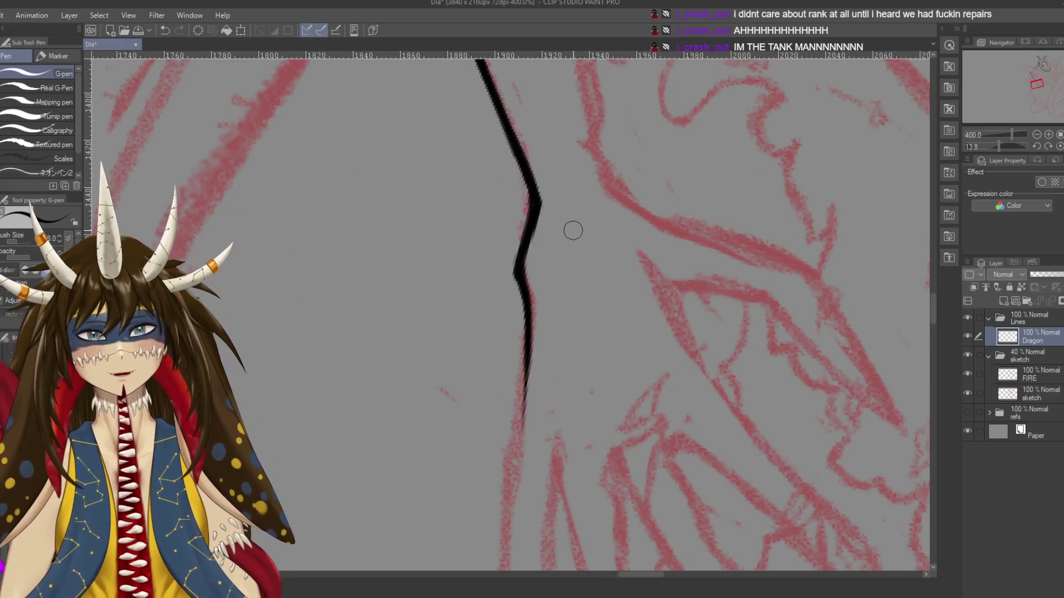
{"action": "scroll", "coordinate": [570, 230], "scroll_direction": "up", "scroll_amount": 1}
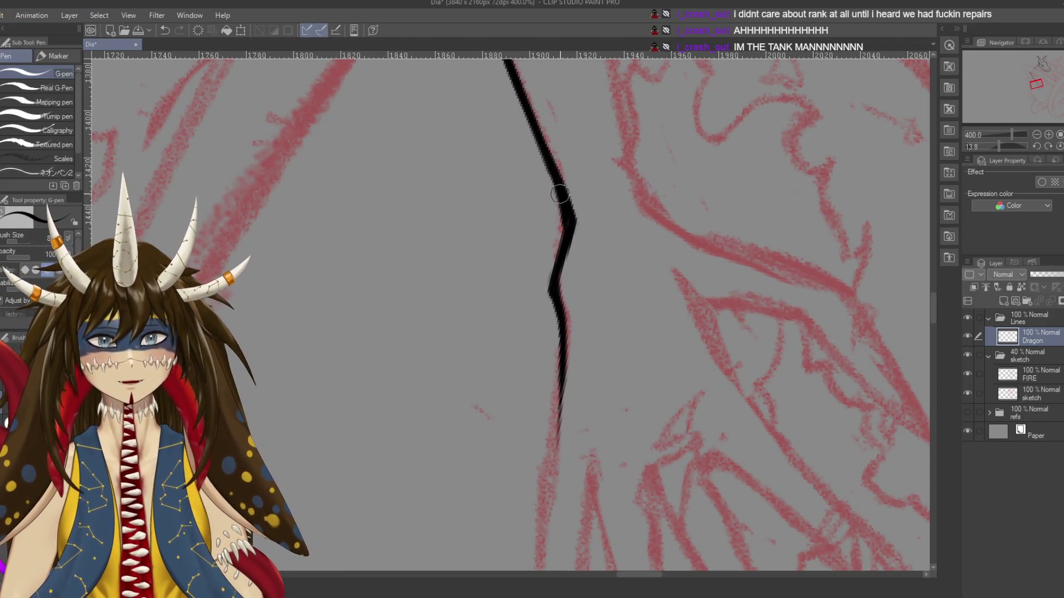
Replace the last stroke with a darker lower section of the line and save the drawing
{"action": "key", "text": "ctrl+z"}
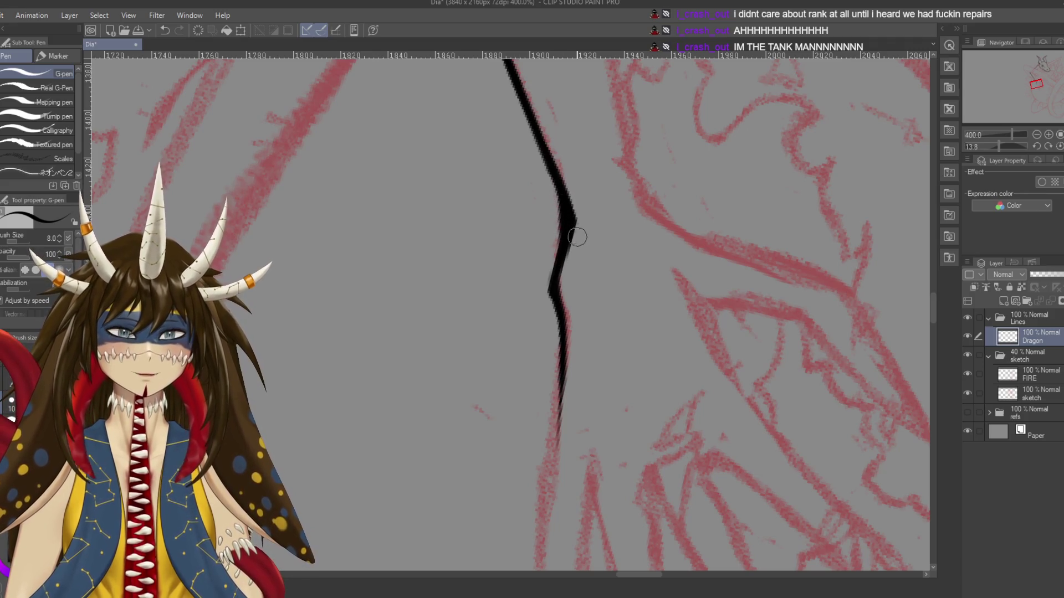
{"action": "left_click_drag", "start_coordinate": [562, 237], "coordinate": [553, 277]}
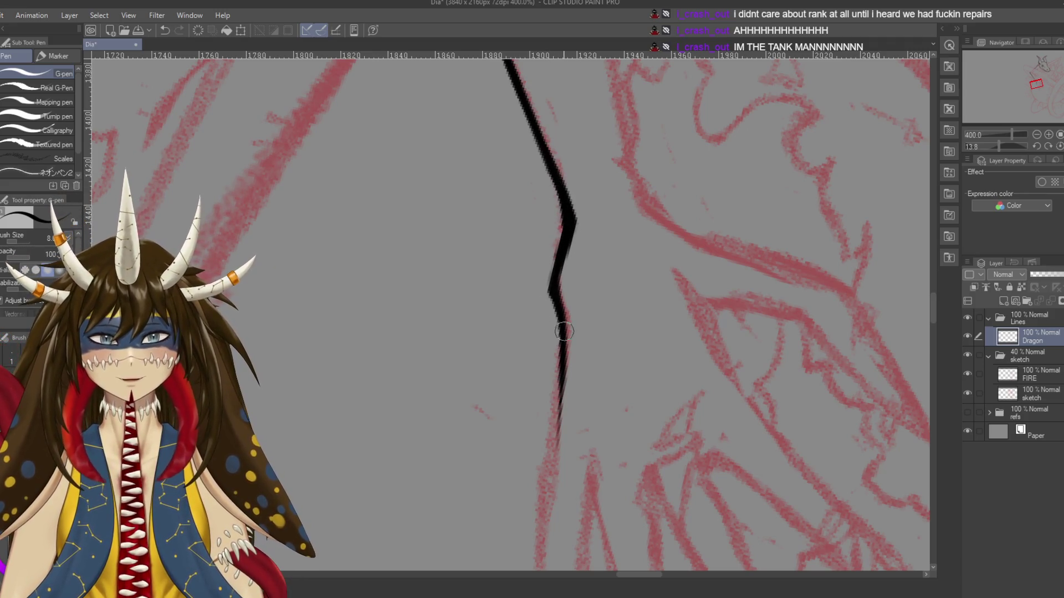
{"action": "key", "text": "ctrl+s"}
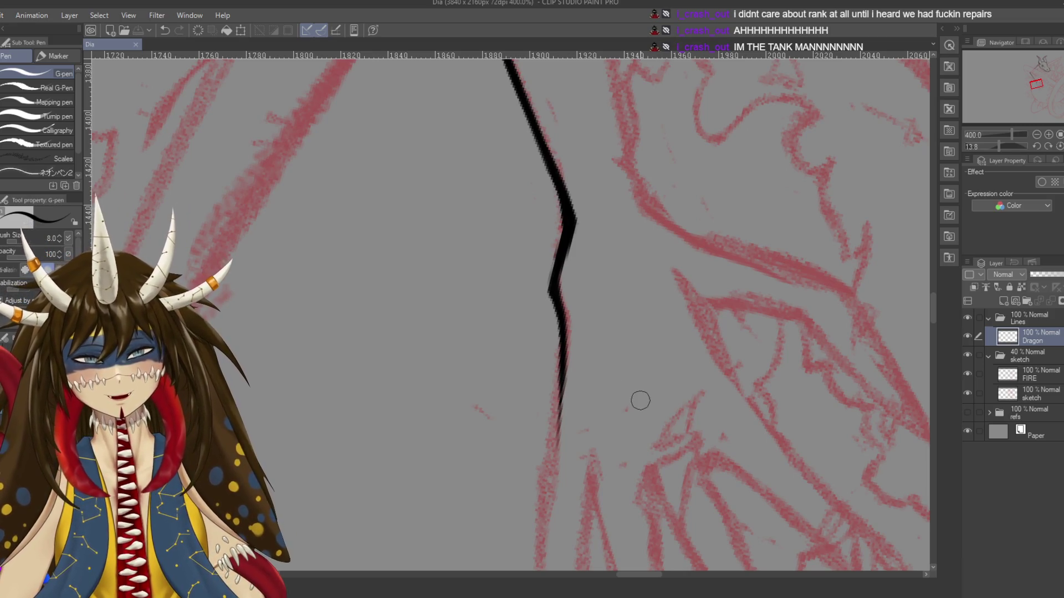
{"action": "scroll", "coordinate": [640, 400], "scroll_direction": "down", "scroll_amount": 1}
{"action": "scroll", "coordinate": [640, 400], "scroll_direction": "down", "scroll_amount": 2}
{"action": "scroll", "coordinate": [640, 400], "scroll_direction": "down", "scroll_amount": 1}
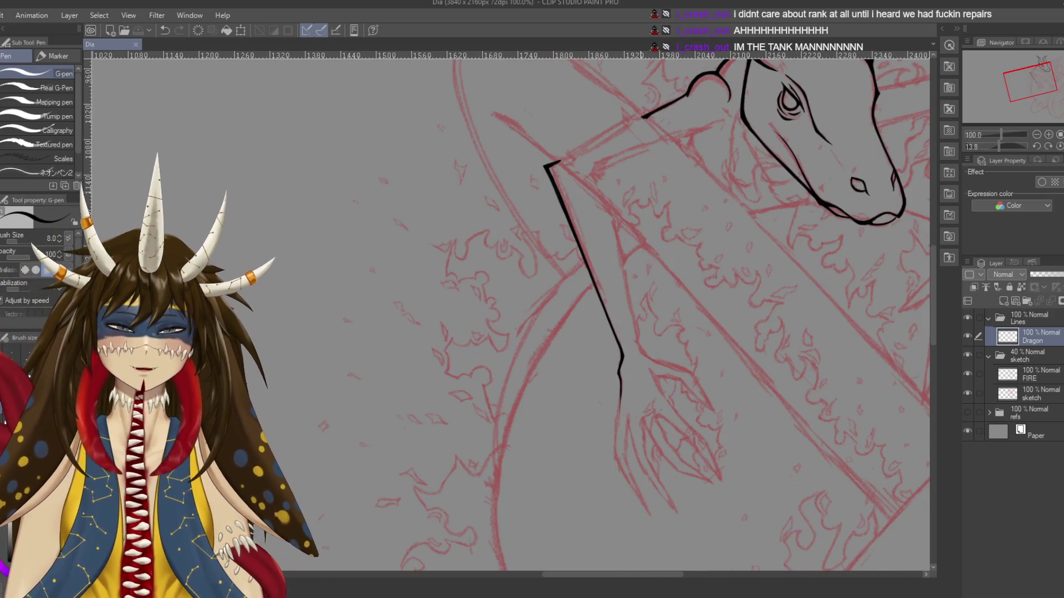
{"action": "scroll", "coordinate": [640, 399], "scroll_direction": "up", "scroll_amount": 2}
{"action": "scroll", "coordinate": [639, 400], "scroll_direction": "up", "scroll_amount": 2}
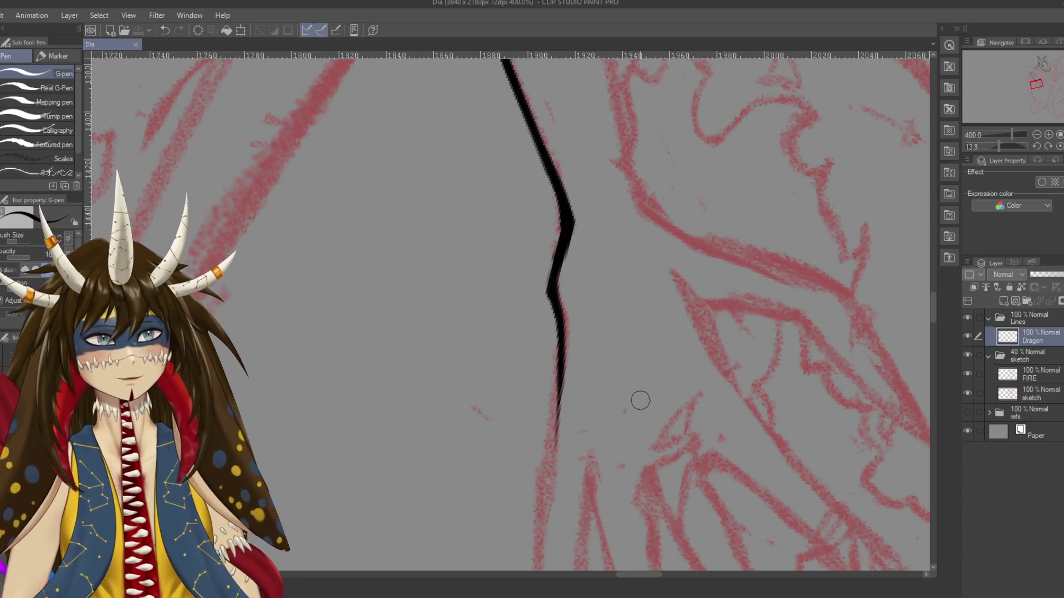
{"action": "scroll", "coordinate": [639, 400], "scroll_direction": "up", "scroll_amount": 3}
{"action": "scroll", "coordinate": [640, 400], "scroll_direction": "down", "scroll_amount": 6}
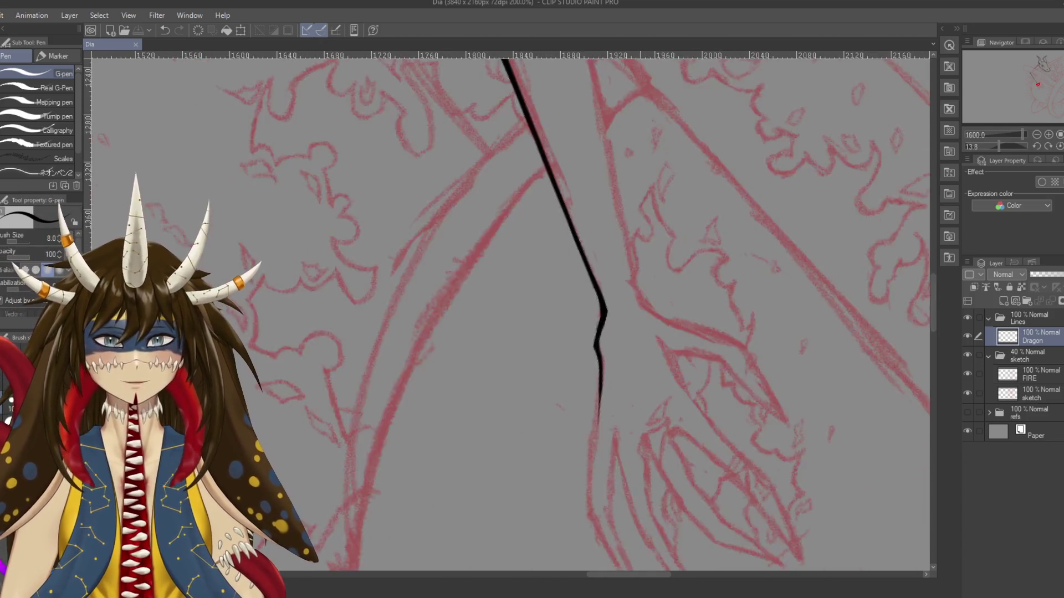
{"action": "scroll", "coordinate": [640, 400], "scroll_direction": "down", "scroll_amount": 2}
{"action": "scroll", "coordinate": [640, 400], "scroll_direction": "up", "scroll_amount": 1}
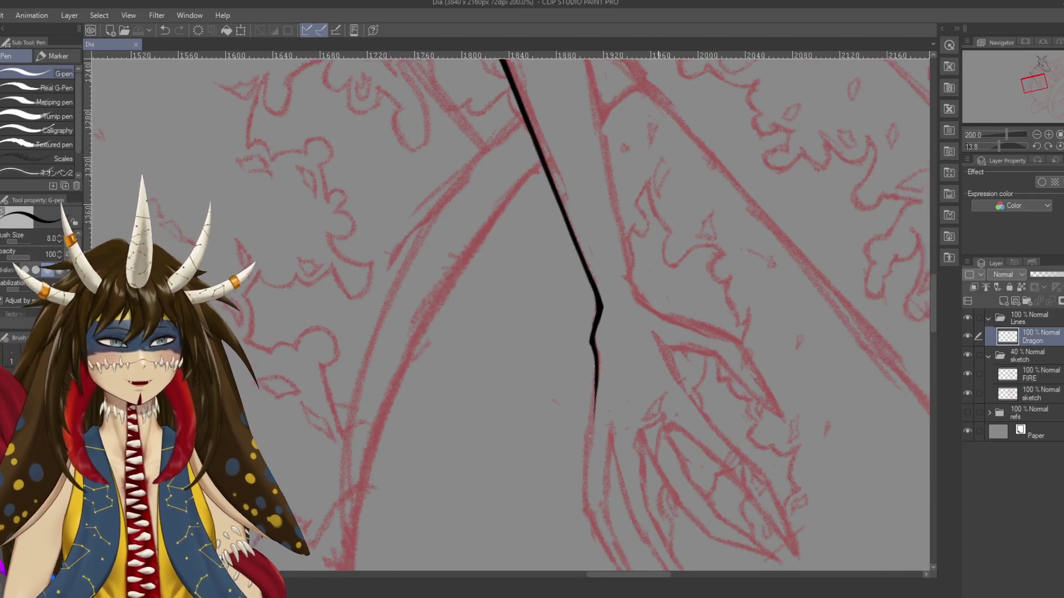
{"action": "scroll", "coordinate": [640, 400], "scroll_direction": "up", "scroll_amount": 1}
{"action": "left_click_drag", "start_coordinate": [561, 194], "coordinate": [555, 429]}
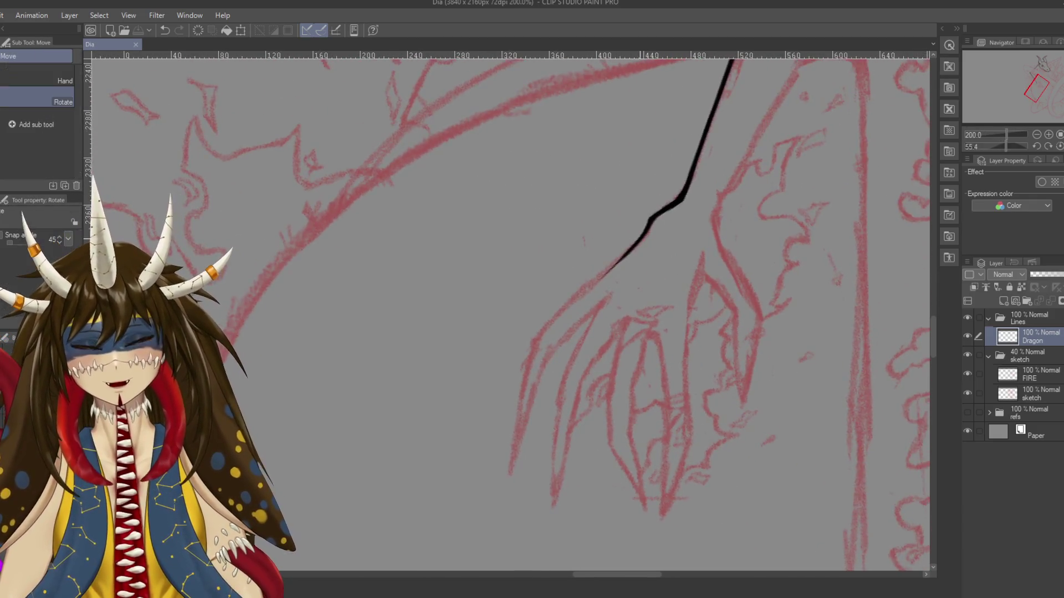
Extend the ink line from its bend along the arm to the hand, retrying the stroke until it fits
{"action": "left_click_drag", "start_coordinate": [485, 344], "coordinate": [640, 170]}
{"action": "key", "text": "ctrl+z"}
{"action": "left_click_drag", "start_coordinate": [528, 272], "coordinate": [515, 343]}
{"action": "left_click_drag", "start_coordinate": [486, 193], "coordinate": [569, 134]}
{"action": "key", "text": "ctrl+z"}
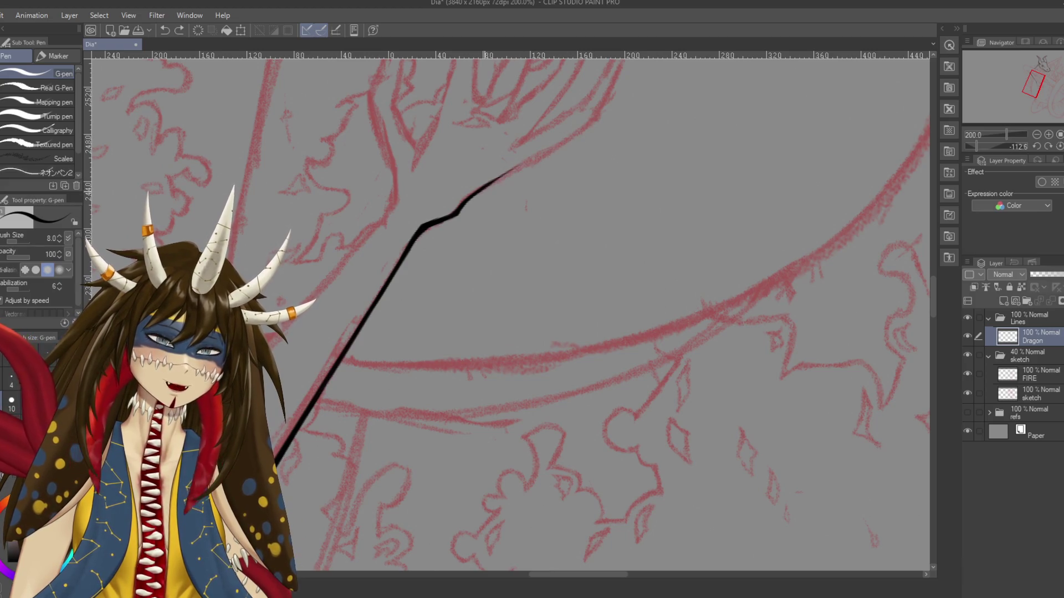
{"action": "left_click_drag", "start_coordinate": [483, 187], "coordinate": [595, 119]}
{"action": "key", "text": "ctrl+z"}
{"action": "left_click_drag", "start_coordinate": [480, 189], "coordinate": [596, 120]}
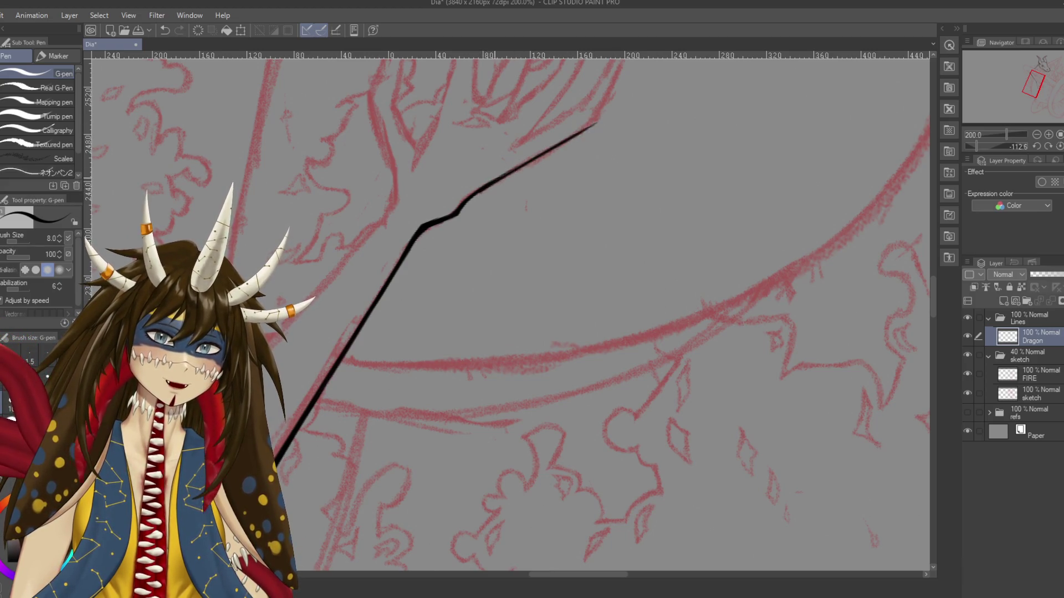
{"action": "key", "text": "ctrl+z"}
{"action": "left_click_drag", "start_coordinate": [479, 190], "coordinate": [601, 125]}
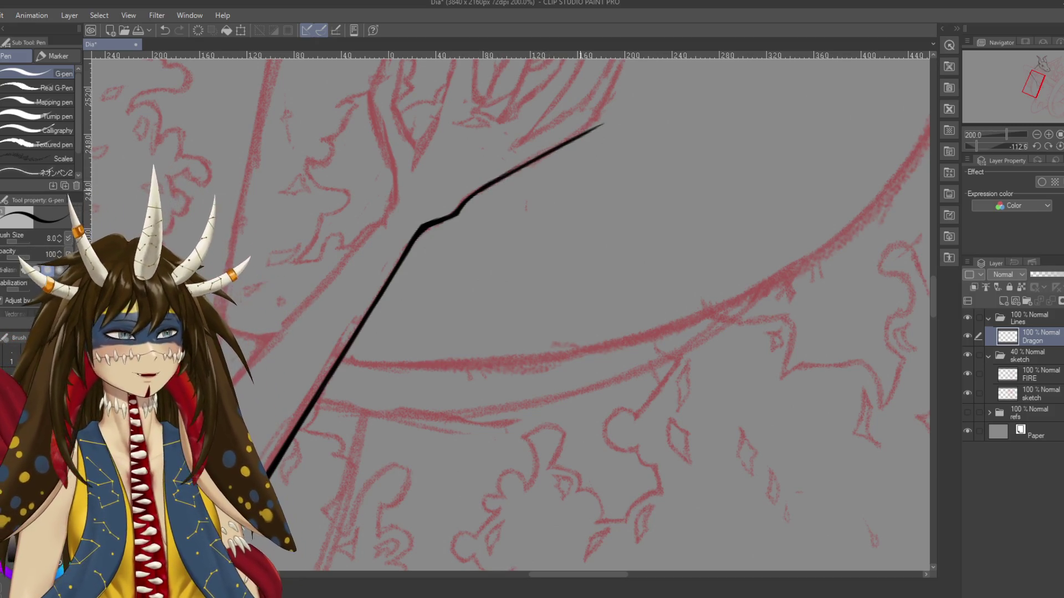
Switch to the Hard eraser and turn the view toward the arm's other side
{"action": "left_click_drag", "start_coordinate": [554, 277], "coordinate": [479, 371]}
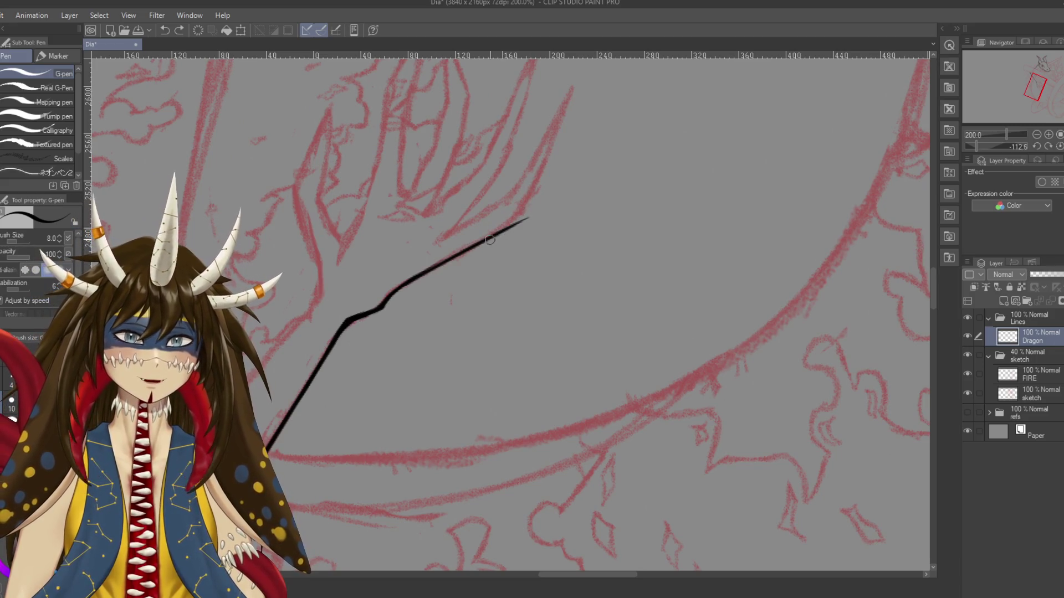
{"action": "key", "text": "e"}
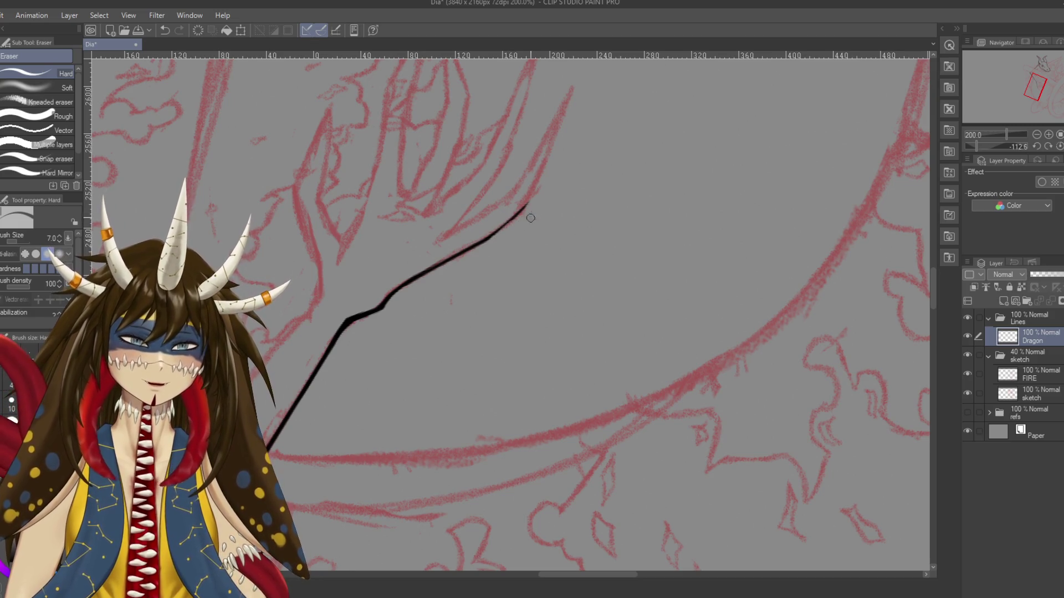
{"action": "left_click_drag", "start_coordinate": [501, 240], "coordinate": [518, 386]}
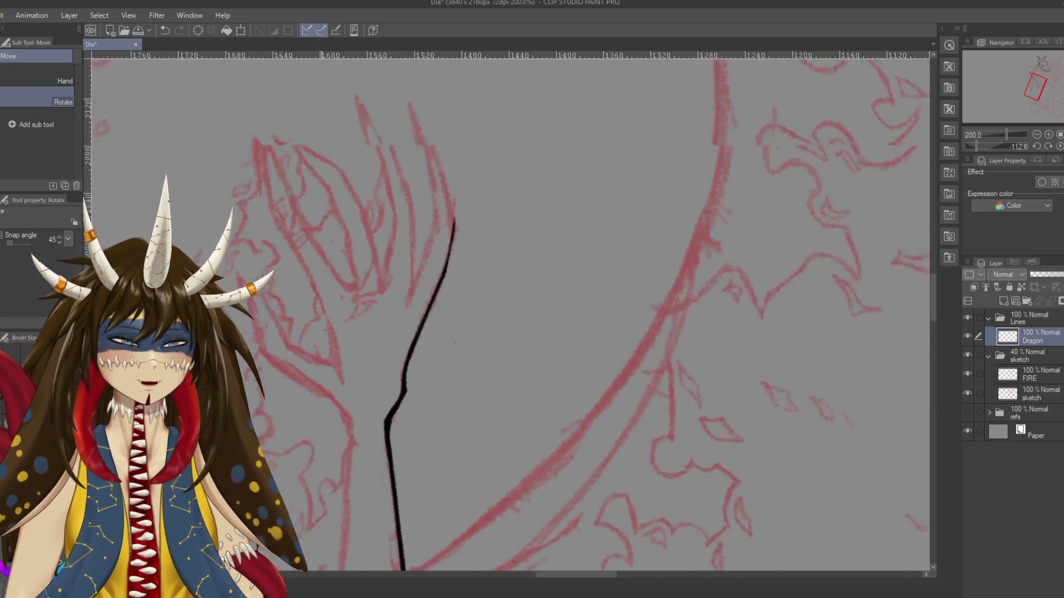
Ink a long line down the arm's outer edge, redoing the stroke twice
{"action": "scroll", "coordinate": [597, 123], "scroll_direction": "up", "scroll_amount": 2}
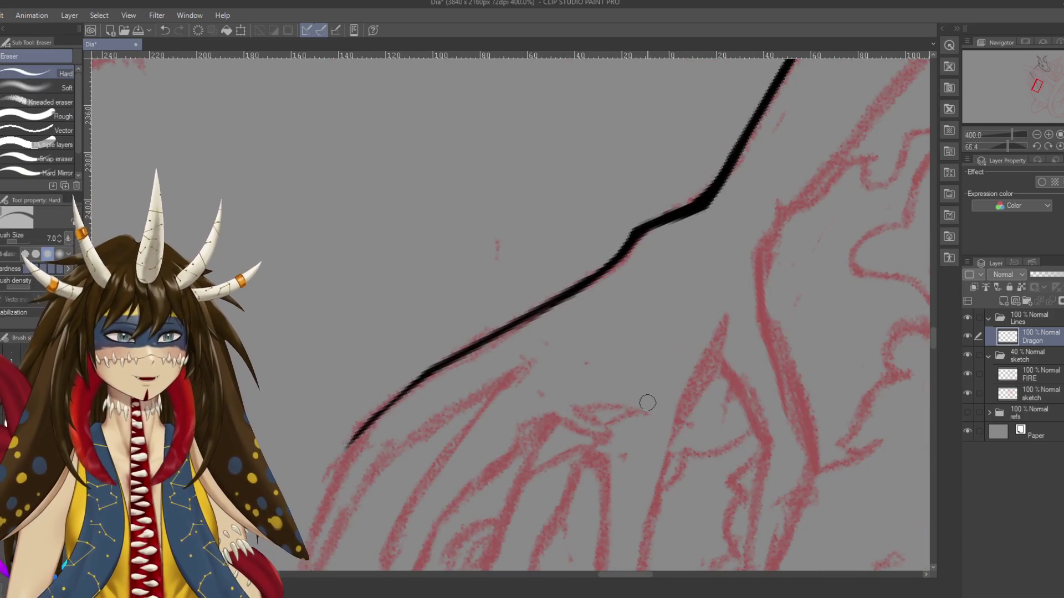
{"action": "scroll", "coordinate": [597, 123], "scroll_direction": "up", "scroll_amount": 1}
{"action": "scroll", "coordinate": [597, 123], "scroll_direction": "up", "scroll_amount": 1}
{"action": "key", "text": "p"}
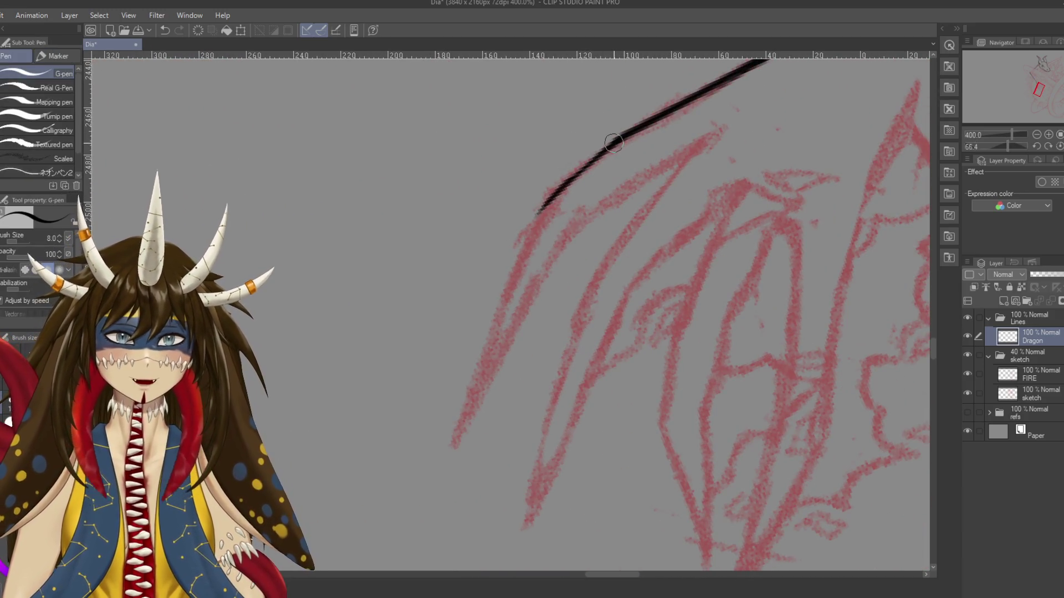
{"action": "left_click_drag", "start_coordinate": [599, 148], "coordinate": [538, 211]}
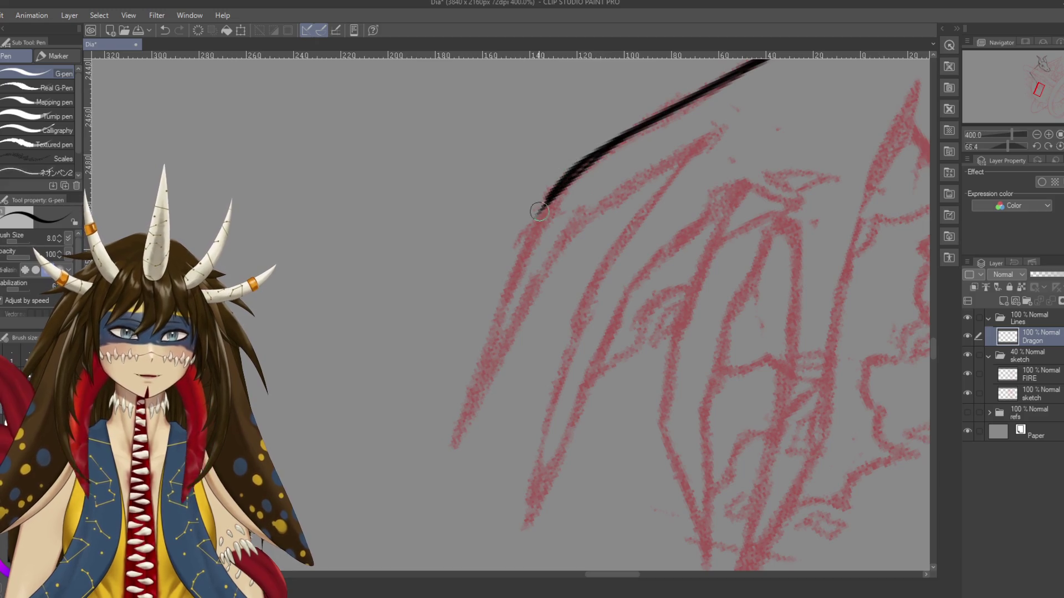
{"action": "key", "text": "ctrl+z"}
{"action": "mouse_move", "coordinate": [601, 145]}
{"action": "left_mouse_down"}
{"action": "mouse_move", "coordinate": [538, 219]}
{"action": "mouse_move", "coordinate": [498, 339]}
{"action": "left_mouse_up"}
{"action": "key", "text": "ctrl+z"}
{"action": "left_click_drag", "start_coordinate": [543, 216], "coordinate": [450, 457]}
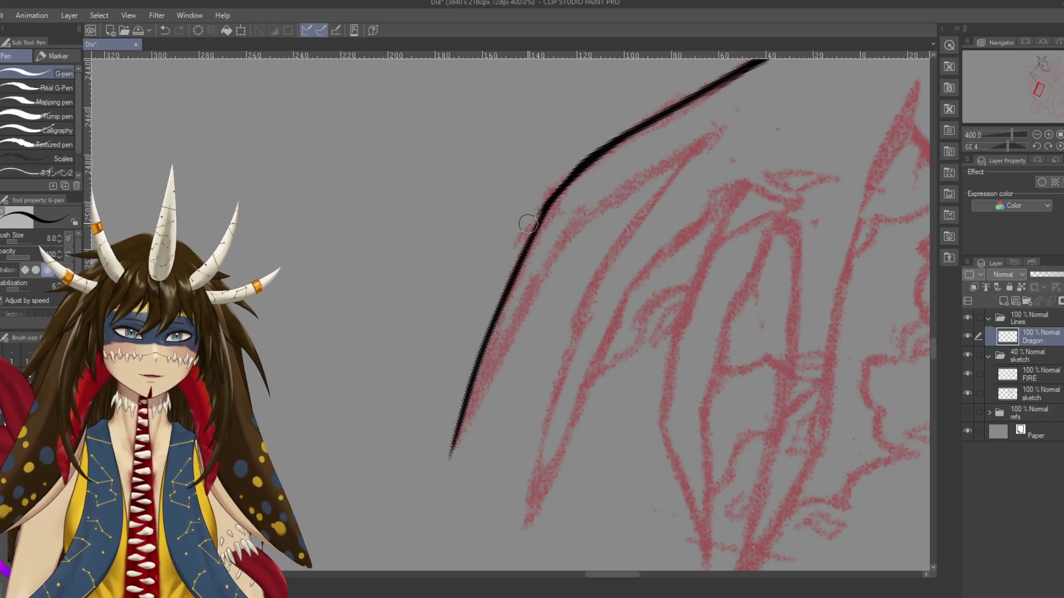
Thicken the line's upper part and try an inner line beside the claw
{"action": "mouse_move", "coordinate": [572, 173]}
{"action": "left_mouse_down"}
{"action": "mouse_move", "coordinate": [532, 216]}
{"action": "mouse_move", "coordinate": [508, 277]}
{"action": "left_mouse_up"}
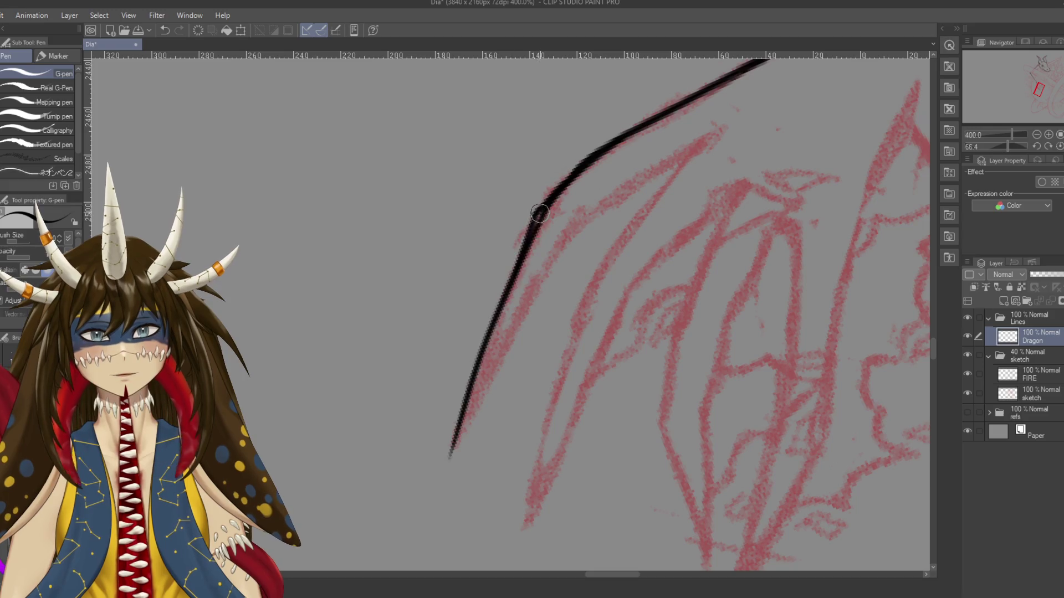
{"action": "left_click_drag", "start_coordinate": [570, 235], "coordinate": [592, 190]}
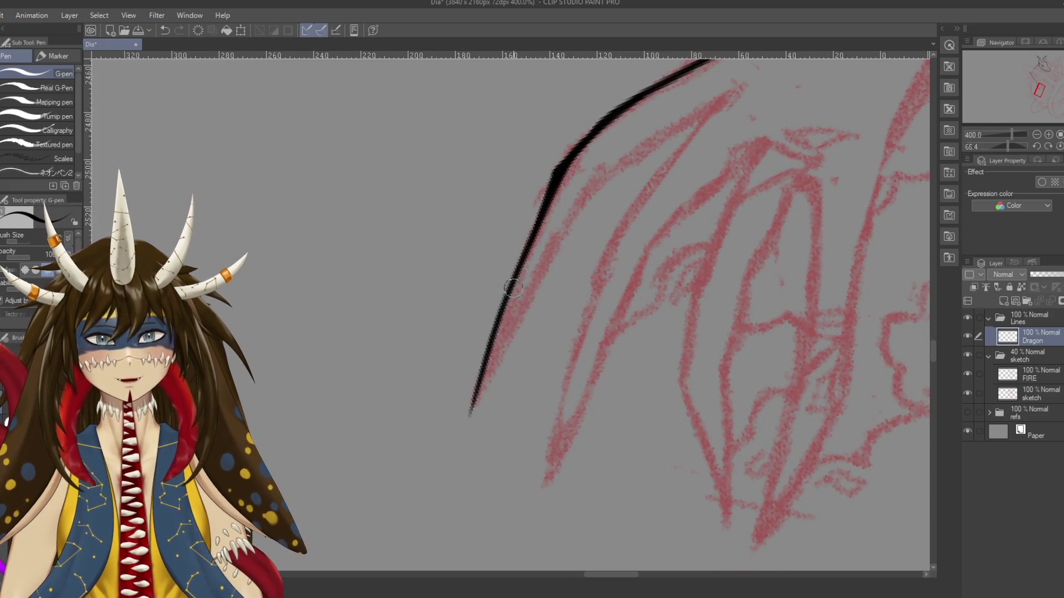
{"action": "left_click_drag", "start_coordinate": [714, 99], "coordinate": [681, 144]}
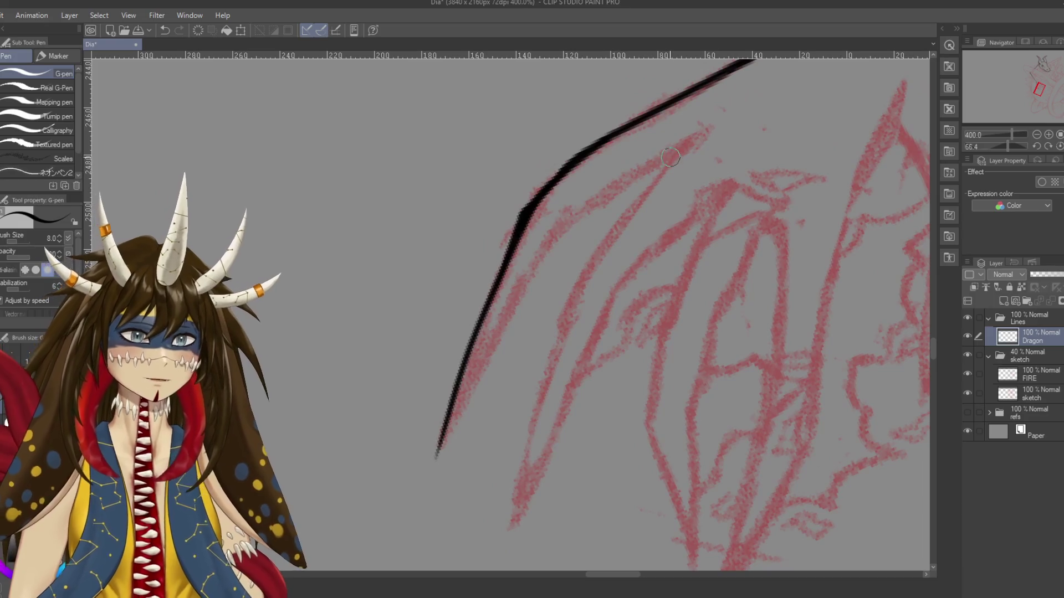
{"action": "mouse_move", "coordinate": [533, 250]}
{"action": "left_mouse_down"}
{"action": "mouse_move", "coordinate": [685, 147]}
{"action": "mouse_move", "coordinate": [571, 220]}
{"action": "left_mouse_up"}
Draw the inner claw line down toward the tip, retrying its lower part several times
{"action": "key", "text": "ctrl+z"}
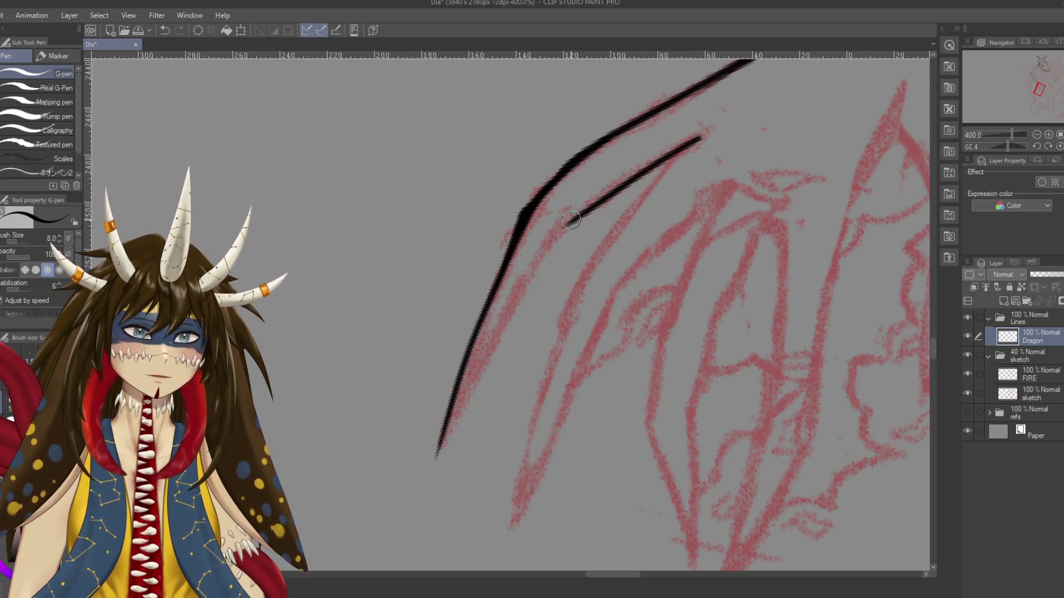
{"action": "key", "text": "ctrl+z"}
{"action": "mouse_move", "coordinate": [702, 134]}
{"action": "left_mouse_down"}
{"action": "mouse_move", "coordinate": [561, 225]}
{"action": "mouse_move", "coordinate": [505, 356]}
{"action": "left_mouse_up"}
{"action": "key", "text": "ctrl+z"}
{"action": "left_click_drag", "start_coordinate": [559, 227], "coordinate": [492, 344]}
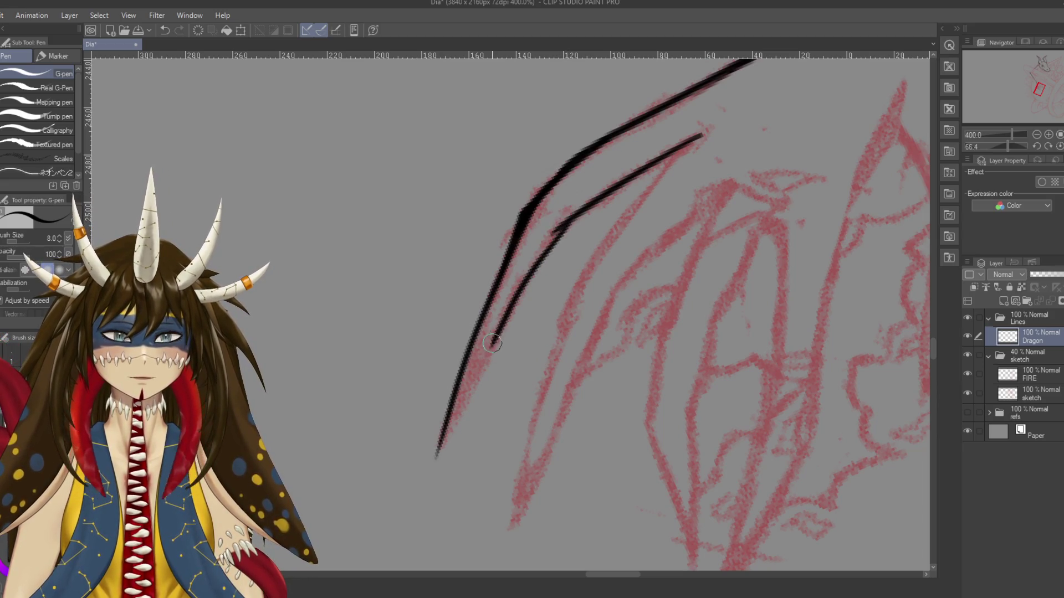
{"action": "key", "text": "ctrl+z"}
{"action": "left_click_drag", "start_coordinate": [560, 226], "coordinate": [448, 461]}
{"action": "key", "text": "ctrl+z"}
{"action": "left_click_drag", "start_coordinate": [501, 323], "coordinate": [438, 457]}
{"action": "key", "text": "ctrl+z"}
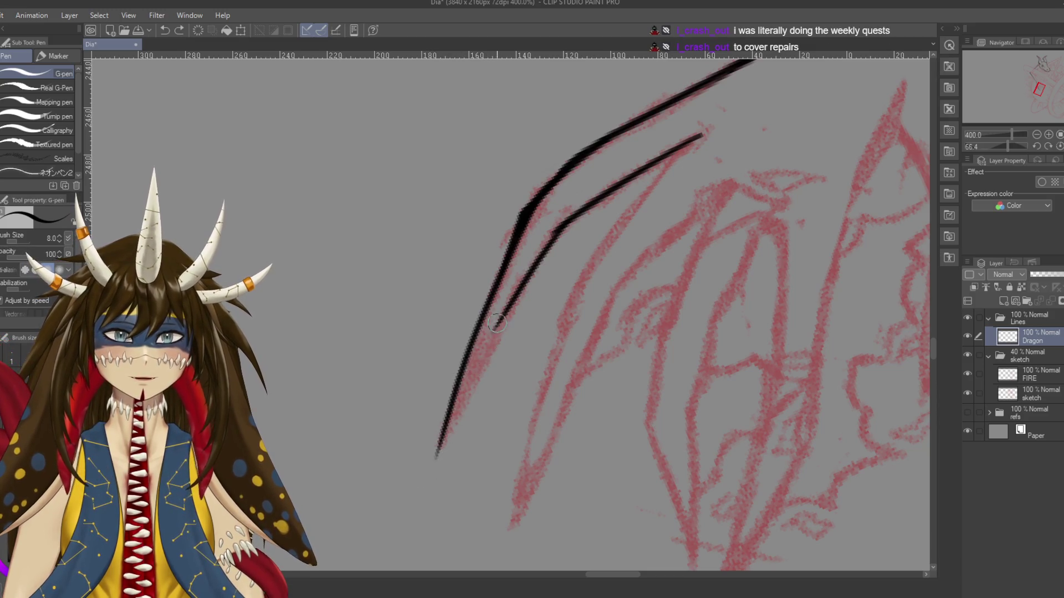
{"action": "left_click_drag", "start_coordinate": [496, 323], "coordinate": [435, 460]}
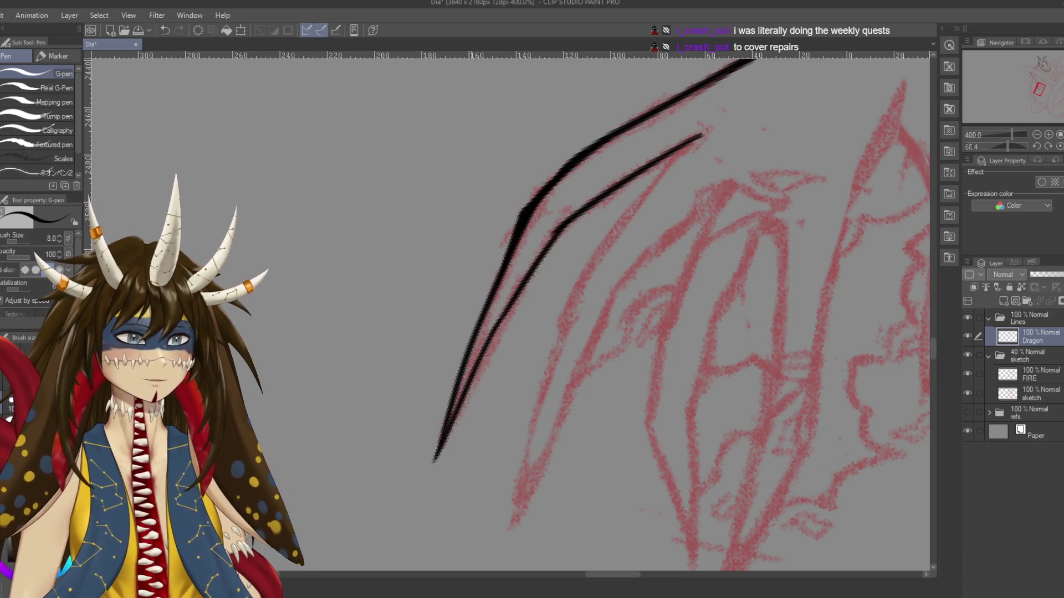
Carry the inner line down beside the outer line and redraw it up from the merge point
{"action": "scroll", "coordinate": [509, 310], "scroll_direction": "down", "scroll_amount": 3}
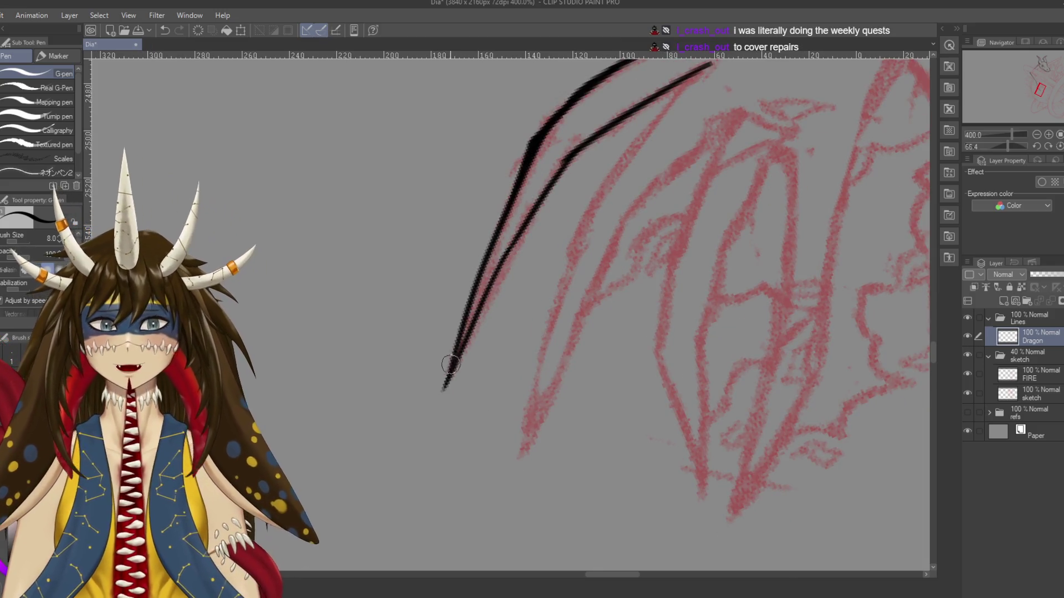
{"action": "left_click_drag", "start_coordinate": [434, 417], "coordinate": [444, 391]}
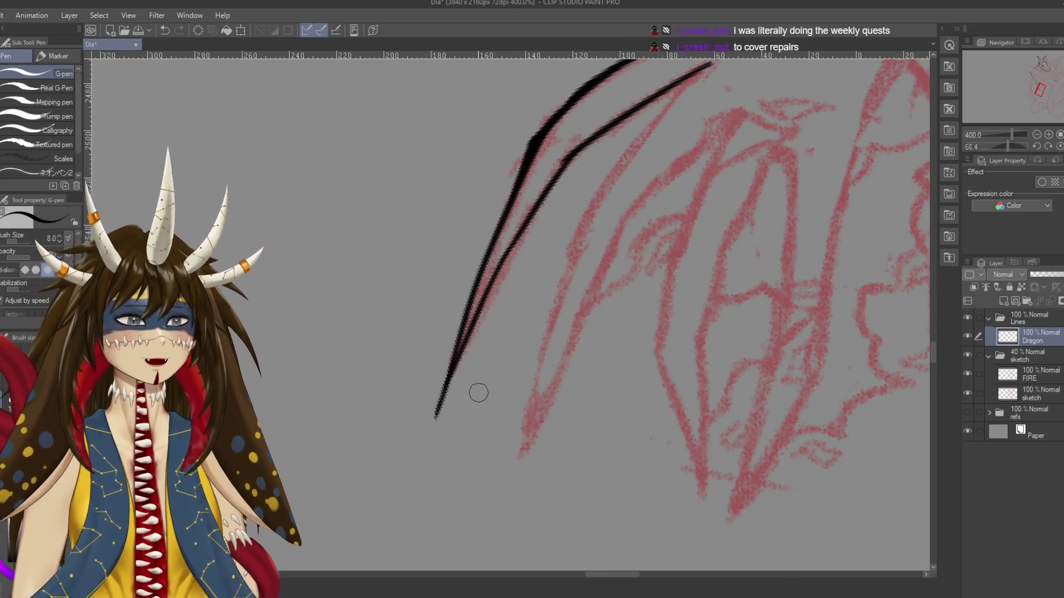
{"action": "key", "text": "ctrl+z"}
{"action": "key", "text": "ctrl+y"}
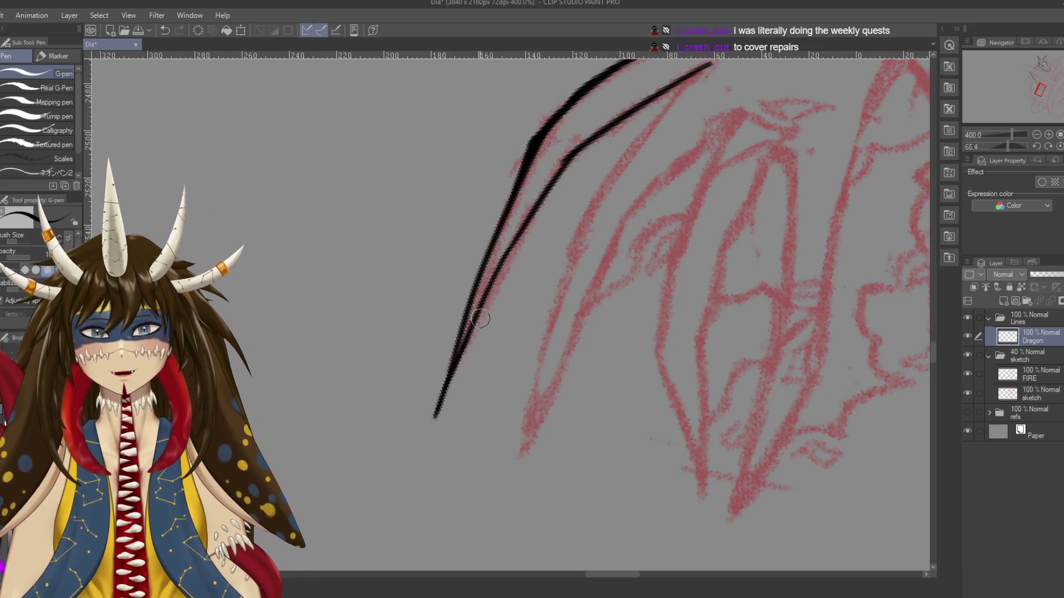
{"action": "key", "text": "ctrl+z"}
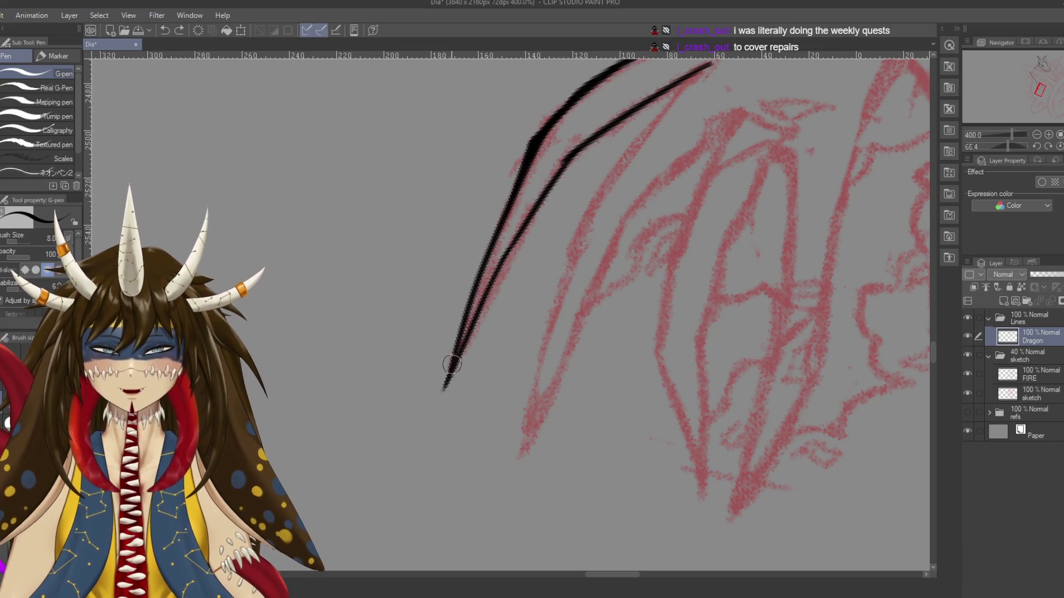
{"action": "key", "text": "ctrl+z"}
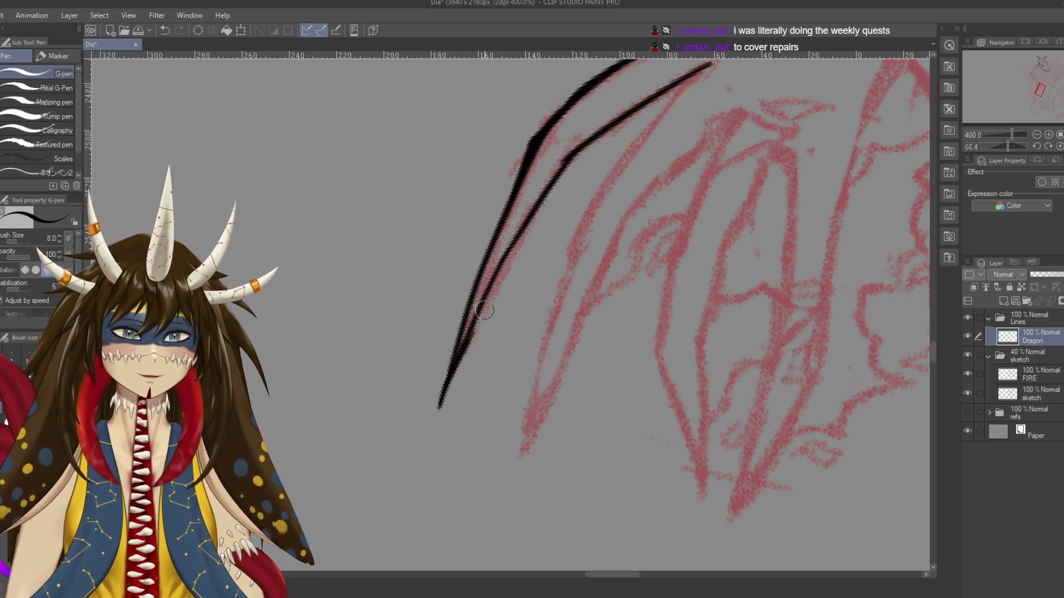
{"action": "left_click_drag", "start_coordinate": [484, 311], "coordinate": [450, 367]}
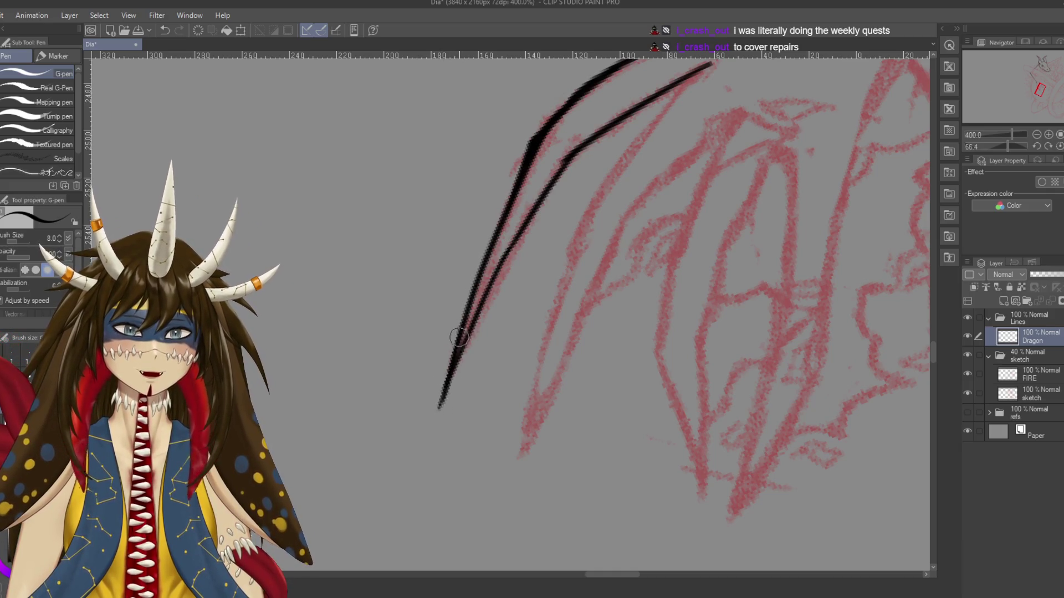
{"action": "mouse_move", "coordinate": [461, 328]}
{"action": "left_mouse_down"}
{"action": "mouse_move", "coordinate": [452, 352]}
{"action": "mouse_move", "coordinate": [457, 328]}
{"action": "left_mouse_up"}
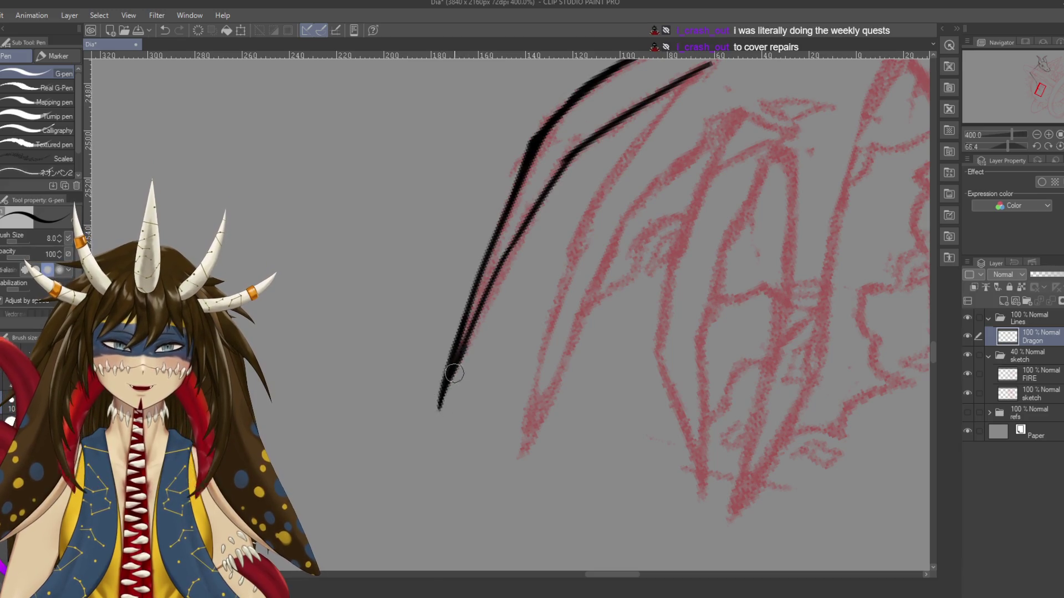
{"action": "left_click_drag", "start_coordinate": [453, 373], "coordinate": [501, 277]}
{"action": "key", "text": "ctrl+z"}
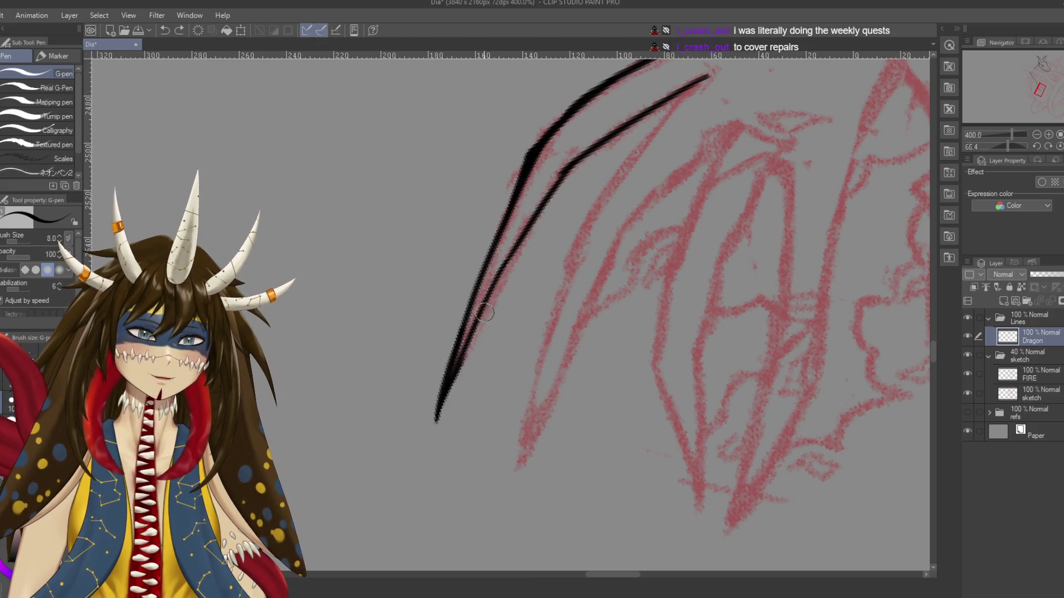
{"action": "left_click_drag", "start_coordinate": [464, 352], "coordinate": [570, 178]}
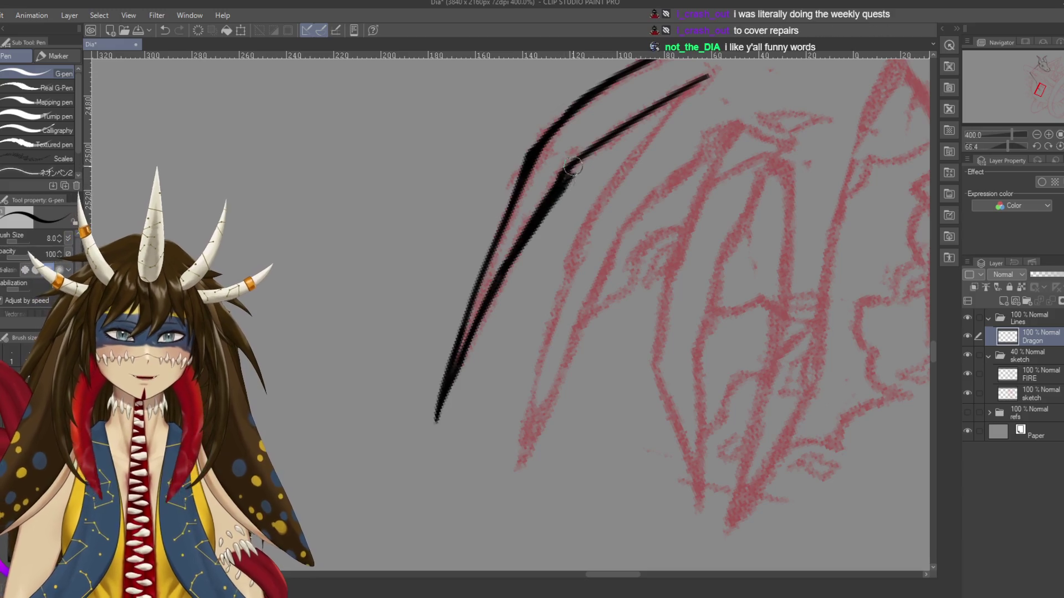
With the Hard eraser, trim excess ink from the inner line and taper the claw tip to a point
{"action": "key", "text": "e"}
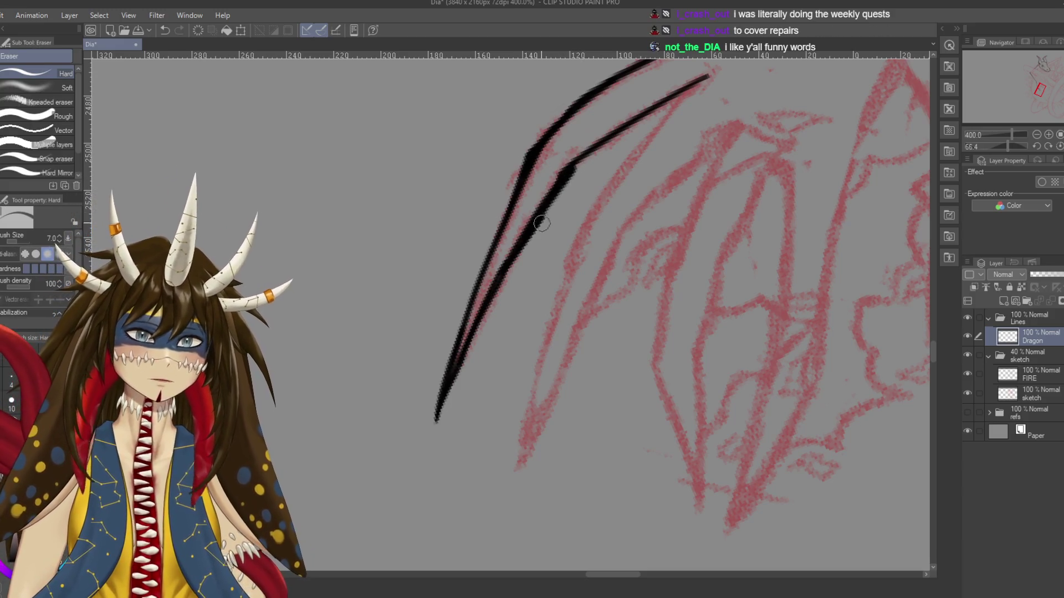
{"action": "left_click_drag", "start_coordinate": [541, 224], "coordinate": [520, 256]}
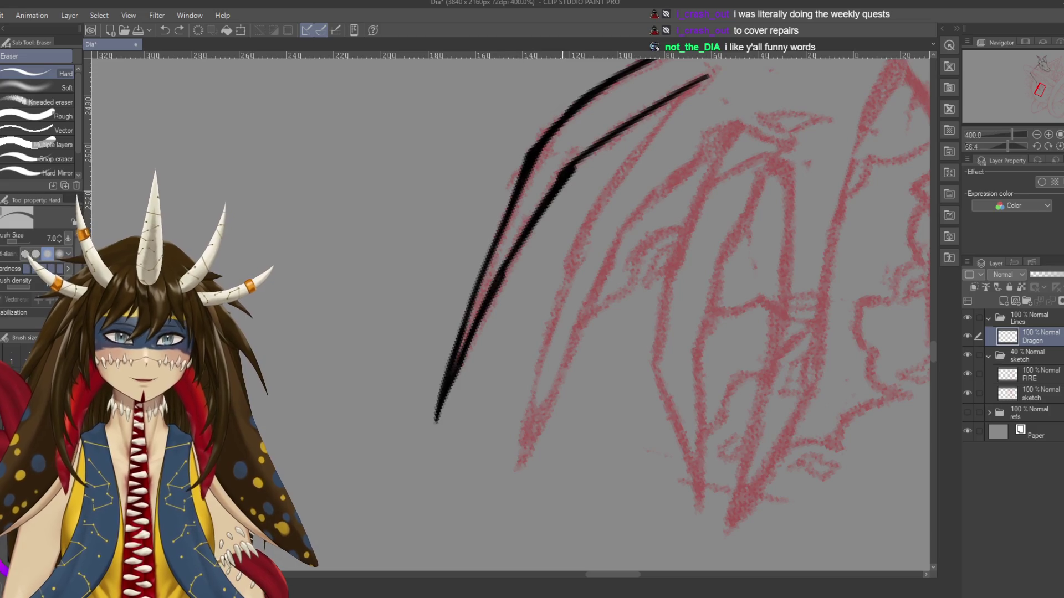
{"action": "left_click_drag", "start_coordinate": [563, 173], "coordinate": [538, 227]}
{"action": "left_click_drag", "start_coordinate": [575, 177], "coordinate": [524, 250]}
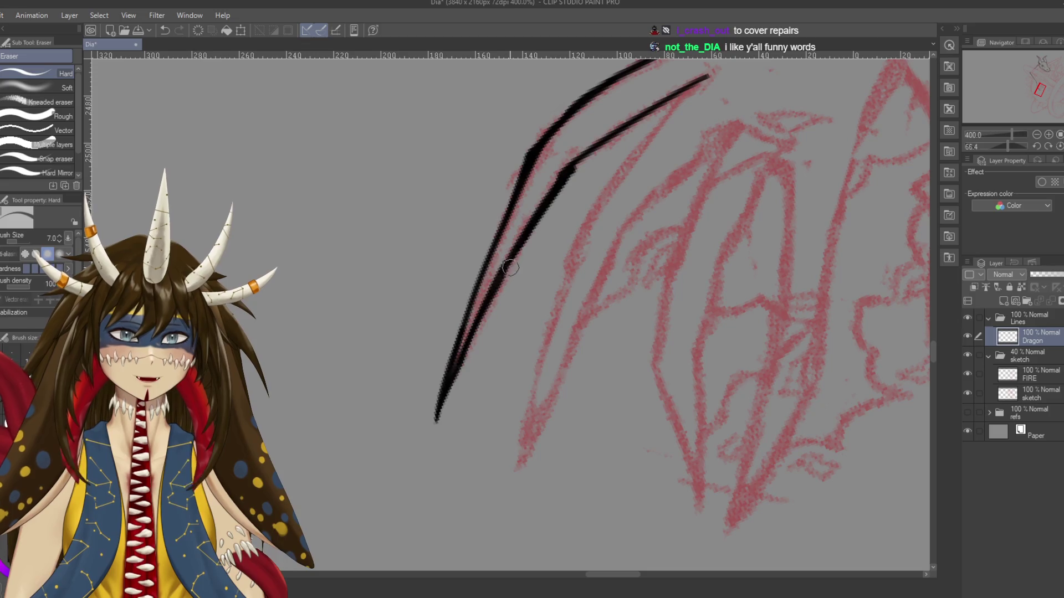
{"action": "left_click_drag", "start_coordinate": [510, 268], "coordinate": [498, 299]}
{"action": "left_click_drag", "start_coordinate": [475, 342], "coordinate": [435, 422]}
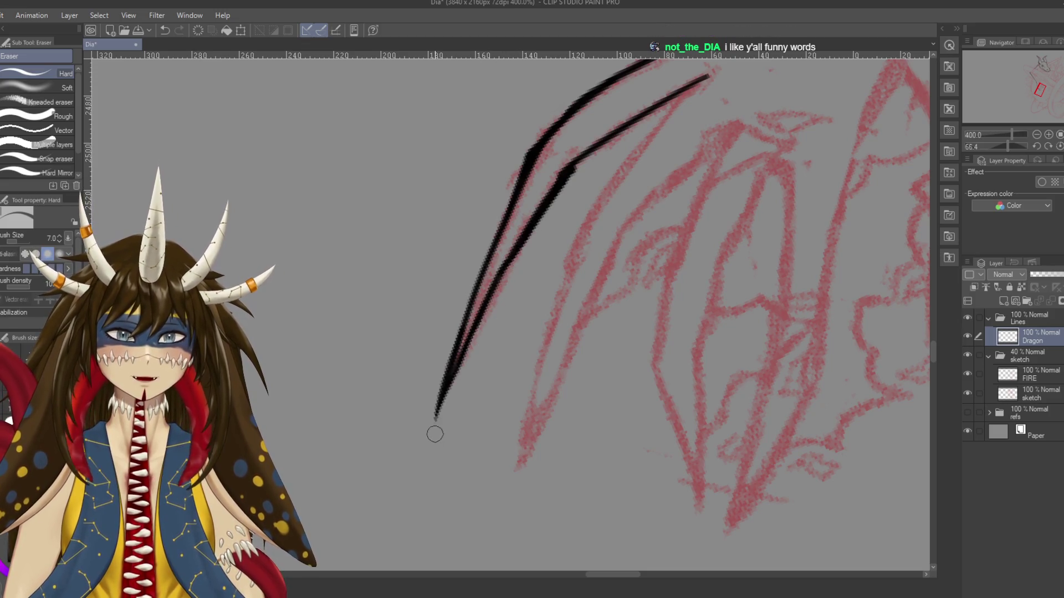
{"action": "left_click_drag", "start_coordinate": [447, 360], "coordinate": [435, 421]}
{"action": "left_click_drag", "start_coordinate": [452, 344], "coordinate": [436, 418]}
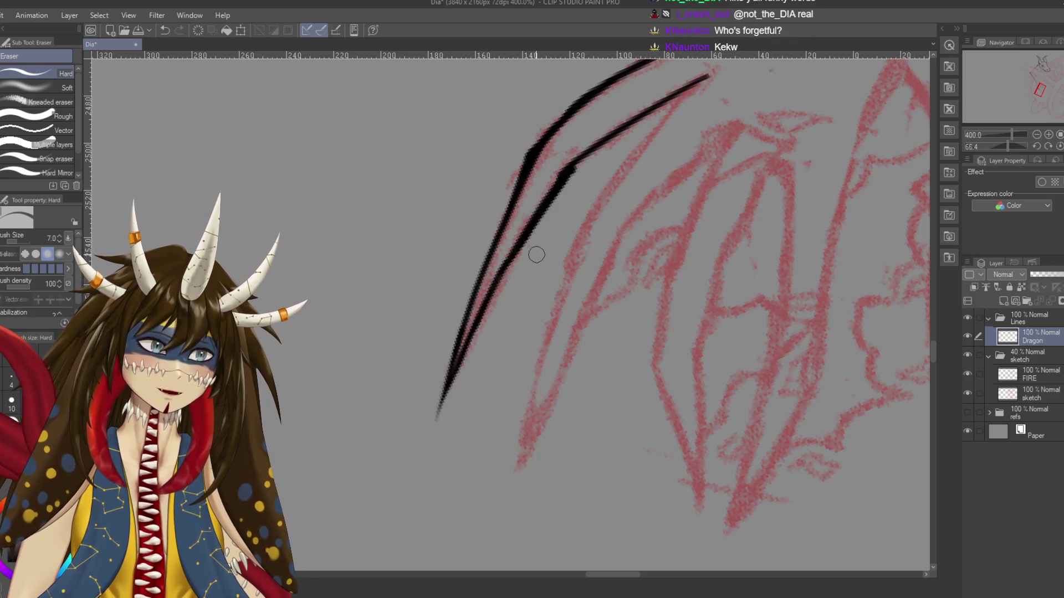
Return to the G-pen and rotate the canvas view around the claw lines
{"action": "key", "text": "p"}
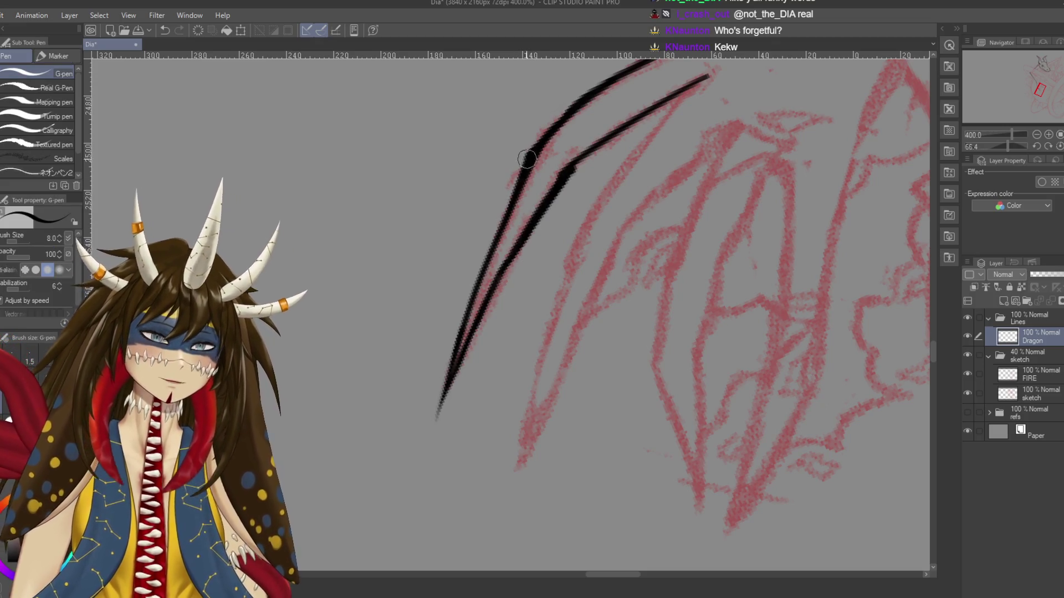
{"action": "key", "text": "r"}
{"action": "mouse_move", "coordinate": [569, 241]}
{"action": "left_mouse_down"}
{"action": "mouse_move", "coordinate": [580, 252]}
{"action": "mouse_move", "coordinate": [529, 302]}
{"action": "mouse_move", "coordinate": [496, 370]}
{"action": "left_mouse_up"}
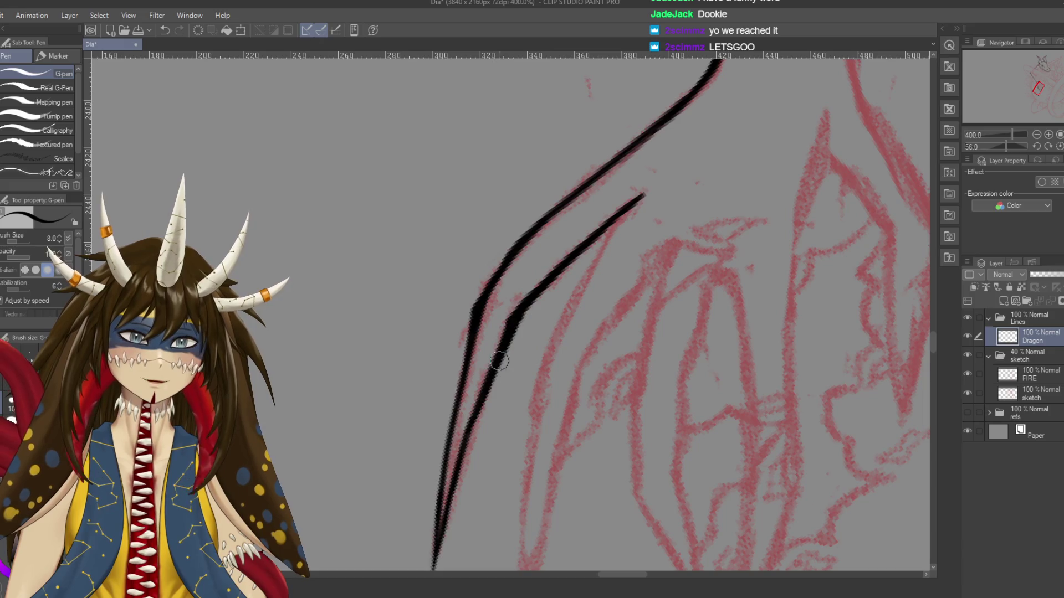
{"action": "key", "text": "r"}
{"action": "left_click_drag", "start_coordinate": [499, 332], "coordinate": [554, 421]}
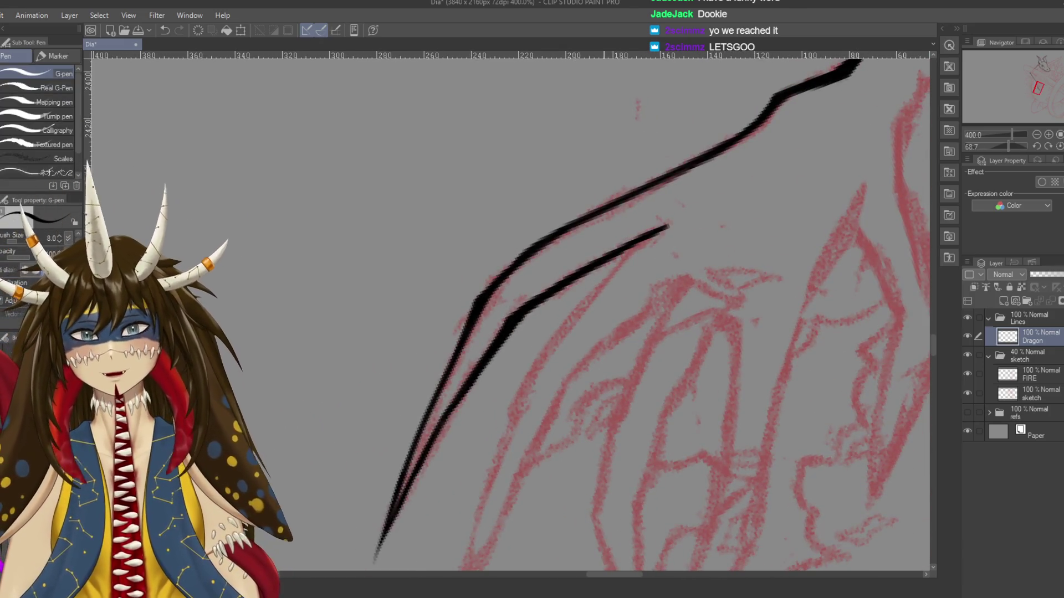
{"action": "scroll", "coordinate": [509, 310], "scroll_direction": "down", "scroll_amount": 5}
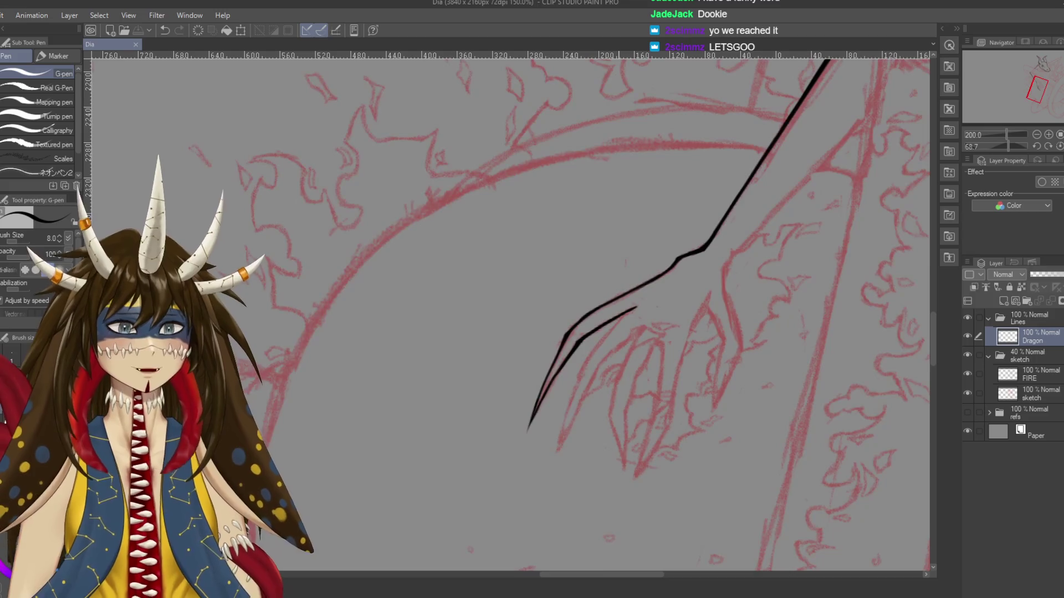
Zoom out to check the whole drawing, then zoom into the arm and rotate the canvas along it
{"action": "scroll", "coordinate": [510, 310], "scroll_direction": "down", "scroll_amount": 1}
{"action": "scroll", "coordinate": [509, 311], "scroll_direction": "down", "scroll_amount": 2}
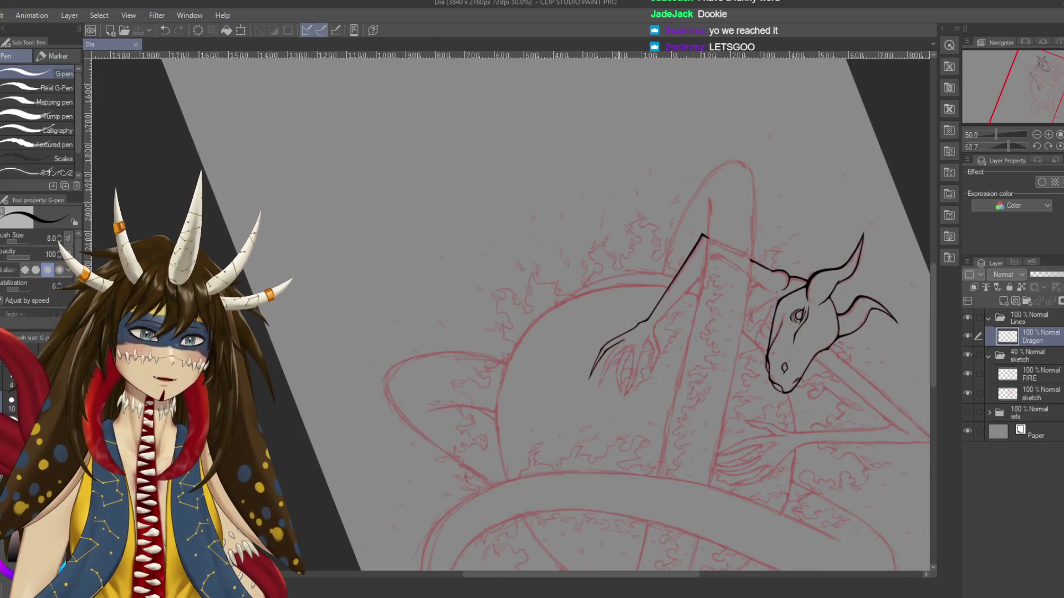
{"action": "scroll", "coordinate": [618, 355], "scroll_direction": "up", "scroll_amount": 2}
{"action": "scroll", "coordinate": [618, 355], "scroll_direction": "up", "scroll_amount": 2}
{"action": "left_click_drag", "start_coordinate": [618, 355], "coordinate": [401, 271]}
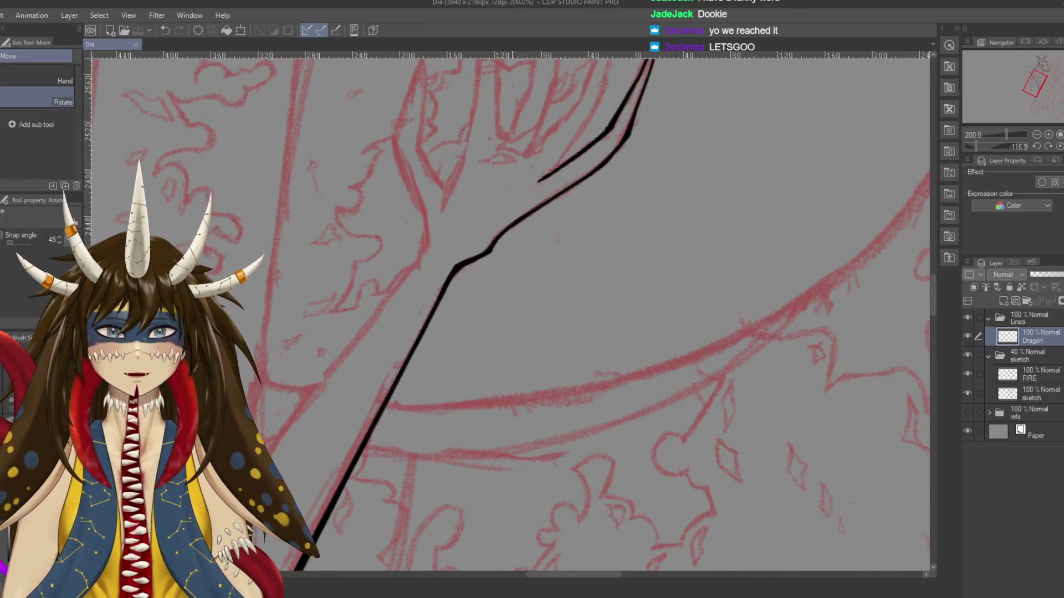
{"action": "left_click_drag", "start_coordinate": [509, 311], "coordinate": [488, 233]}
{"action": "scroll", "coordinate": [509, 310], "scroll_direction": "up", "scroll_amount": 1}
{"action": "scroll", "coordinate": [510, 311], "scroll_direction": "up", "scroll_amount": 1}
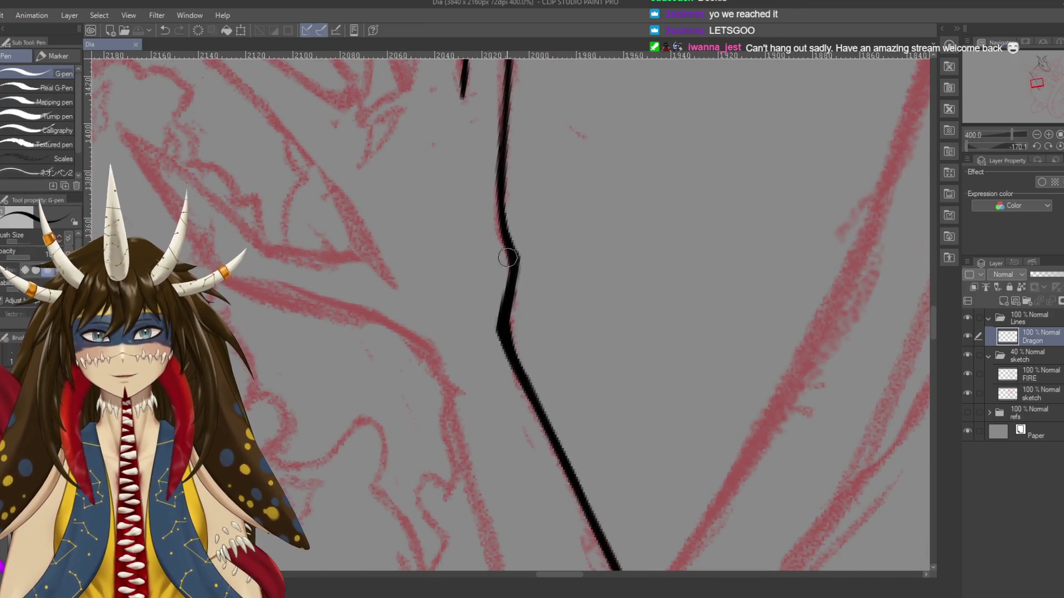
Thicken the arm outline and extend it upward, redrawing one undone piece
{"action": "left_click_drag", "start_coordinate": [515, 266], "coordinate": [500, 180]}
{"action": "left_click_drag", "start_coordinate": [508, 230], "coordinate": [501, 183]}
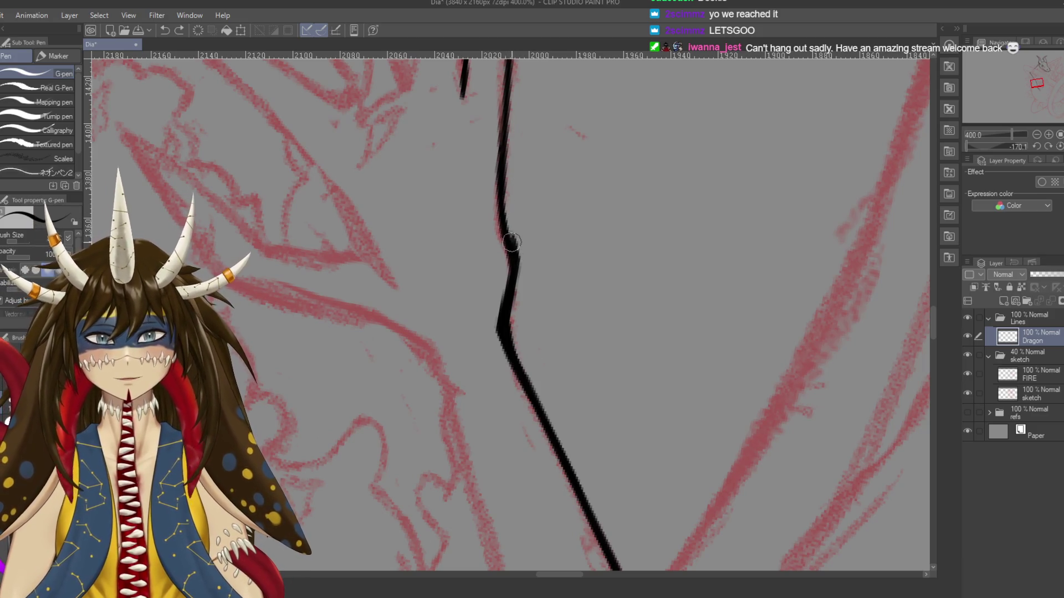
{"action": "left_click_drag", "start_coordinate": [516, 244], "coordinate": [510, 100]}
{"action": "left_click_drag", "start_coordinate": [510, 166], "coordinate": [513, 288]}
{"action": "key", "text": "ctrl+z"}
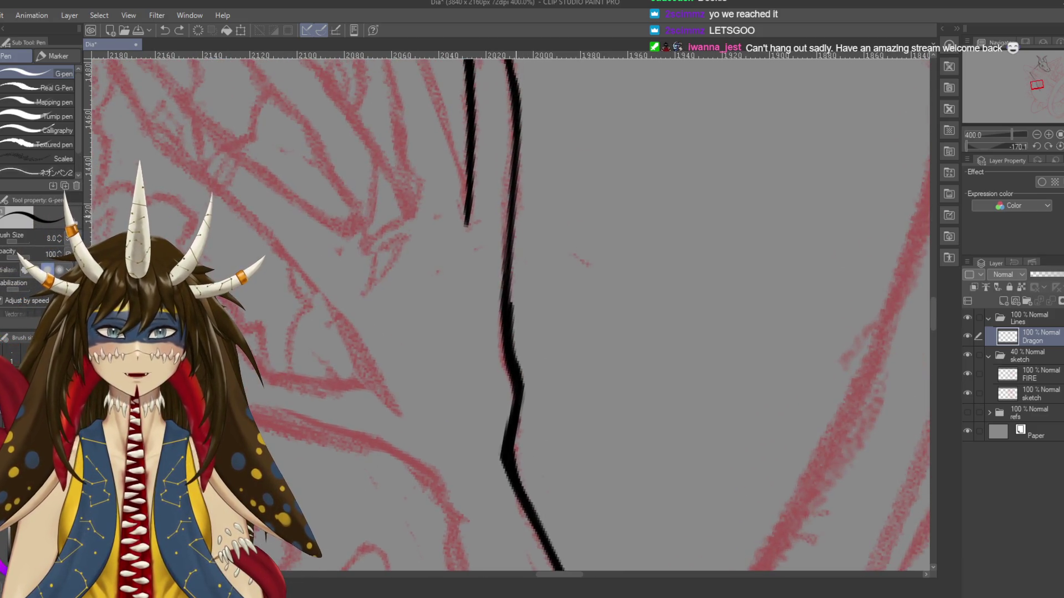
{"action": "left_click_drag", "start_coordinate": [520, 138], "coordinate": [514, 268]}
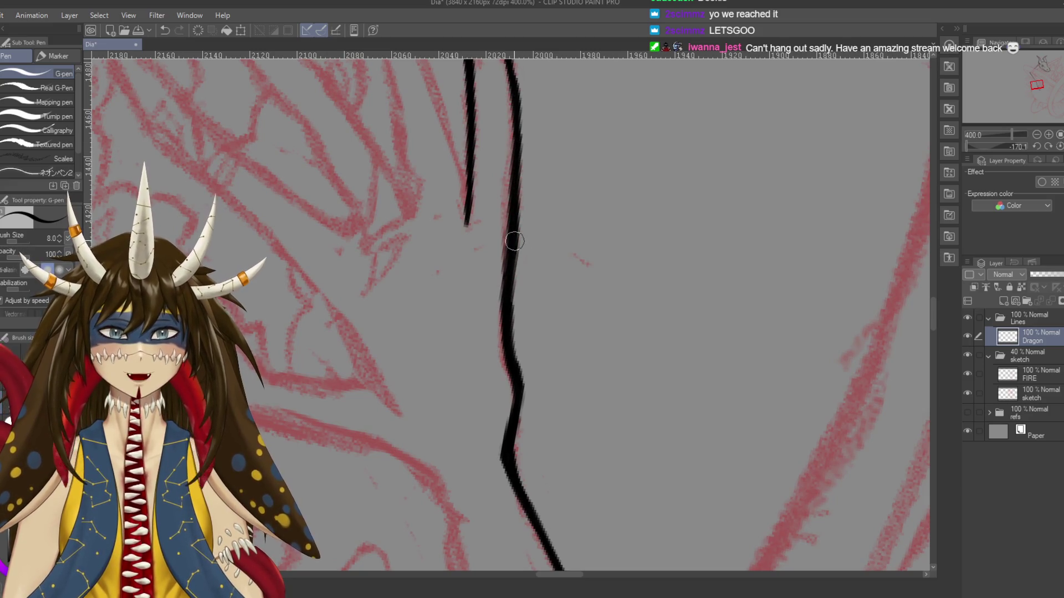
{"action": "left_click_drag", "start_coordinate": [528, 211], "coordinate": [554, 332]}
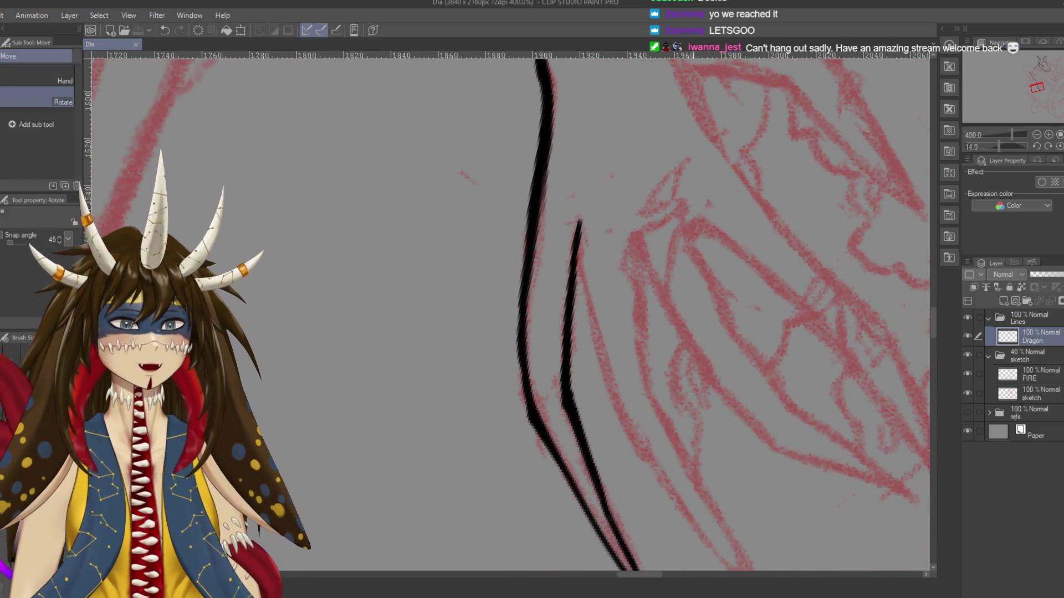
Try short strokes on the claw, undo them, and save the drawing
{"action": "left_click_drag", "start_coordinate": [682, 272], "coordinate": [644, 368]}
{"action": "left_click_drag", "start_coordinate": [337, 233], "coordinate": [349, 213]}
{"action": "key", "text": "ctrl+z"}
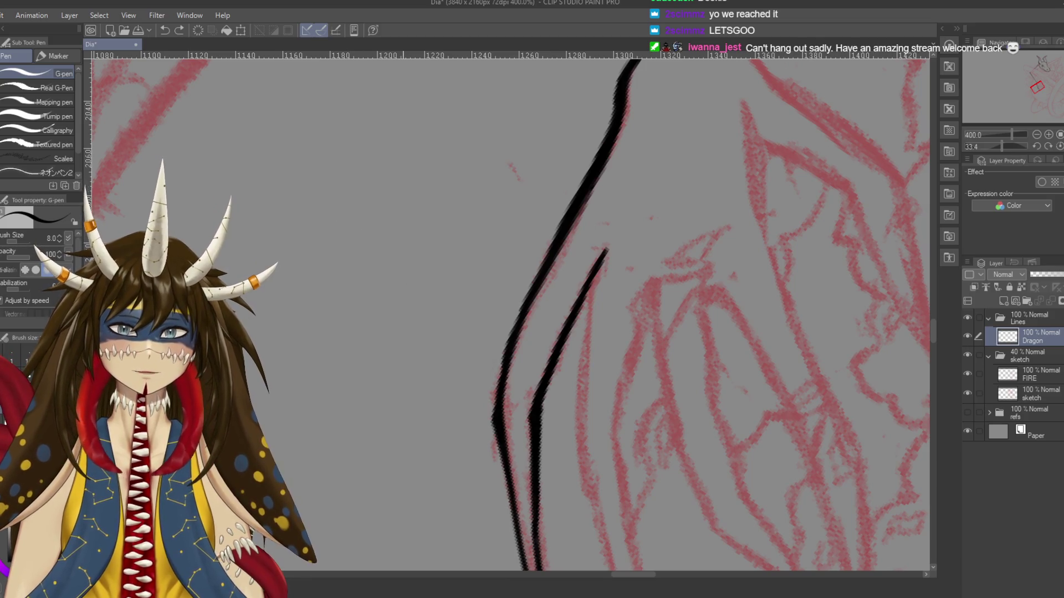
{"action": "key", "text": "ctrl+s"}
{"action": "left_click_drag", "start_coordinate": [596, 528], "coordinate": [619, 410]}
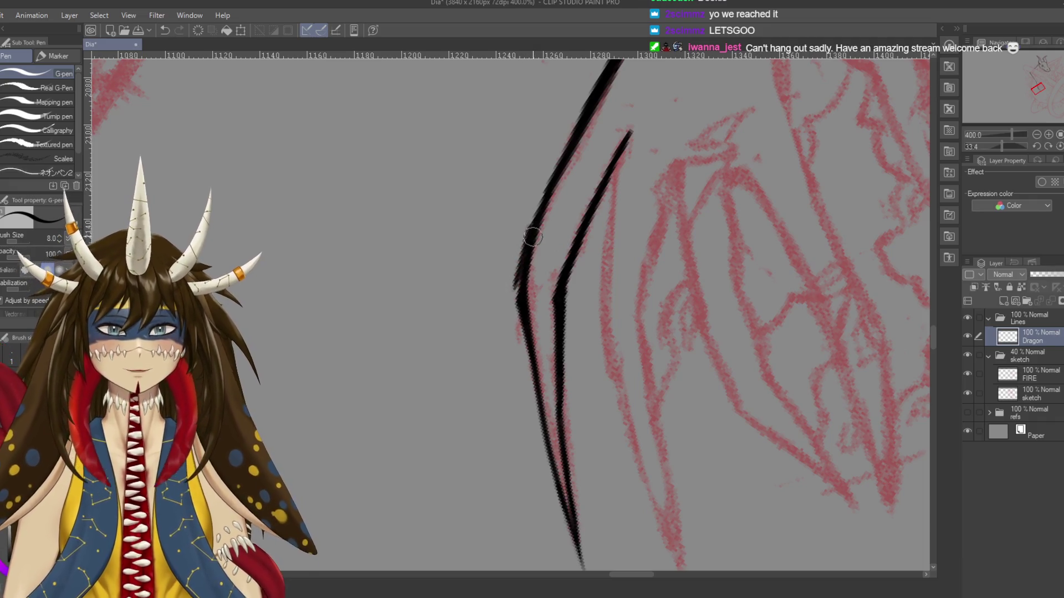
{"action": "left_click_drag", "start_coordinate": [507, 300], "coordinate": [523, 268]}
{"action": "key", "text": "ctrl+z"}
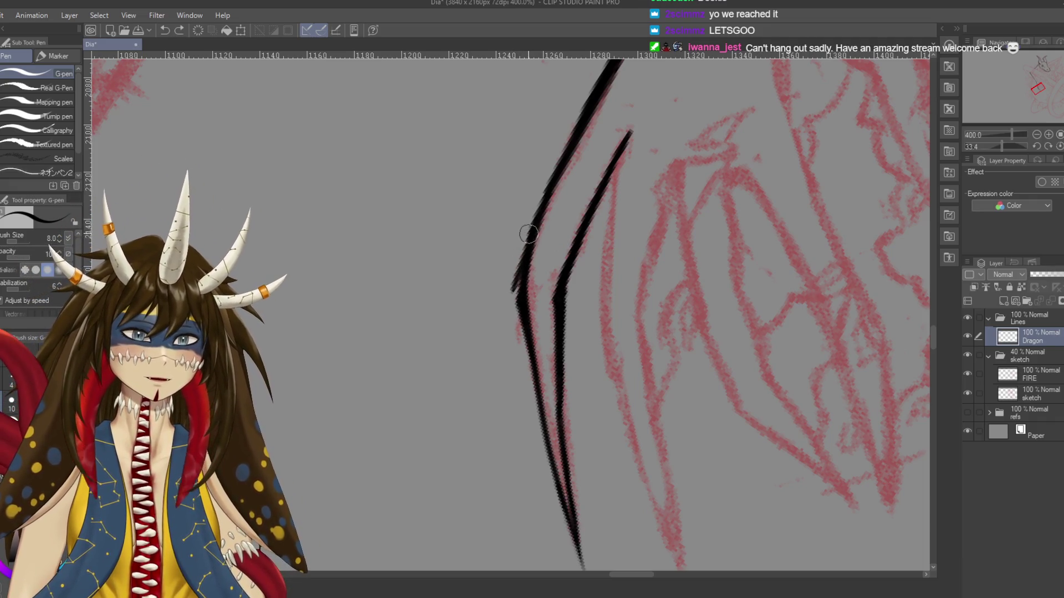
Thicken the outer claw line from top to its extended lower end, then save
{"action": "mouse_move", "coordinate": [531, 226]}
{"action": "left_mouse_down"}
{"action": "mouse_move", "coordinate": [517, 297]}
{"action": "mouse_move", "coordinate": [533, 399]}
{"action": "left_mouse_up"}
{"action": "mouse_move", "coordinate": [518, 304]}
{"action": "left_mouse_down"}
{"action": "mouse_move", "coordinate": [546, 439]}
{"action": "mouse_move", "coordinate": [530, 312]}
{"action": "mouse_move", "coordinate": [565, 424]}
{"action": "left_mouse_up"}
{"action": "key", "text": "ctrl+z"}
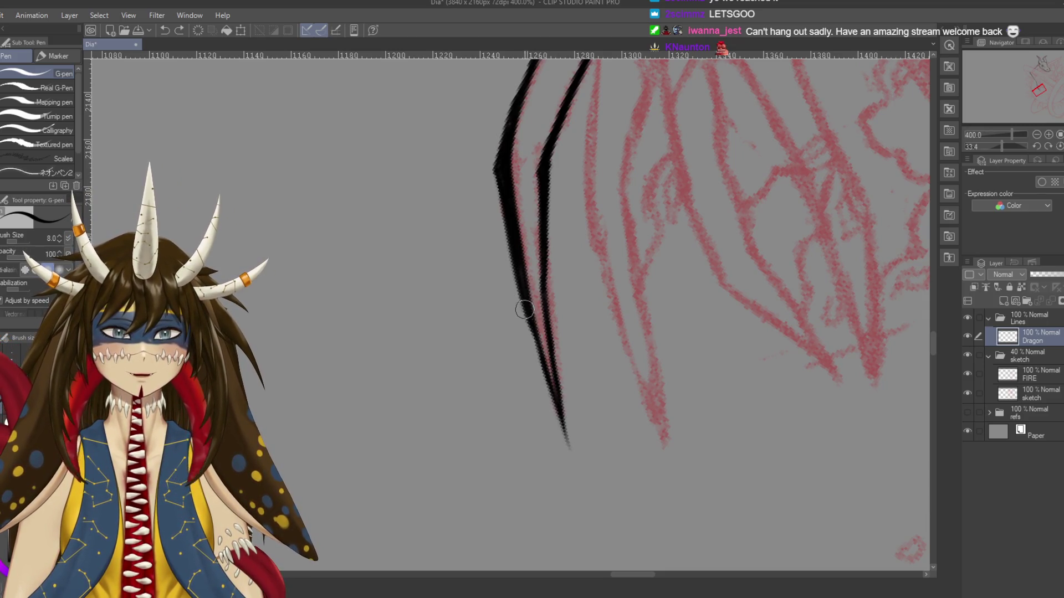
{"action": "left_click_drag", "start_coordinate": [518, 309], "coordinate": [575, 455]}
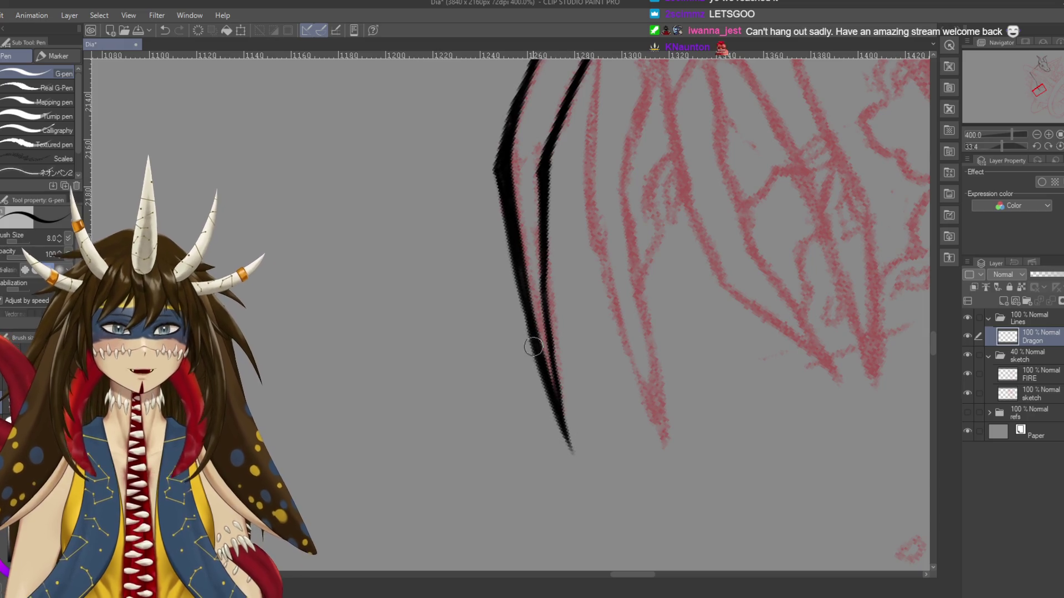
{"action": "key", "text": "ctrl+z"}
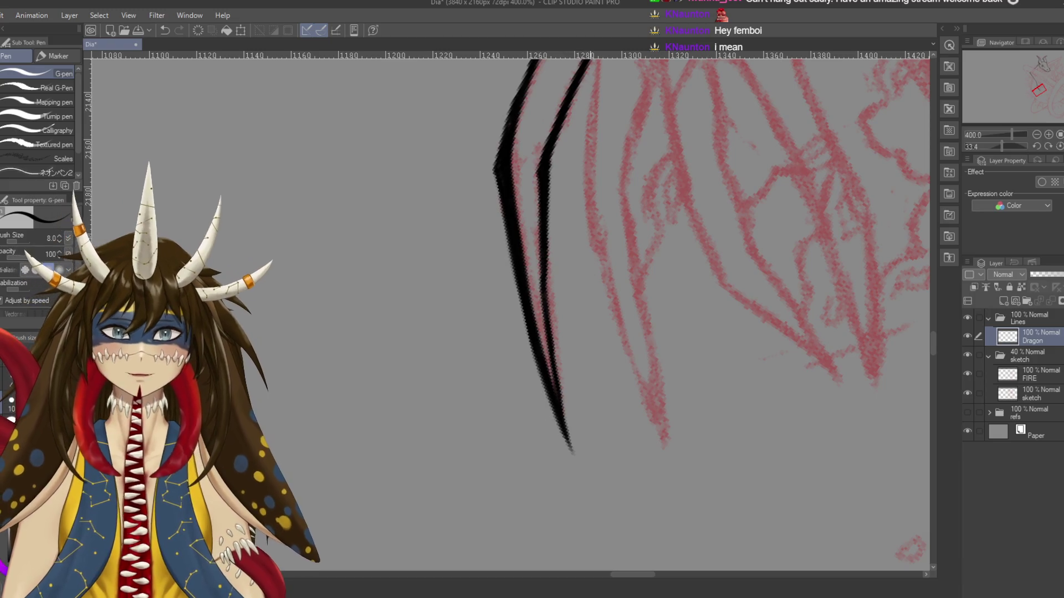
{"action": "key", "text": "ctrl+s"}
Zoom in on the claw and start a third inner line, retrying until it reaches the claw tip
{"action": "key", "text": "ctrl+minus"}
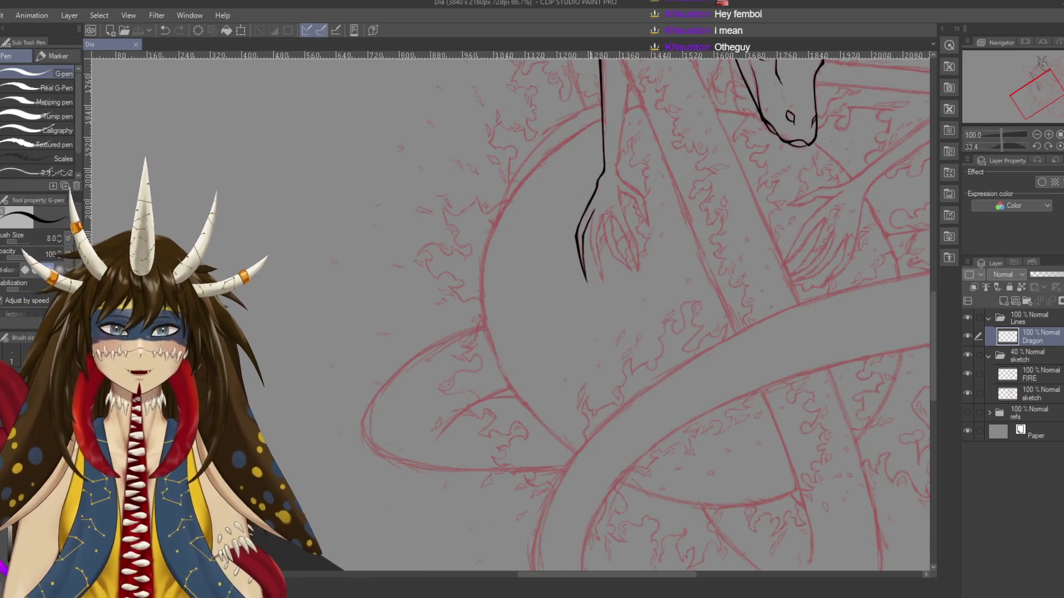
{"action": "key", "text": "ctrl+plus"}
{"action": "key", "text": "ctrl+plus"}
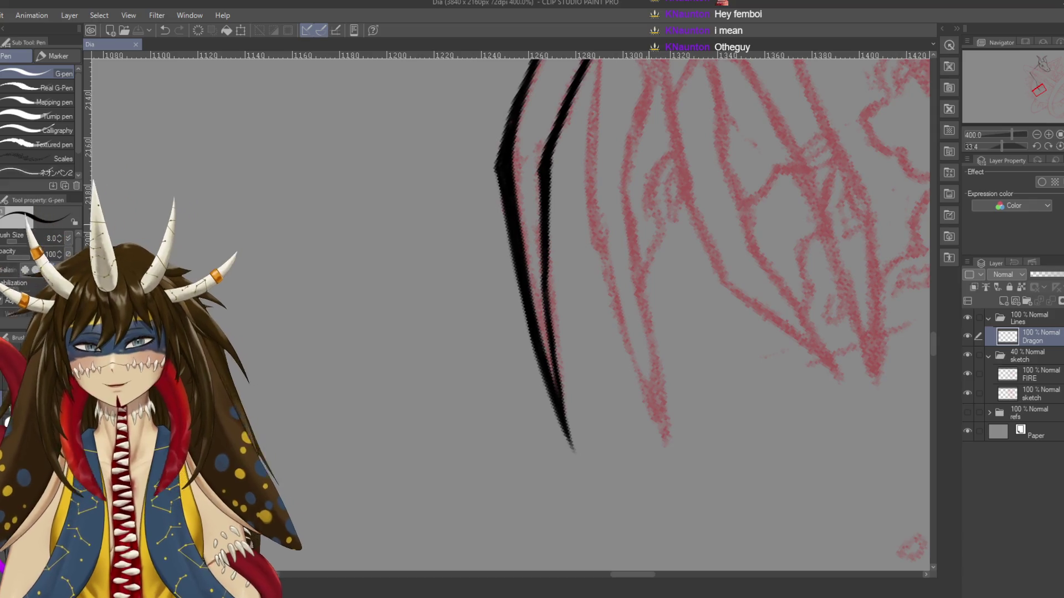
{"action": "key", "text": "ctrl+plus"}
{"action": "left_click_drag", "start_coordinate": [565, 106], "coordinate": [535, 261]}
{"action": "key", "text": "ctrl+z"}
{"action": "left_click_drag", "start_coordinate": [565, 104], "coordinate": [535, 295]}
{"action": "key", "text": "ctrl+z"}
{"action": "left_click_drag", "start_coordinate": [557, 118], "coordinate": [537, 349]}
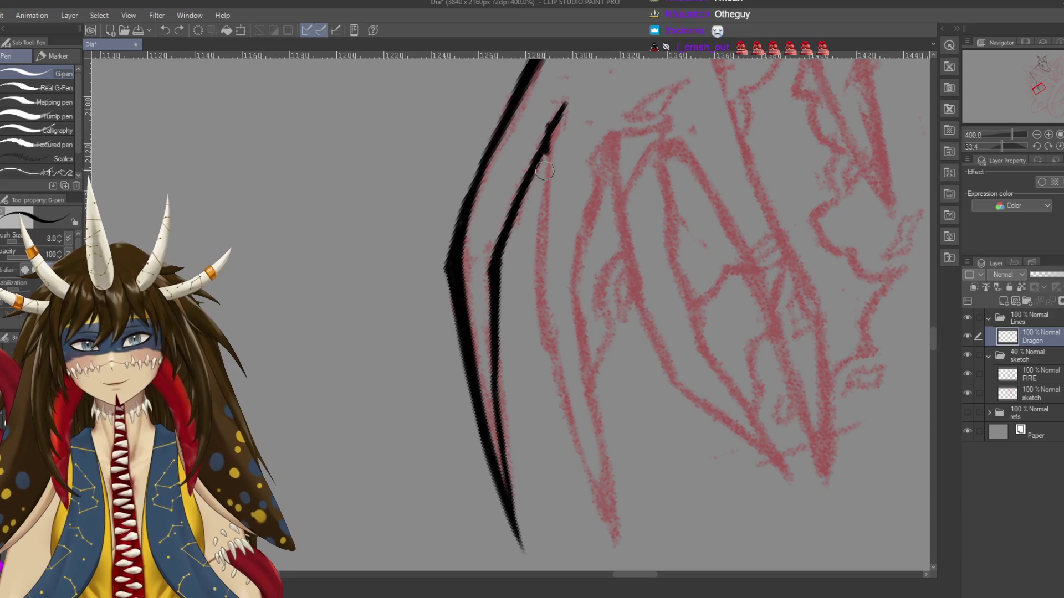
{"action": "key", "text": "ctrl+z"}
{"action": "mouse_move", "coordinate": [565, 105]}
{"action": "left_mouse_down"}
{"action": "mouse_move", "coordinate": [542, 151]}
{"action": "mouse_move", "coordinate": [537, 291]}
{"action": "mouse_move", "coordinate": [556, 380]}
{"action": "left_mouse_up"}
{"action": "key", "text": "ctrl+z"}
{"action": "mouse_move", "coordinate": [537, 283]}
{"action": "left_mouse_down"}
{"action": "mouse_move", "coordinate": [557, 391]}
{"action": "mouse_move", "coordinate": [626, 548]}
{"action": "left_mouse_up"}
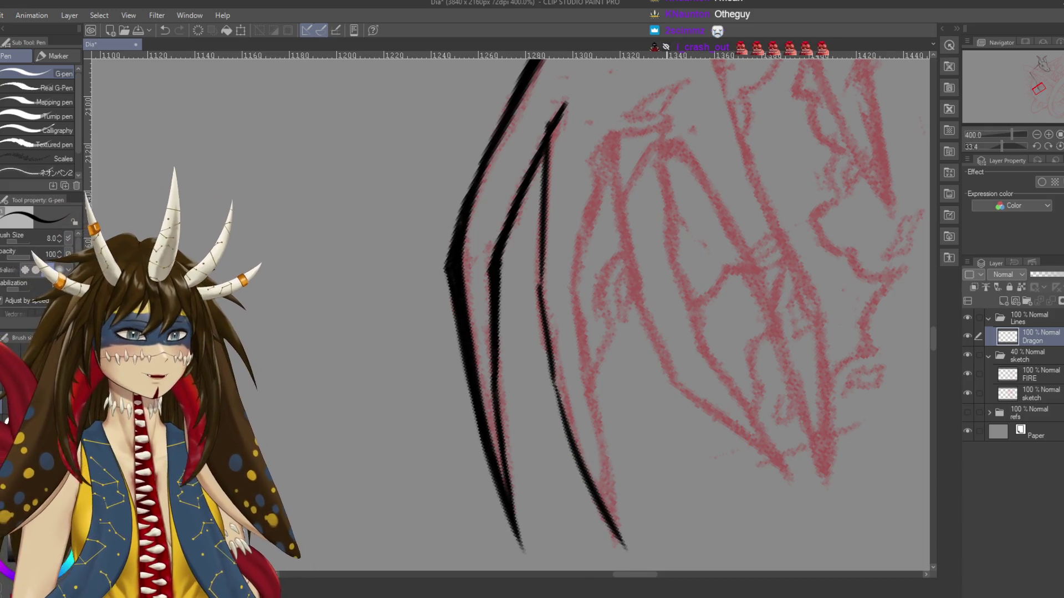
Erase the third line's rough top tip, re-ink it, darken the lower part, and save
{"action": "left_click_drag", "start_coordinate": [656, 506], "coordinate": [644, 488]}
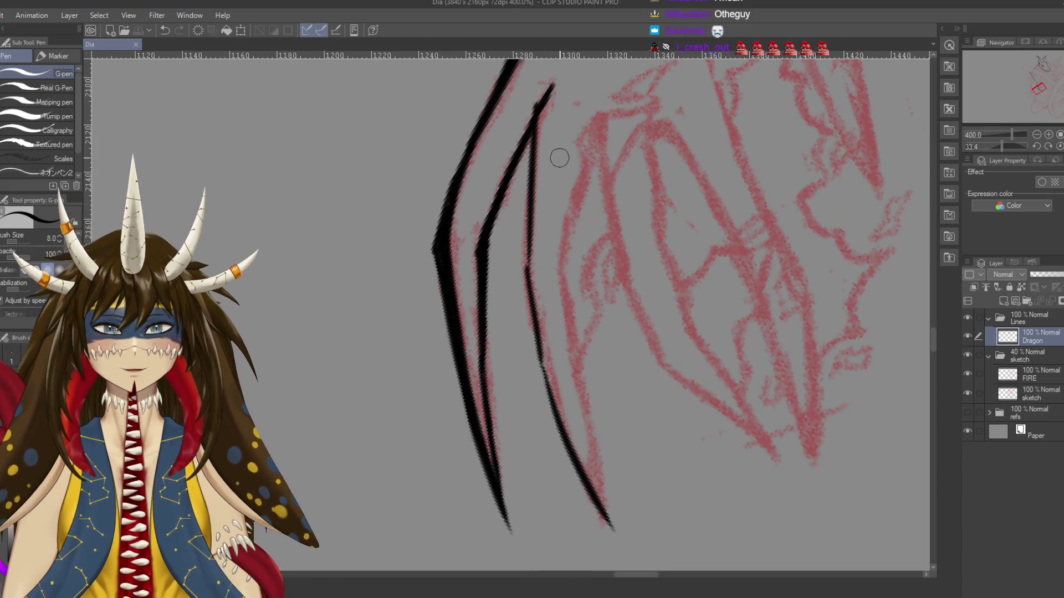
{"action": "key", "text": "e"}
{"action": "left_click_drag", "start_coordinate": [552, 79], "coordinate": [557, 118]}
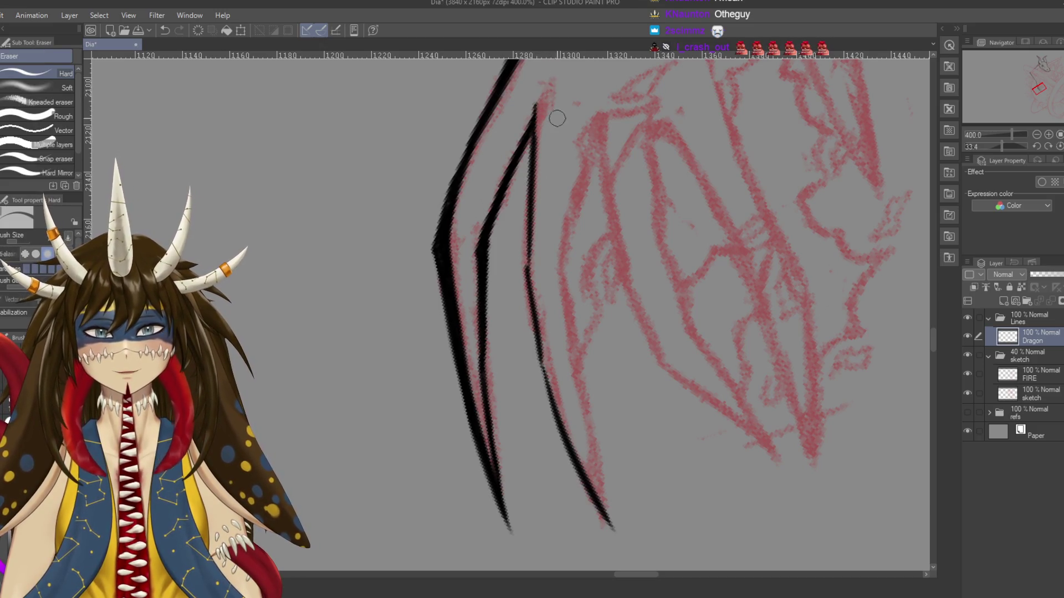
{"action": "key", "text": "p"}
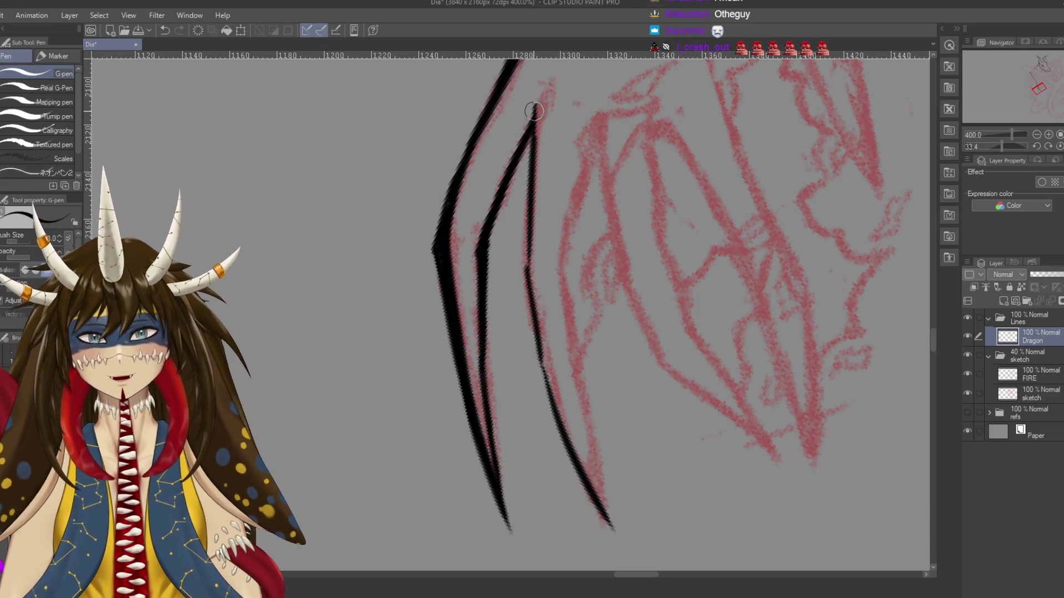
{"action": "left_click_drag", "start_coordinate": [534, 98], "coordinate": [535, 91]}
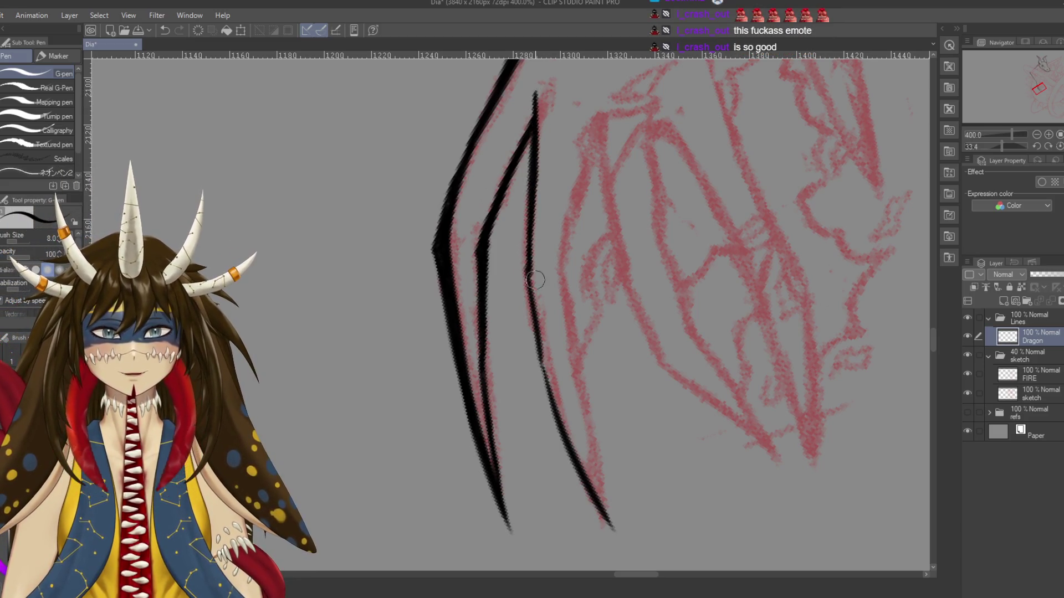
{"action": "mouse_move", "coordinate": [527, 223]}
{"action": "left_mouse_down"}
{"action": "mouse_move", "coordinate": [525, 277]}
{"action": "mouse_move", "coordinate": [548, 376]}
{"action": "left_mouse_up"}
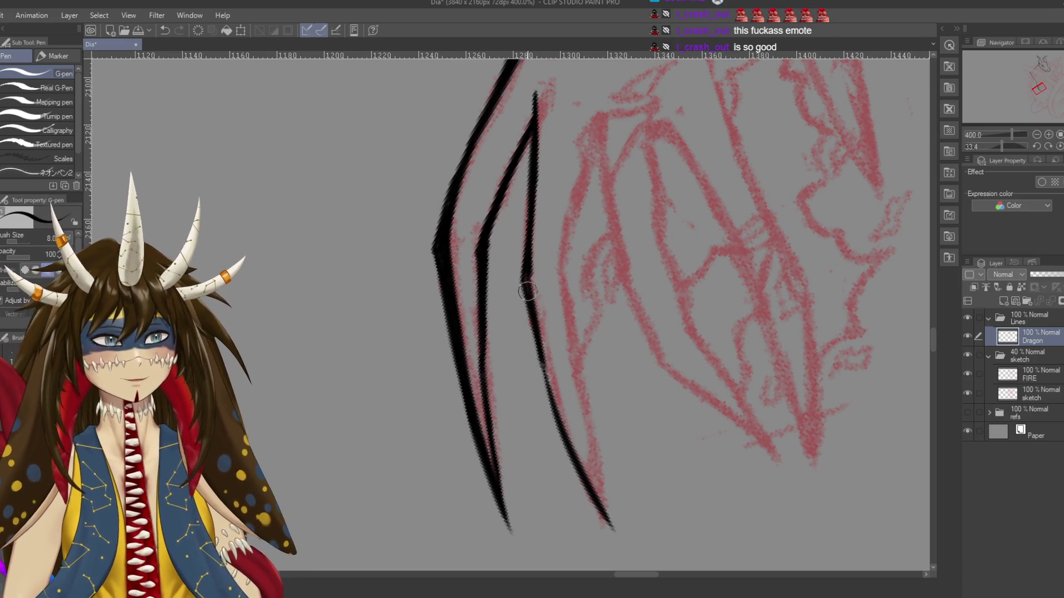
{"action": "key", "text": "e"}
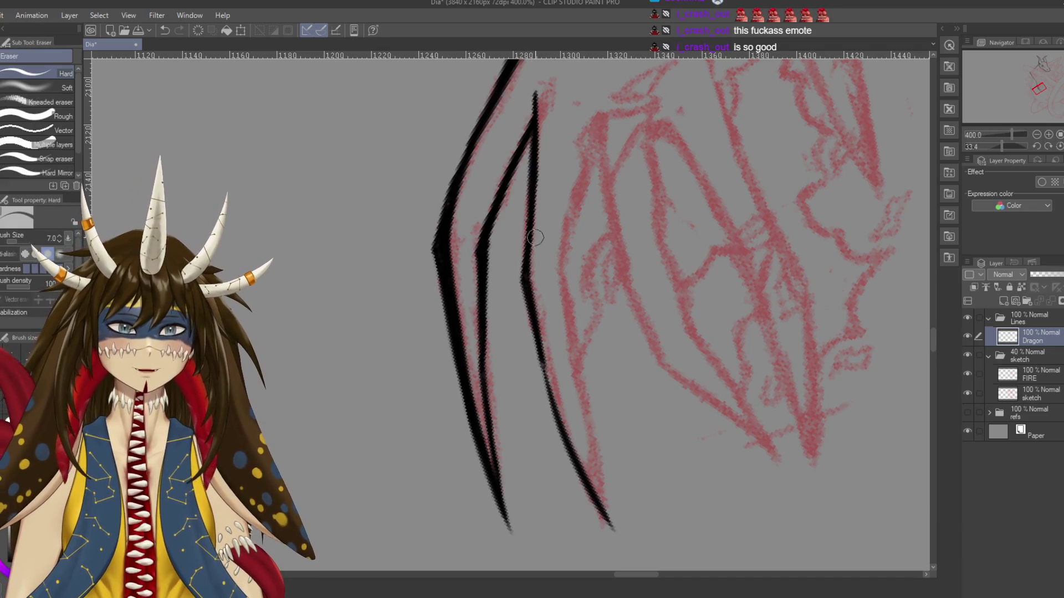
{"action": "key", "text": "p"}
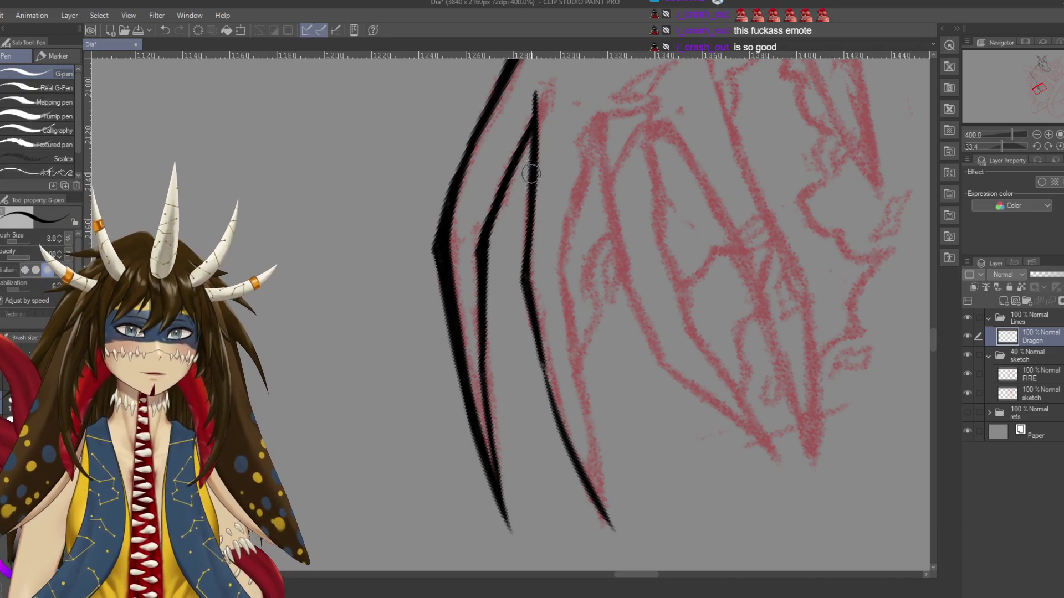
{"action": "key", "text": "ctrl+s"}
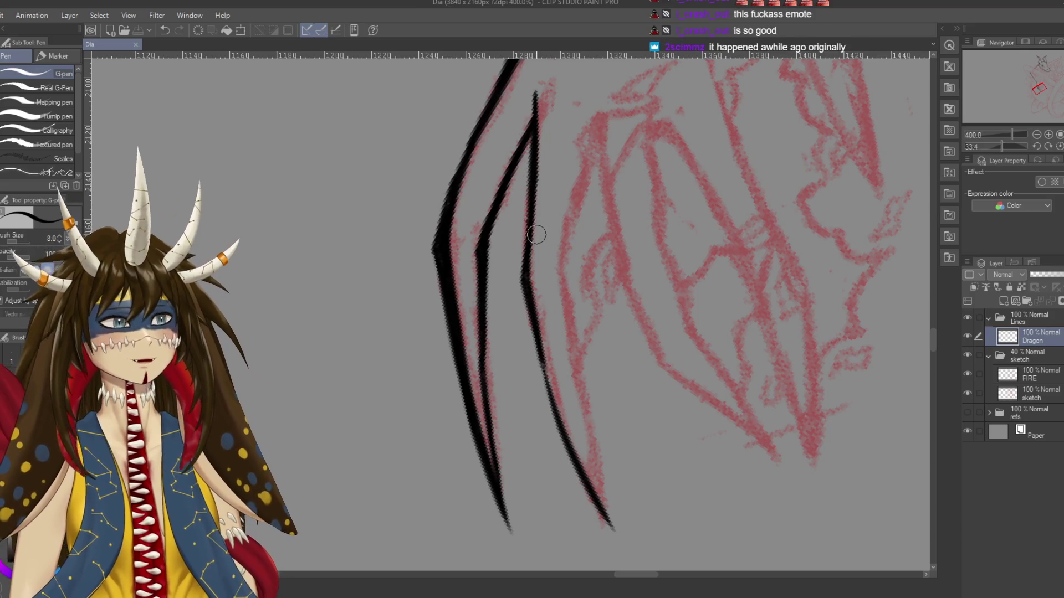
Thicken the third line from its upper section down to the tip, undoing the last stroke
{"action": "scroll", "coordinate": [537, 244], "scroll_direction": "down", "scroll_amount": 2}
{"action": "scroll", "coordinate": [537, 255], "scroll_direction": "down", "scroll_amount": 3}
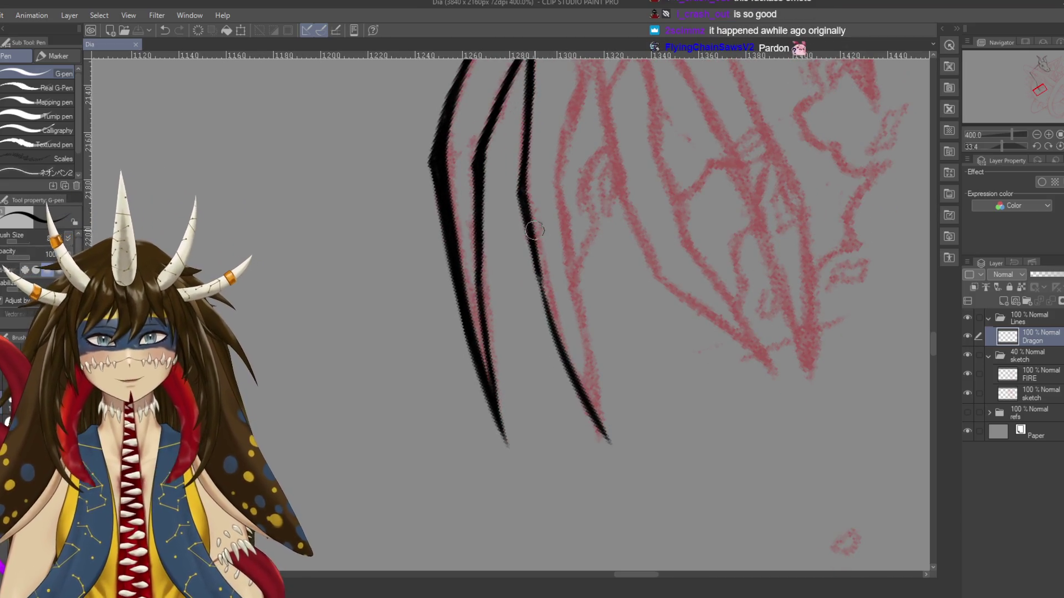
{"action": "left_click_drag", "start_coordinate": [527, 252], "coordinate": [559, 349]}
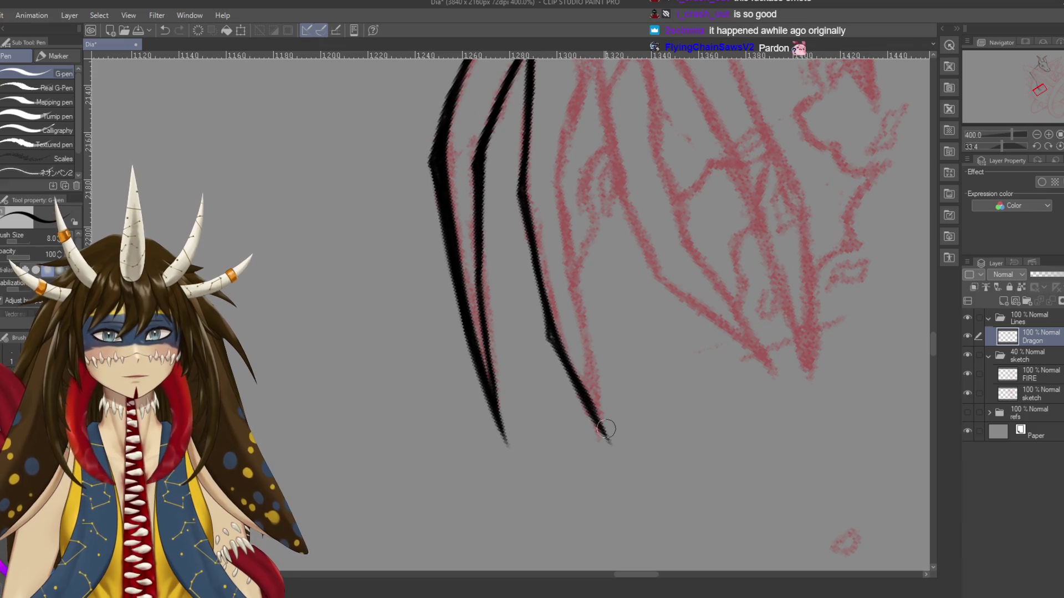
{"action": "left_click_drag", "start_coordinate": [550, 341], "coordinate": [606, 437]}
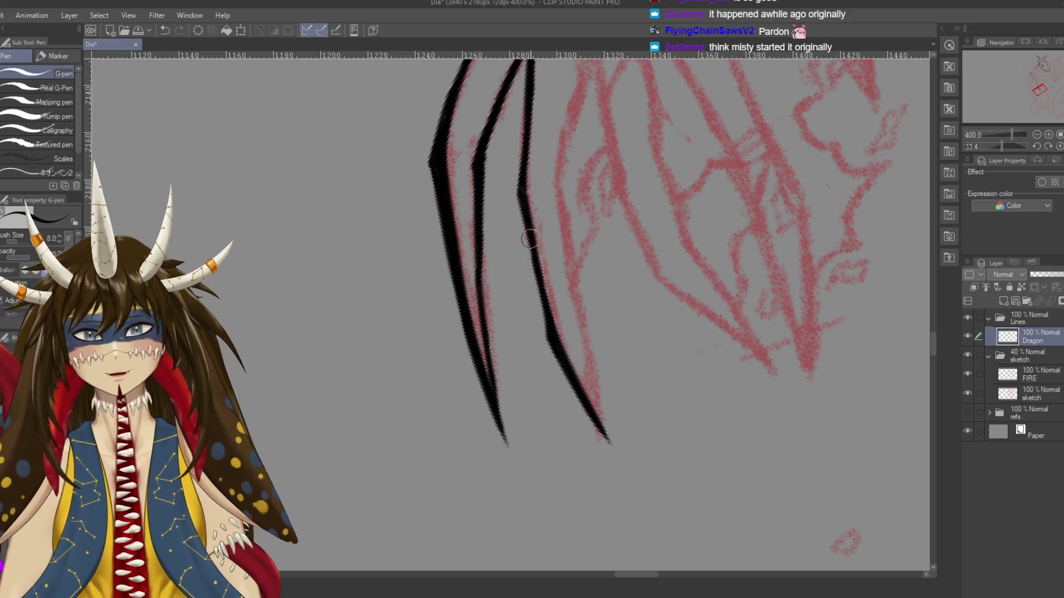
{"action": "left_click_drag", "start_coordinate": [527, 201], "coordinate": [527, 242]}
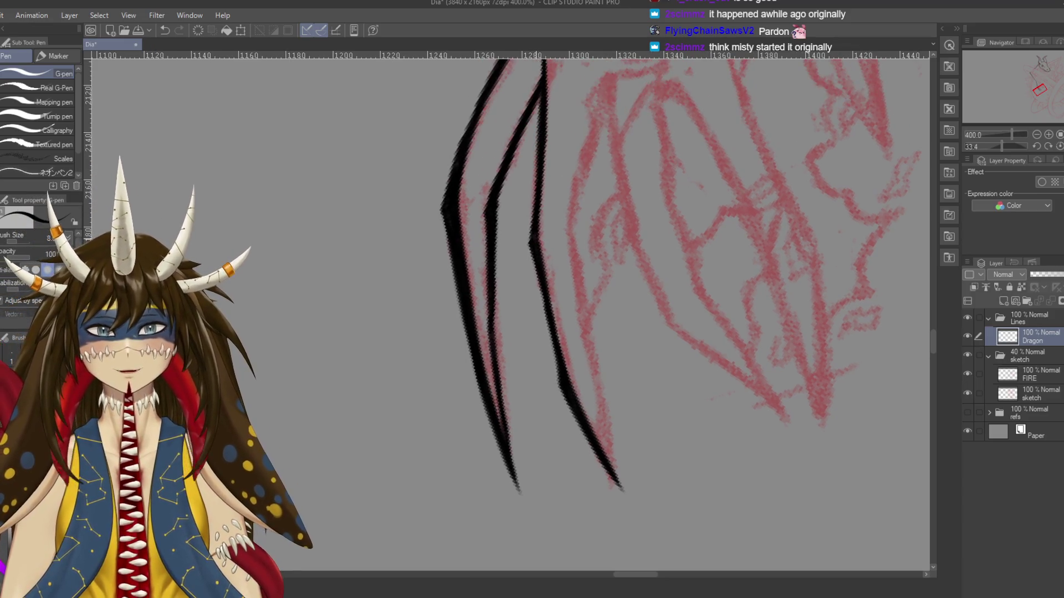
{"action": "key", "text": "ctrl+z"}
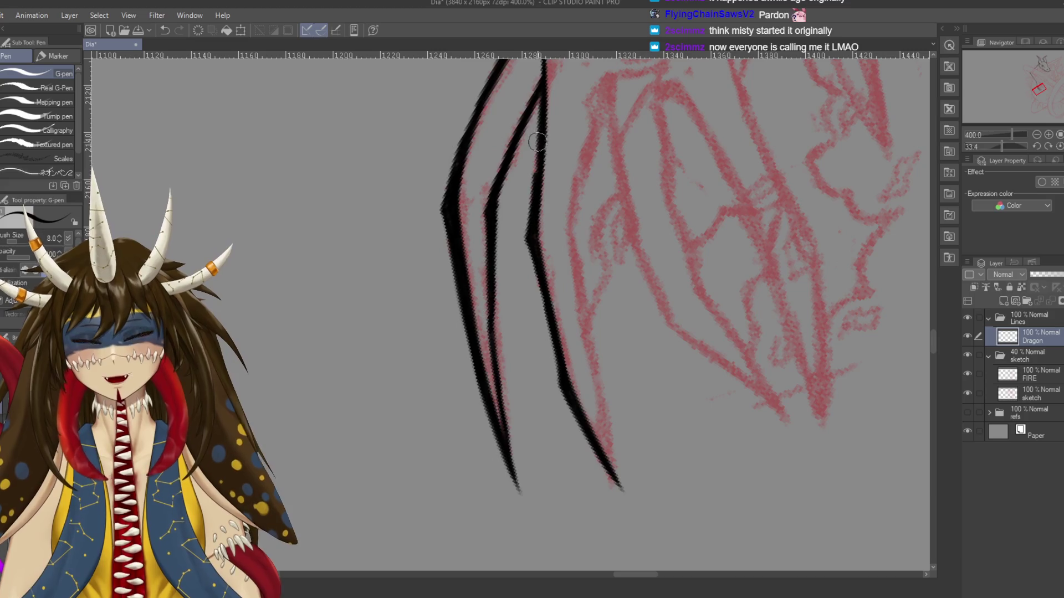
{"action": "scroll", "coordinate": [527, 177], "scroll_direction": "up", "scroll_amount": 3}
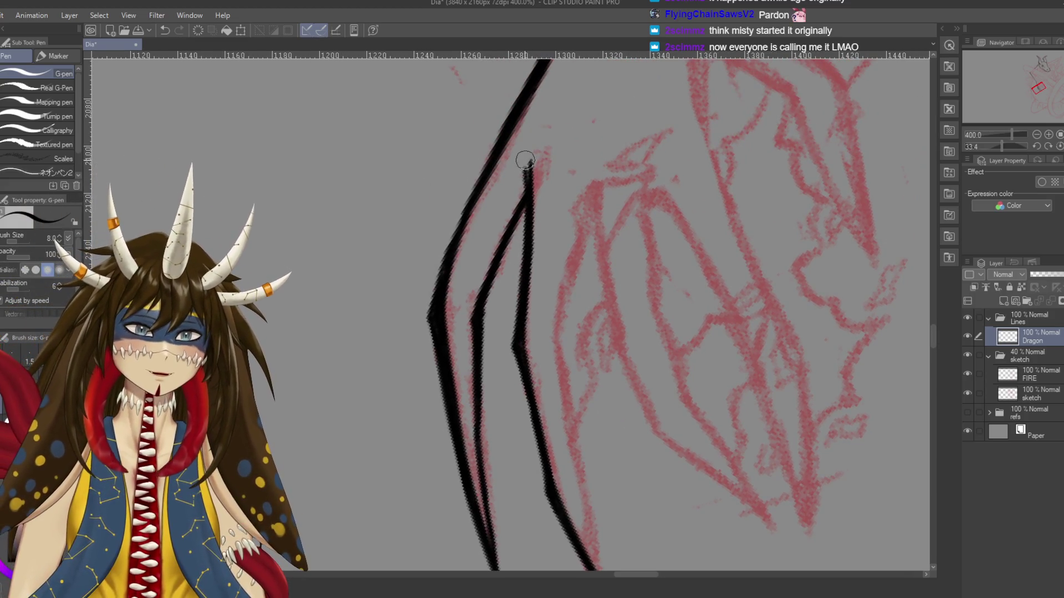
Extend the third claw's inner line to a thin tip, tidy the join, darken its top, and save
{"action": "left_click_drag", "start_coordinate": [527, 142], "coordinate": [524, 178]}
{"action": "key", "text": "e"}
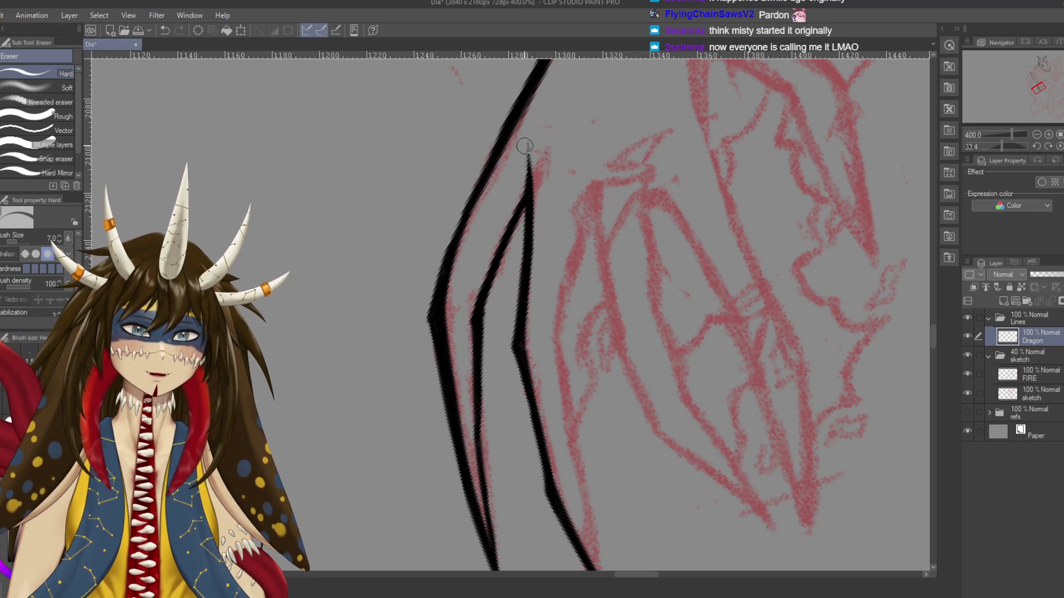
{"action": "key", "text": "p"}
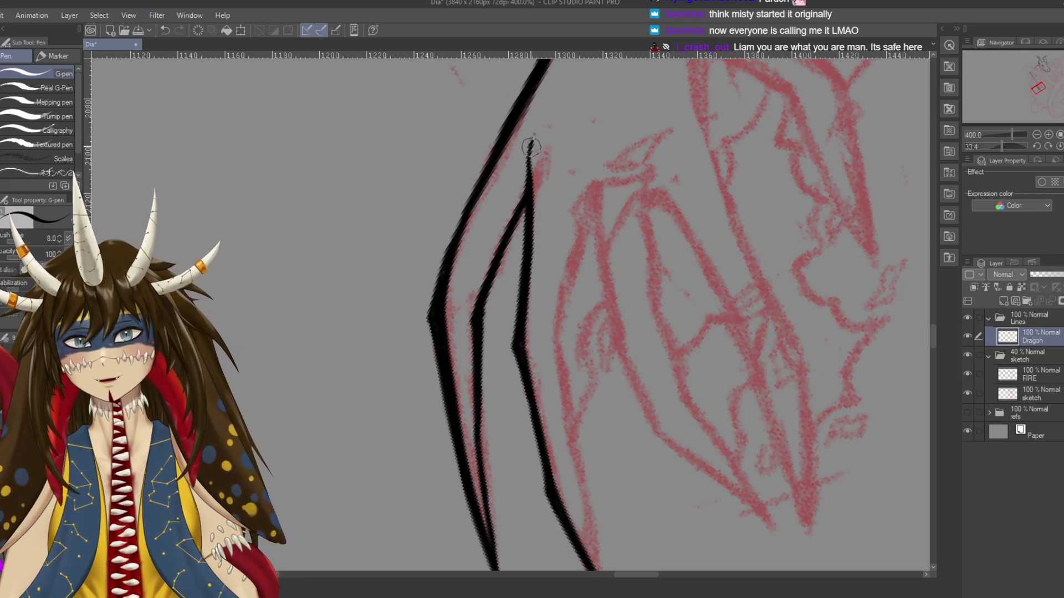
{"action": "key", "text": "e"}
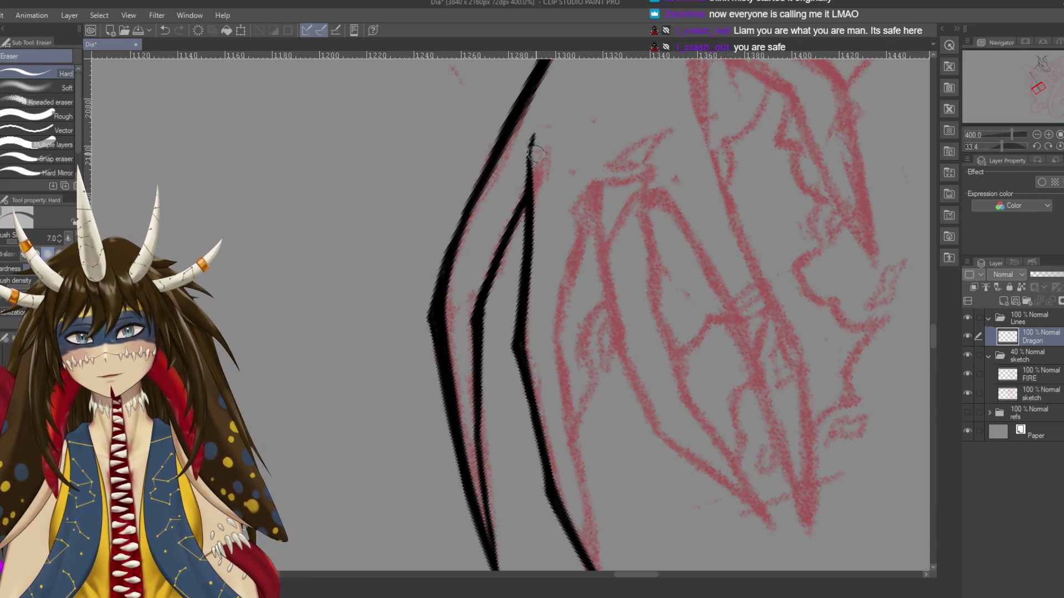
{"action": "key", "text": "p"}
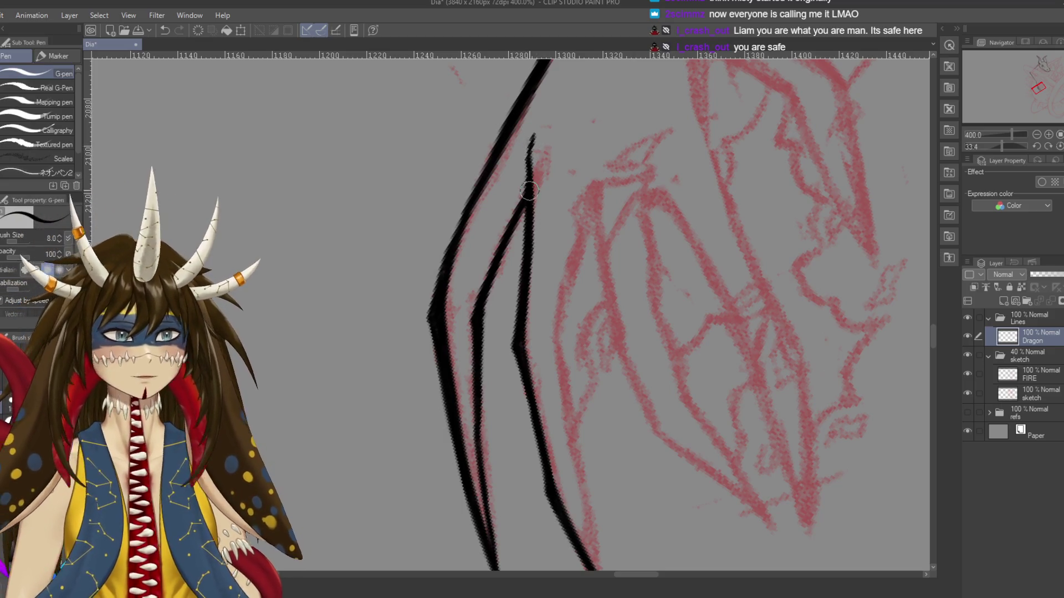
{"action": "left_click_drag", "start_coordinate": [530, 153], "coordinate": [529, 212]}
{"action": "key", "text": "ctrl+s"}
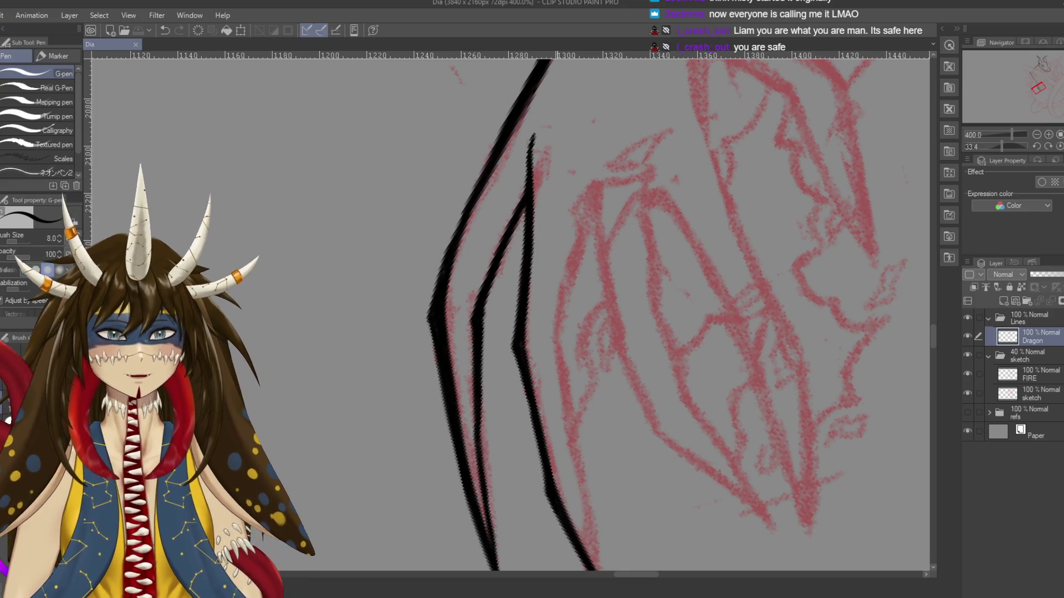
{"action": "left_click_drag", "start_coordinate": [634, 546], "coordinate": [598, 441]}
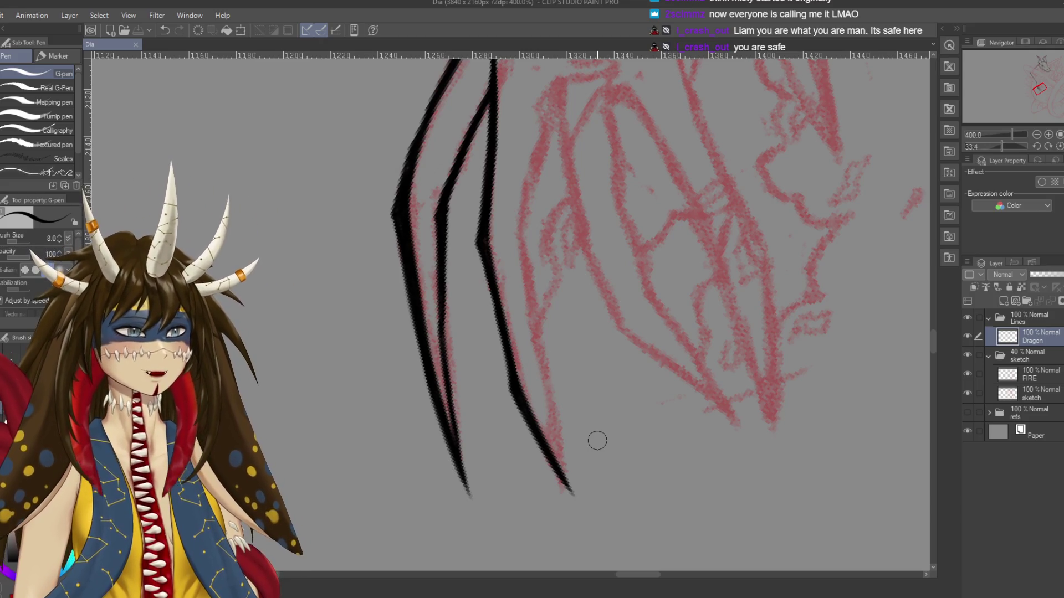
Ink the upper part of the third claw line along the red sketch, retrying strokes until it fits
{"action": "left_click_drag", "start_coordinate": [499, 299], "coordinate": [483, 347]}
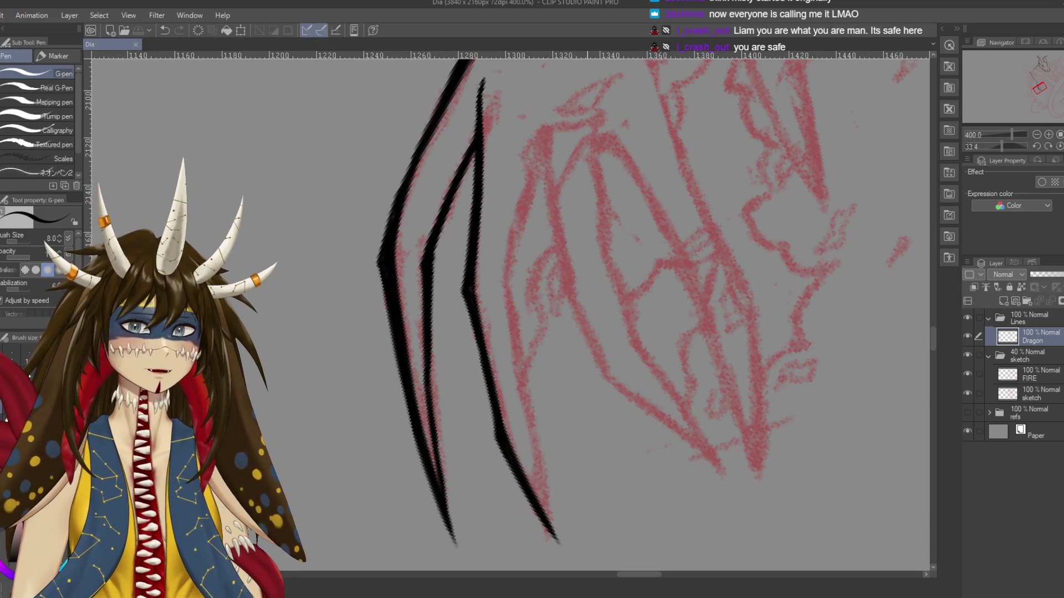
{"action": "left_click_drag", "start_coordinate": [575, 336], "coordinate": [565, 467]}
{"action": "left_click_drag", "start_coordinate": [509, 332], "coordinate": [504, 269]}
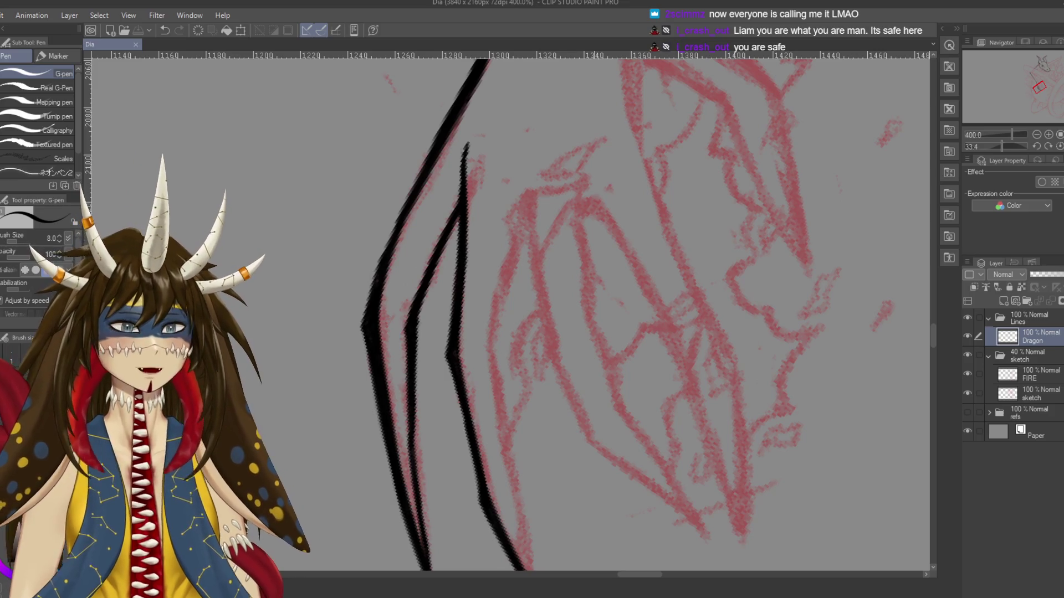
{"action": "left_click_drag", "start_coordinate": [586, 356], "coordinate": [571, 313]}
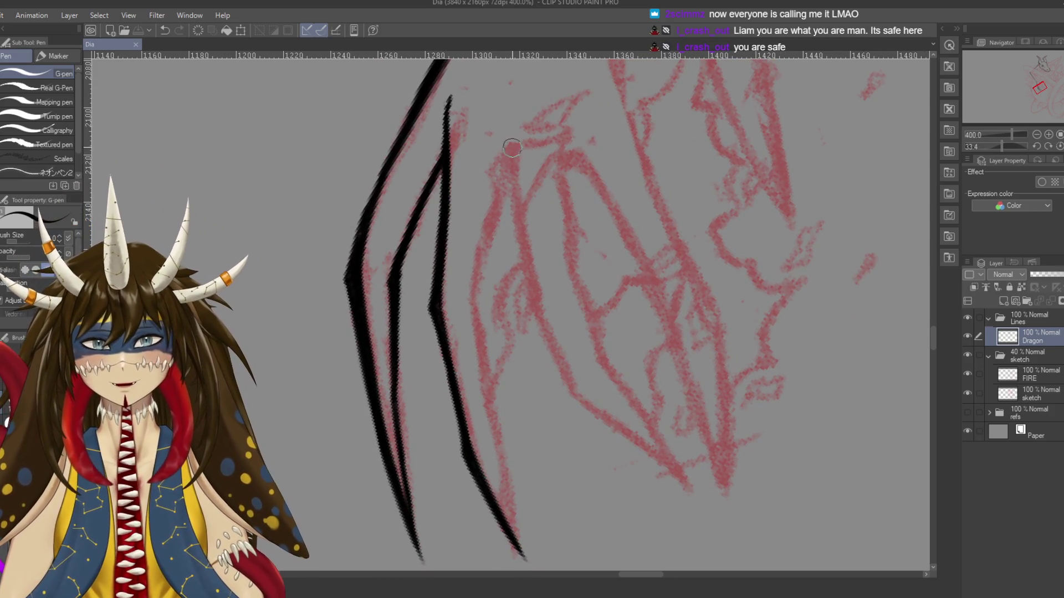
{"action": "left_click_drag", "start_coordinate": [509, 123], "coordinate": [495, 189]}
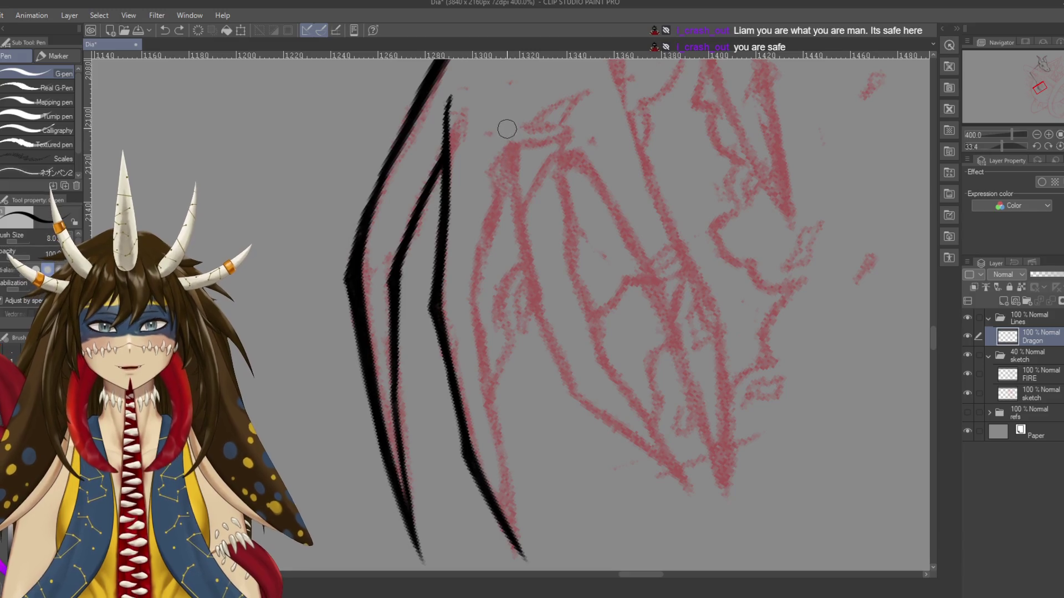
{"action": "key", "text": "ctrl+z"}
{"action": "left_click_drag", "start_coordinate": [509, 119], "coordinate": [471, 319]}
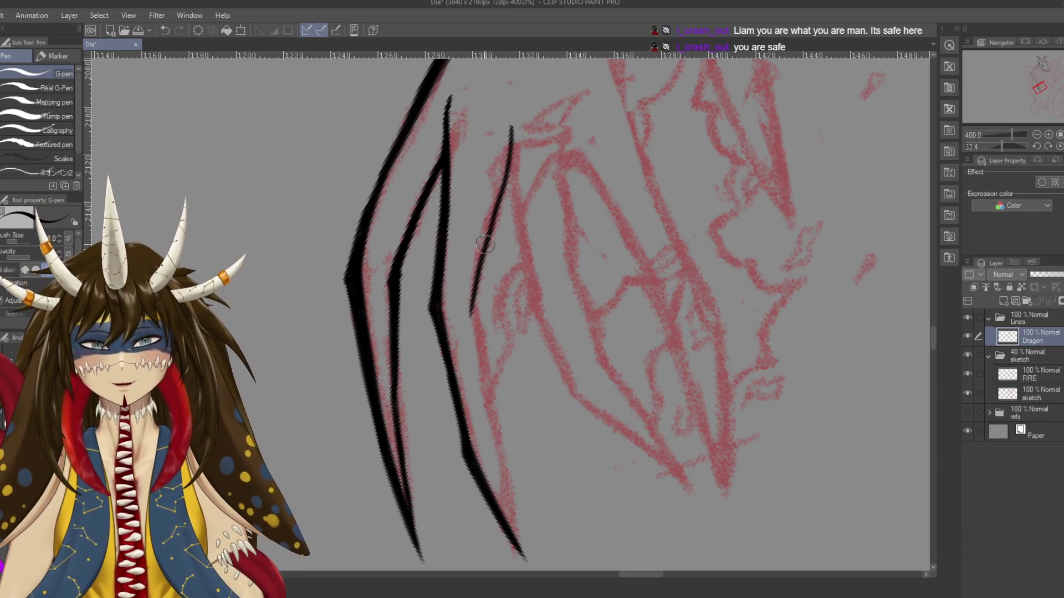
{"action": "key", "text": "ctrl+z"}
{"action": "left_click_drag", "start_coordinate": [508, 133], "coordinate": [486, 283]}
{"action": "key", "text": "ctrl+z"}
{"action": "left_click_drag", "start_coordinate": [510, 129], "coordinate": [485, 284]}
{"action": "key", "text": "ctrl+z"}
{"action": "left_click_drag", "start_coordinate": [512, 127], "coordinate": [482, 271]}
{"action": "key", "text": "ctrl+z"}
Carry the third claw line down into its neighbour's pointed tip, then save
{"action": "mouse_move", "coordinate": [509, 130]}
{"action": "left_mouse_down"}
{"action": "mouse_move", "coordinate": [475, 302]}
{"action": "mouse_move", "coordinate": [468, 229]}
{"action": "mouse_move", "coordinate": [517, 474]}
{"action": "left_mouse_up"}
{"action": "key", "text": "ctrl+z"}
{"action": "left_click_drag", "start_coordinate": [489, 336], "coordinate": [518, 501]}
{"action": "key", "text": "ctrl+z"}
{"action": "left_click_drag", "start_coordinate": [490, 346], "coordinate": [519, 475]}
{"action": "key", "text": "ctrl+s"}
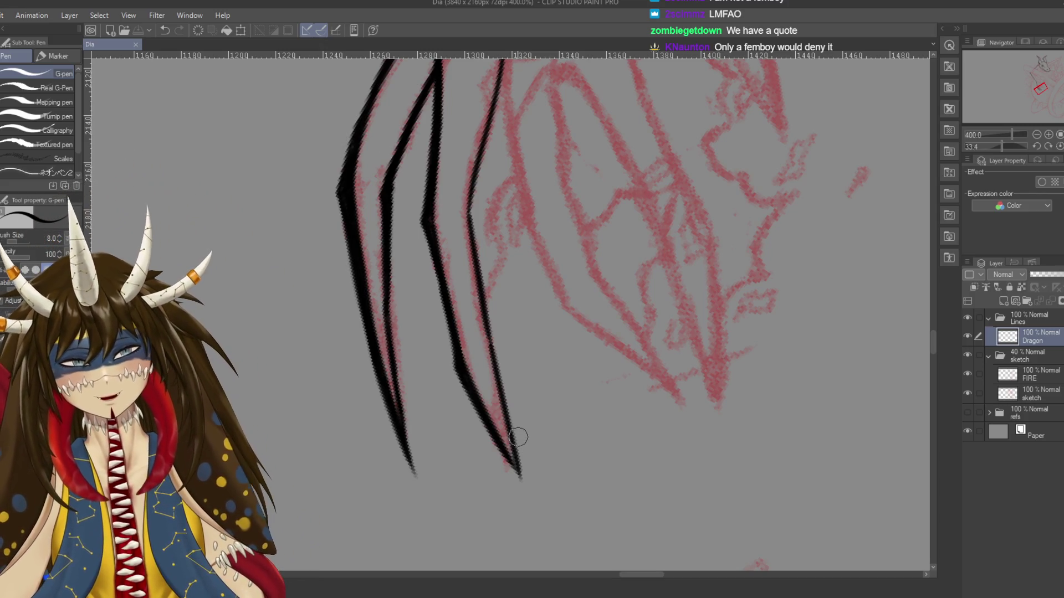
{"action": "scroll", "coordinate": [544, 273], "scroll_direction": "up", "scroll_amount": 3}
{"action": "scroll", "coordinate": [560, 304], "scroll_direction": "down", "scroll_amount": 1}
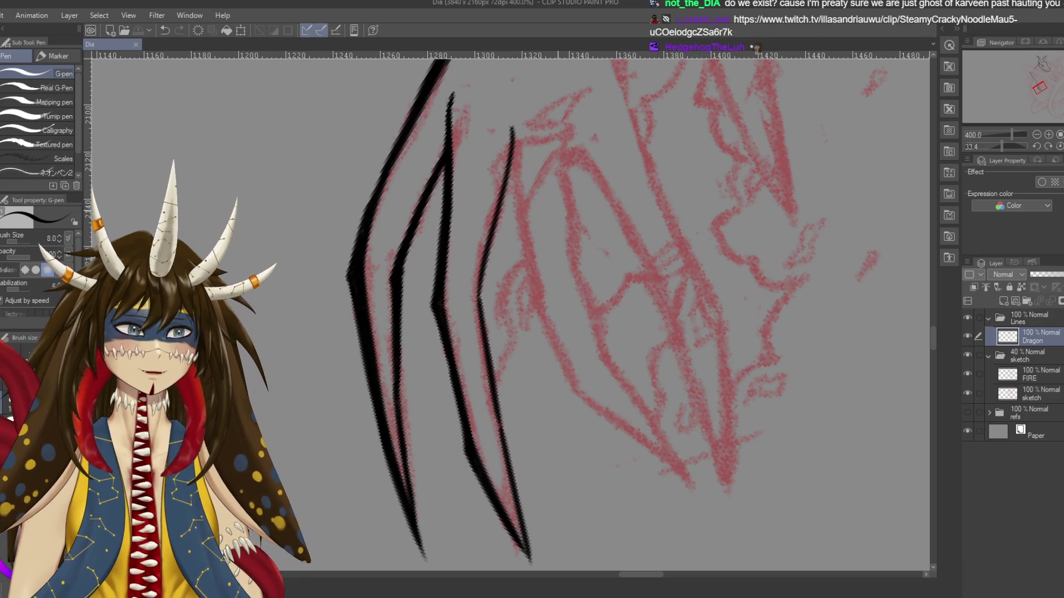
Extend the third claw line's top upward and thicken its middle section
{"action": "scroll", "coordinate": [505, 131], "scroll_direction": "down", "scroll_amount": 1}
{"action": "left_click_drag", "start_coordinate": [513, 103], "coordinate": [519, 136]}
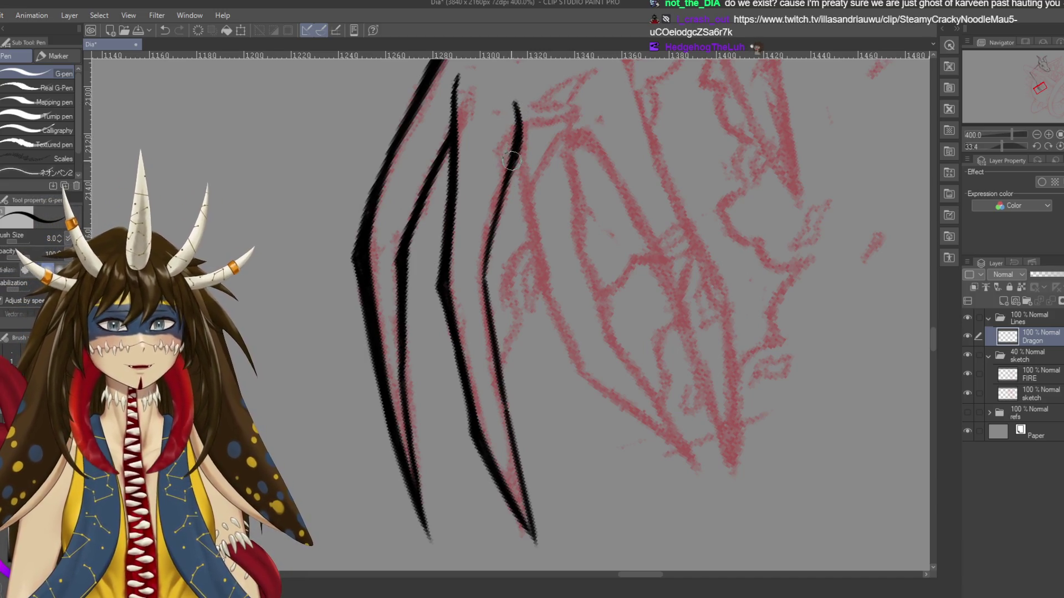
{"action": "left_click_drag", "start_coordinate": [501, 212], "coordinate": [481, 291]}
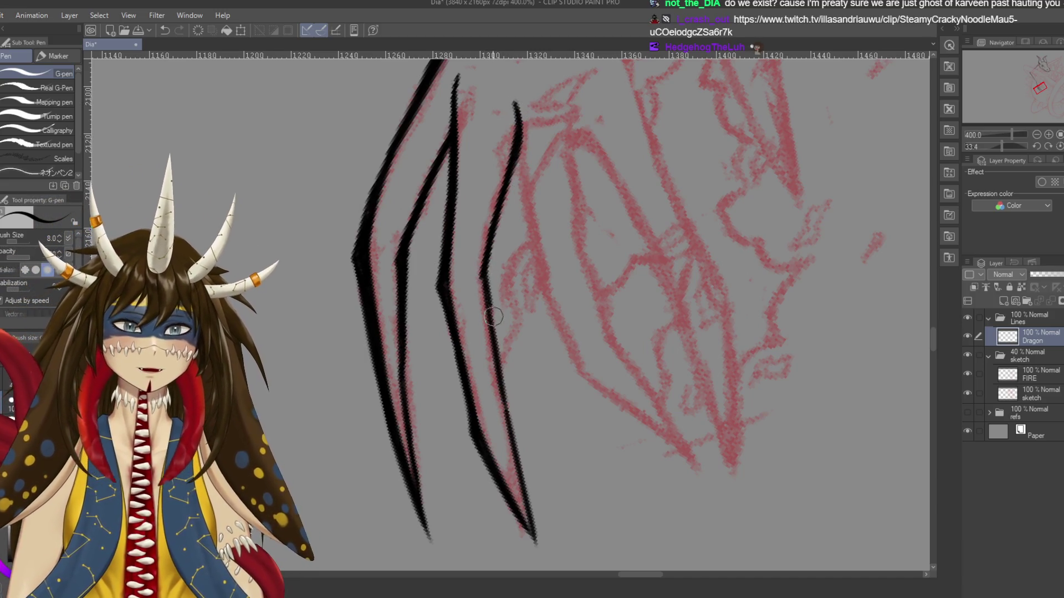
{"action": "left_click_drag", "start_coordinate": [490, 308], "coordinate": [503, 379]}
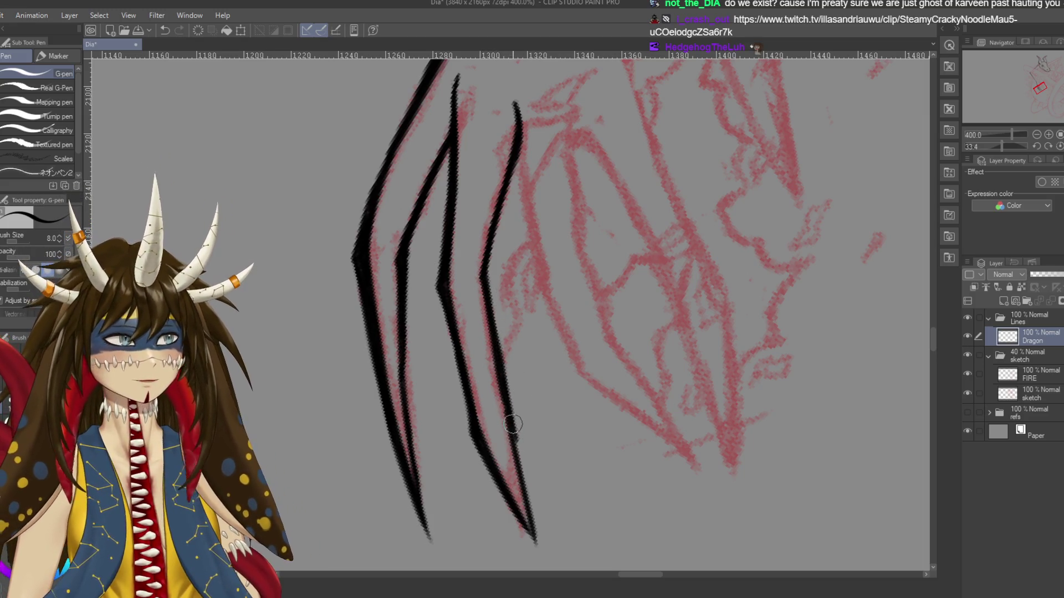
Thicken the third line's lower end, remove a stray test scribble, and save
{"action": "scroll", "coordinate": [512, 424], "scroll_direction": "down", "scroll_amount": 2}
{"action": "left_click_drag", "start_coordinate": [511, 368], "coordinate": [529, 468]}
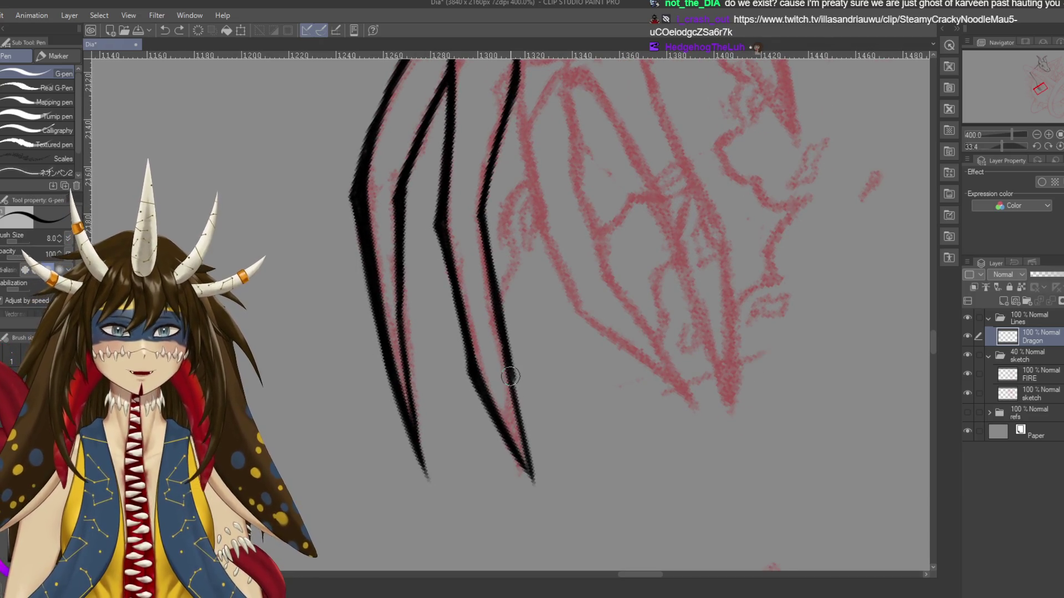
{"action": "left_click_drag", "start_coordinate": [510, 380], "coordinate": [527, 443]}
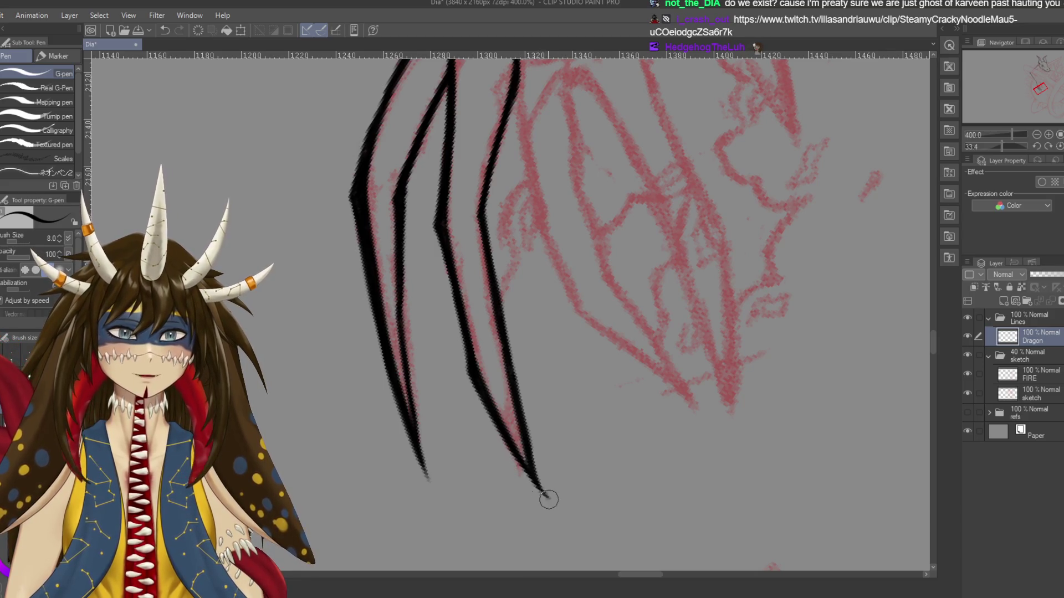
{"action": "scroll", "coordinate": [592, 333], "scroll_direction": "up", "scroll_amount": 4}
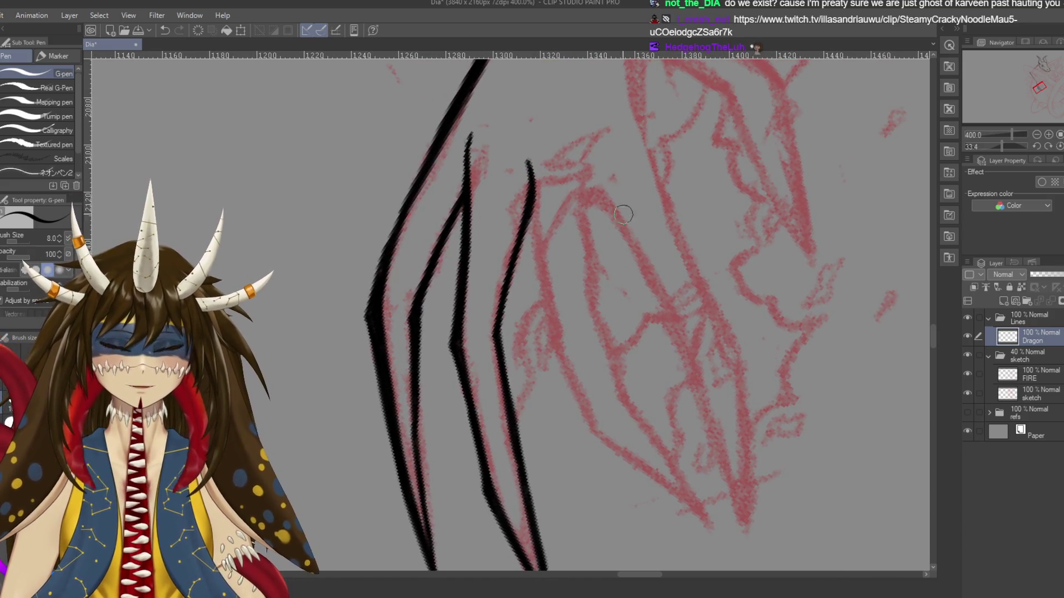
{"action": "left_click_drag", "start_coordinate": [557, 269], "coordinate": [665, 363]}
{"action": "key", "text": "ctrl+z"}
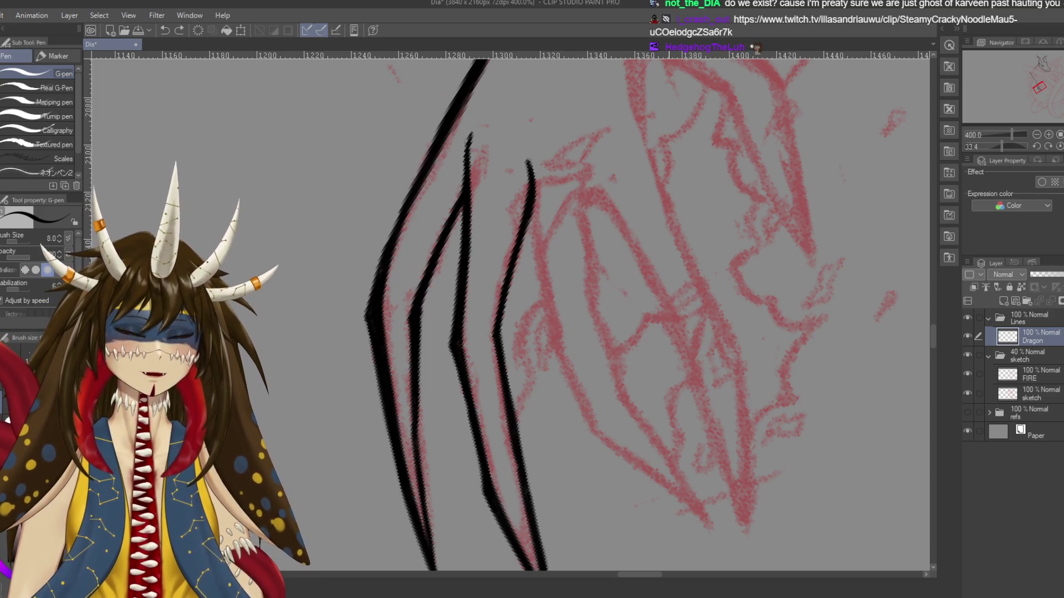
{"action": "key", "text": "ctrl+s"}
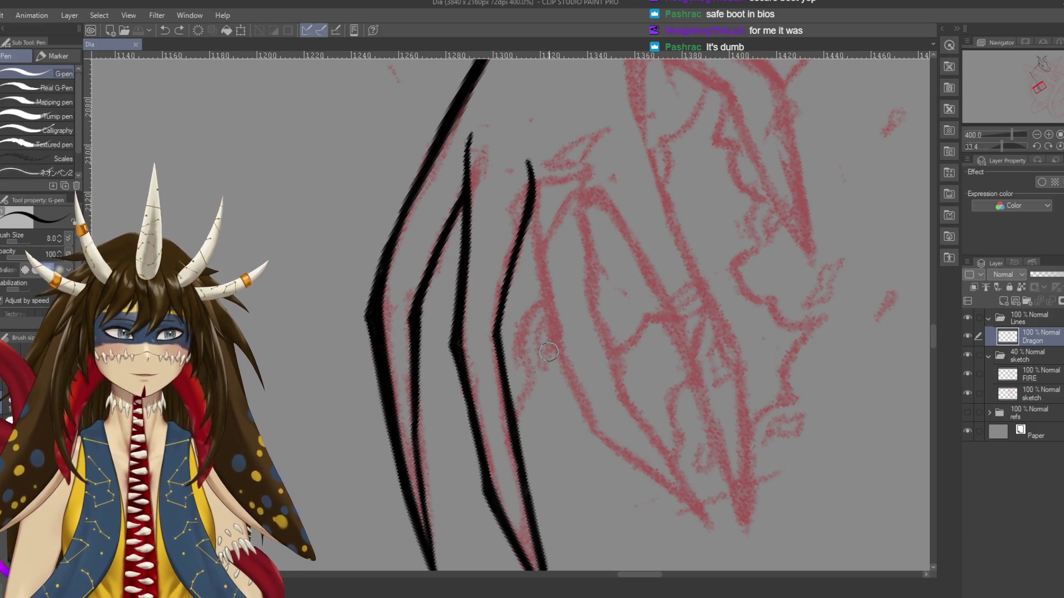
Redraw the third claw line's top as a single clean stroke and save
{"action": "left_click_drag", "start_coordinate": [471, 310], "coordinate": [449, 269]}
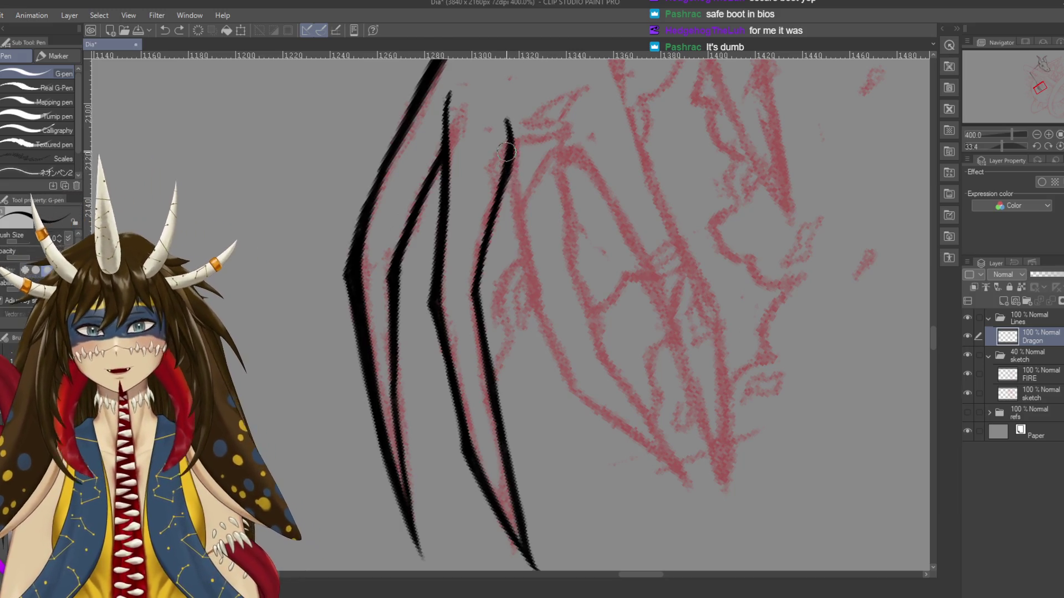
{"action": "left_click_drag", "start_coordinate": [506, 120], "coordinate": [506, 166]}
{"action": "key", "text": "ctrl+z"}
{"action": "left_click_drag", "start_coordinate": [506, 119], "coordinate": [518, 239]}
{"action": "key", "text": "ctrl+s"}
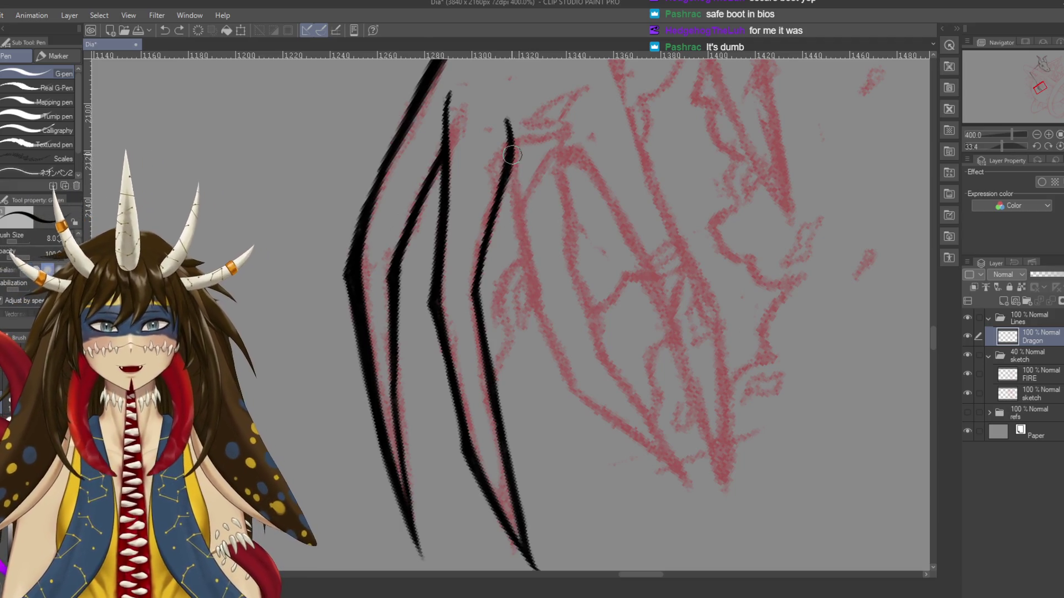
Extend the third line further down and add a diagonal line running down-right from its end
{"action": "left_click_drag", "start_coordinate": [512, 164], "coordinate": [530, 273]}
{"action": "key", "text": "ctrl+z"}
{"action": "mouse_move", "coordinate": [511, 158]}
{"action": "left_mouse_down"}
{"action": "mouse_move", "coordinate": [535, 302]}
{"action": "mouse_move", "coordinate": [586, 404]}
{"action": "left_mouse_up"}
{"action": "key", "text": "ctrl+z"}
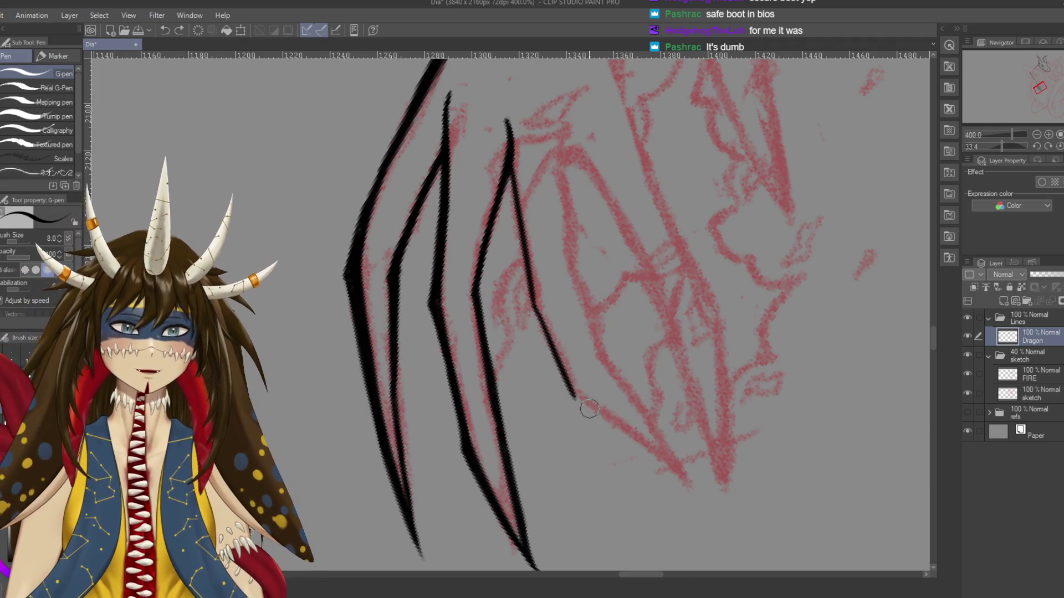
{"action": "left_click_drag", "start_coordinate": [574, 397], "coordinate": [697, 488]}
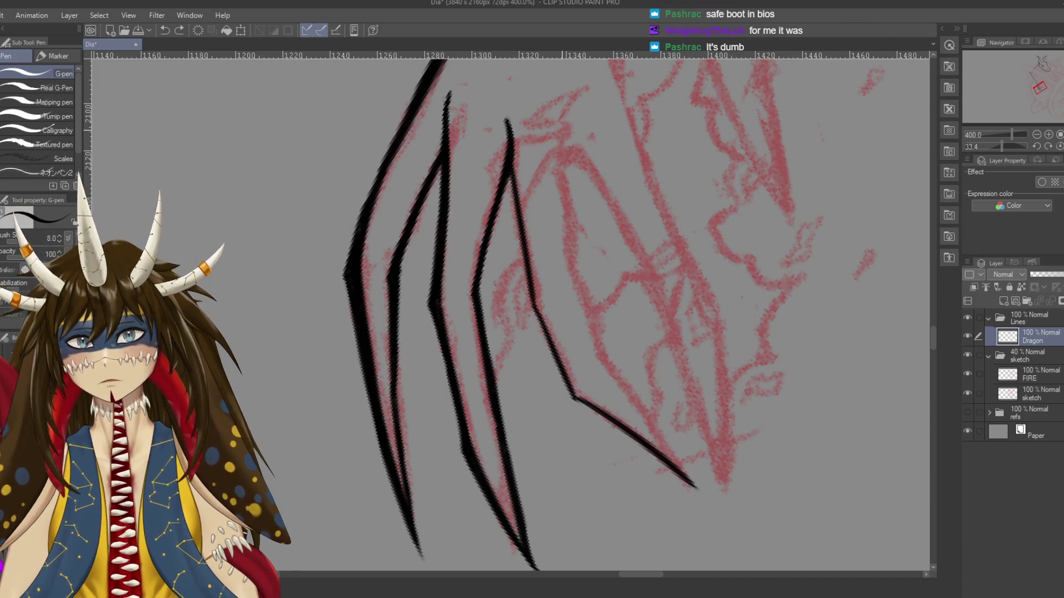
Ink the fourth claw line from the top down to meet the diagonal's end
{"action": "left_click_drag", "start_coordinate": [561, 133], "coordinate": [560, 172]}
{"action": "key", "text": "ctrl+z"}
{"action": "left_click_drag", "start_coordinate": [558, 131], "coordinate": [579, 288]}
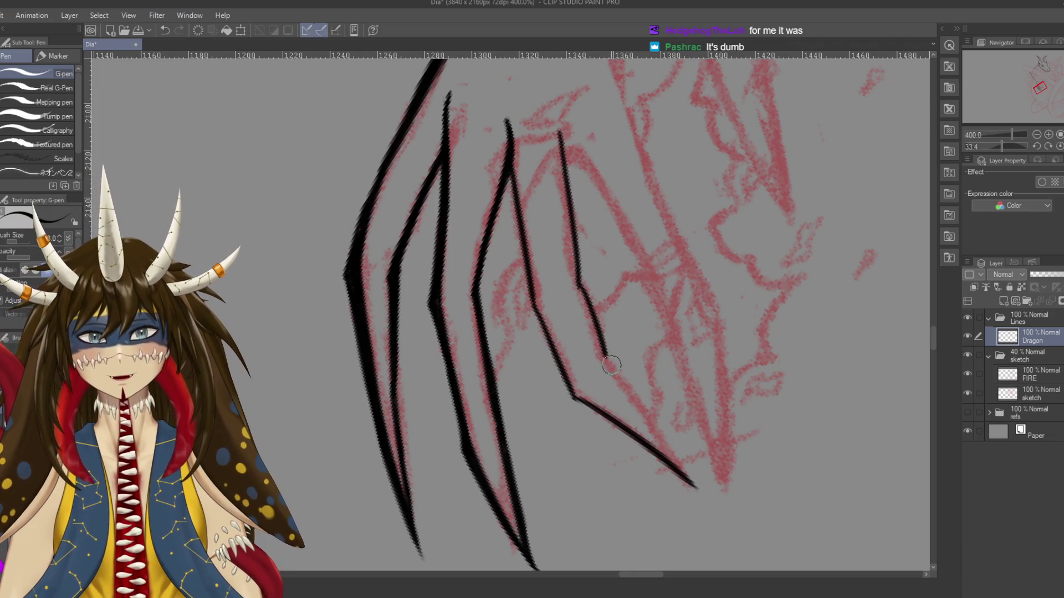
{"action": "key", "text": "ctrl+z"}
{"action": "left_click_drag", "start_coordinate": [561, 153], "coordinate": [571, 224]}
{"action": "key", "text": "ctrl+z"}
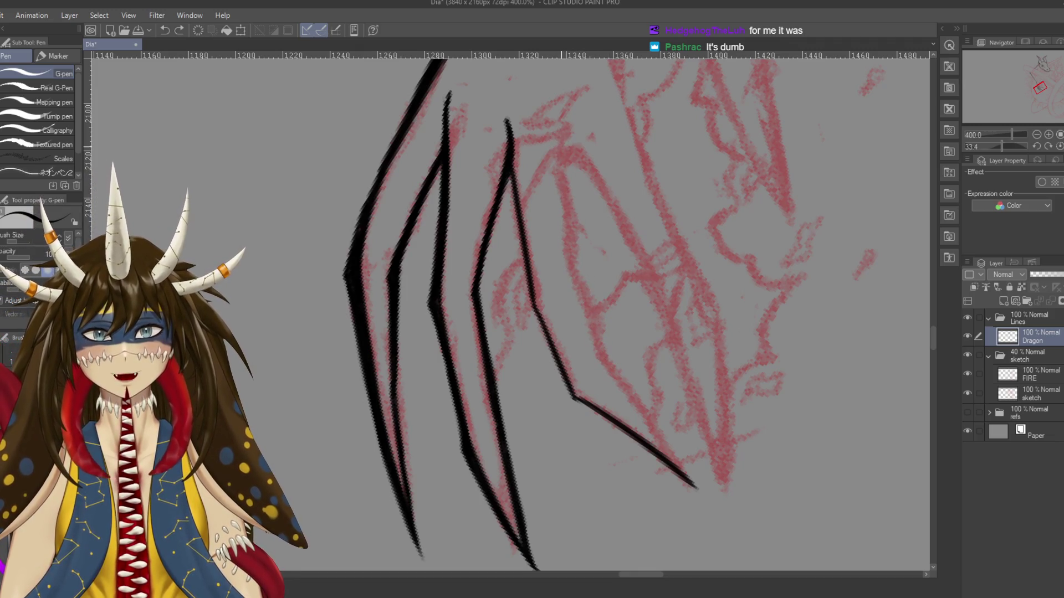
{"action": "mouse_move", "coordinate": [565, 161]}
{"action": "left_mouse_down"}
{"action": "mouse_move", "coordinate": [660, 426]}
{"action": "mouse_move", "coordinate": [696, 488]}
{"action": "left_mouse_up"}
{"action": "key", "text": "ctrl+z"}
{"action": "key", "text": "ctrl+z"}
{"action": "left_click_drag", "start_coordinate": [603, 359], "coordinate": [694, 489]}
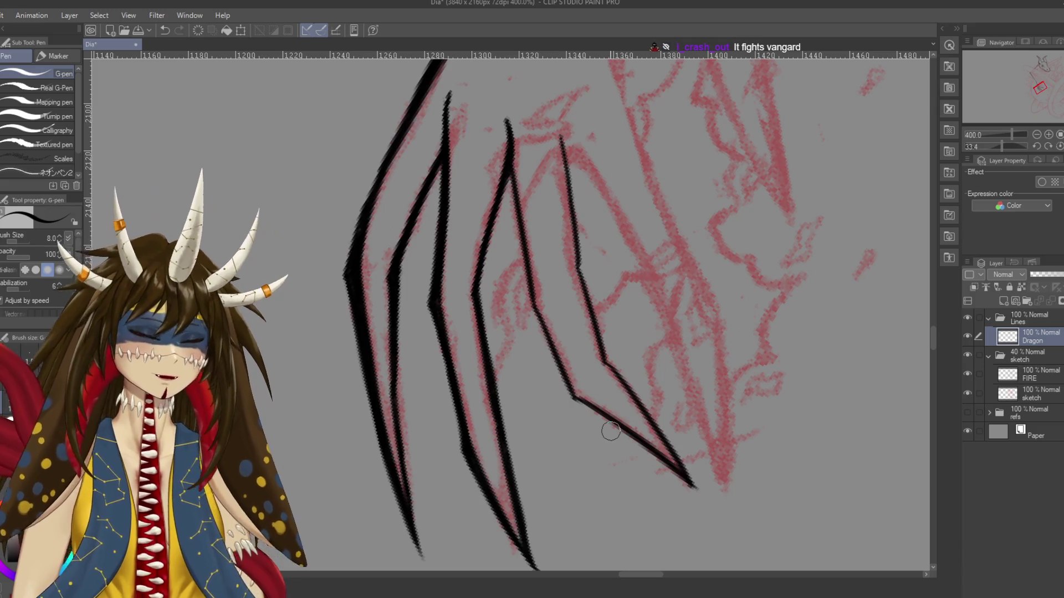
Thicken the fourth claw's inner line and save
{"action": "left_click_drag", "start_coordinate": [611, 431], "coordinate": [555, 511]}
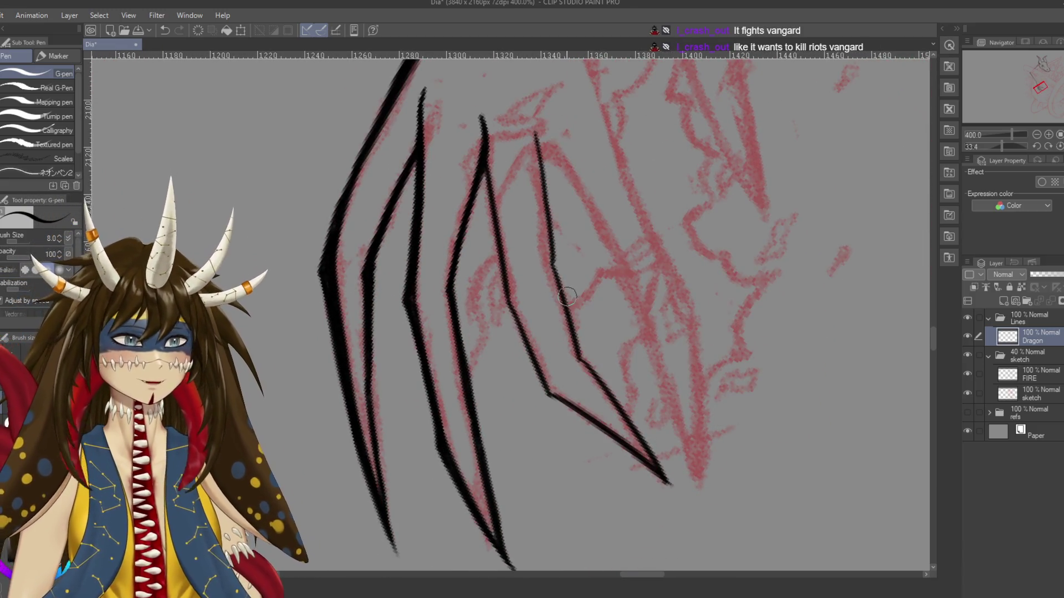
{"action": "key", "text": "ctrl+s"}
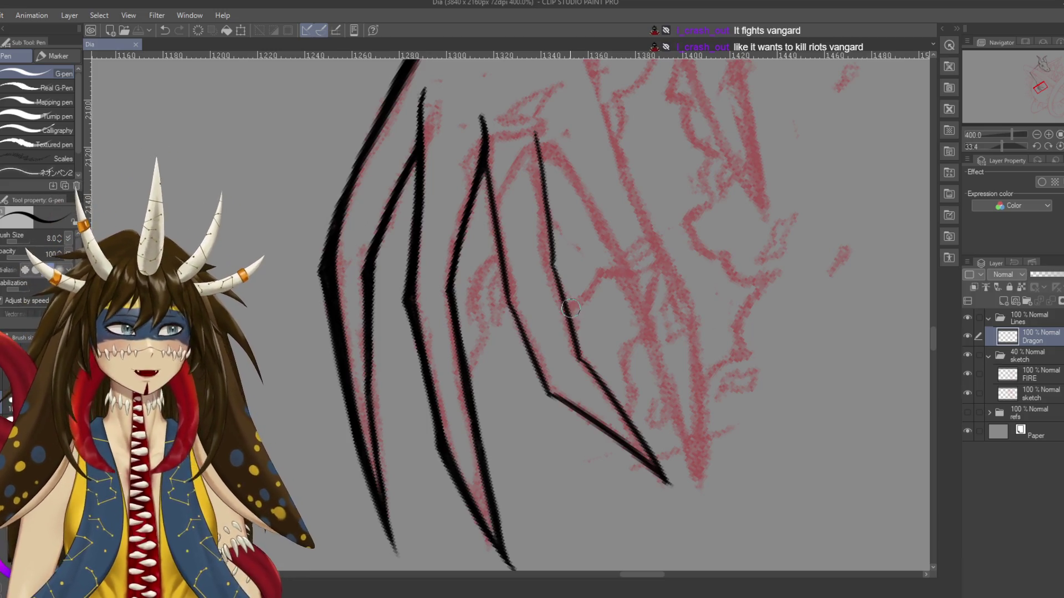
{"action": "left_click", "coordinate": [481, 175]}
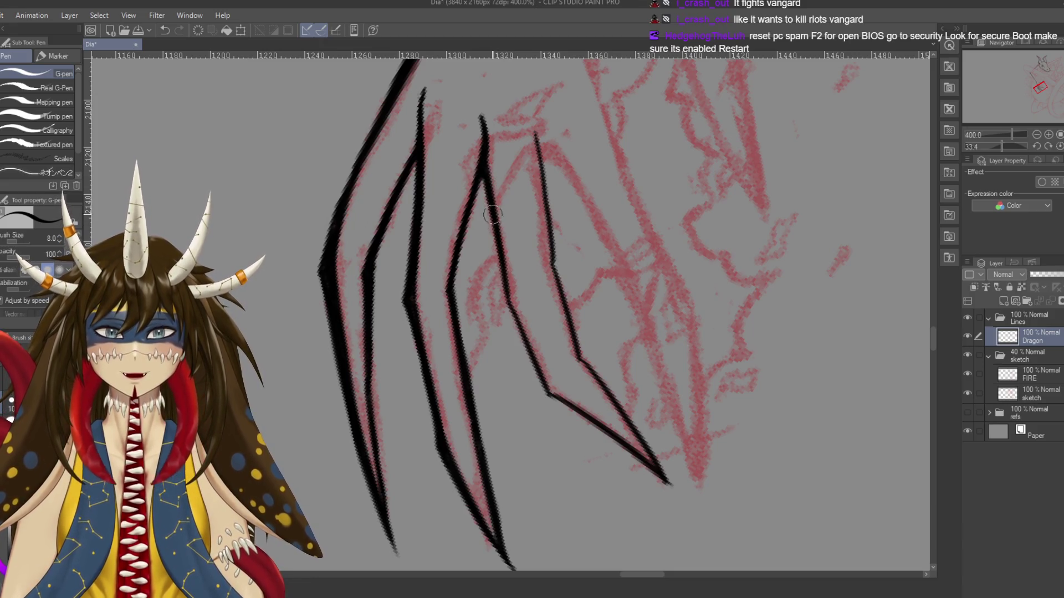
{"action": "left_click_drag", "start_coordinate": [506, 307], "coordinate": [533, 354]}
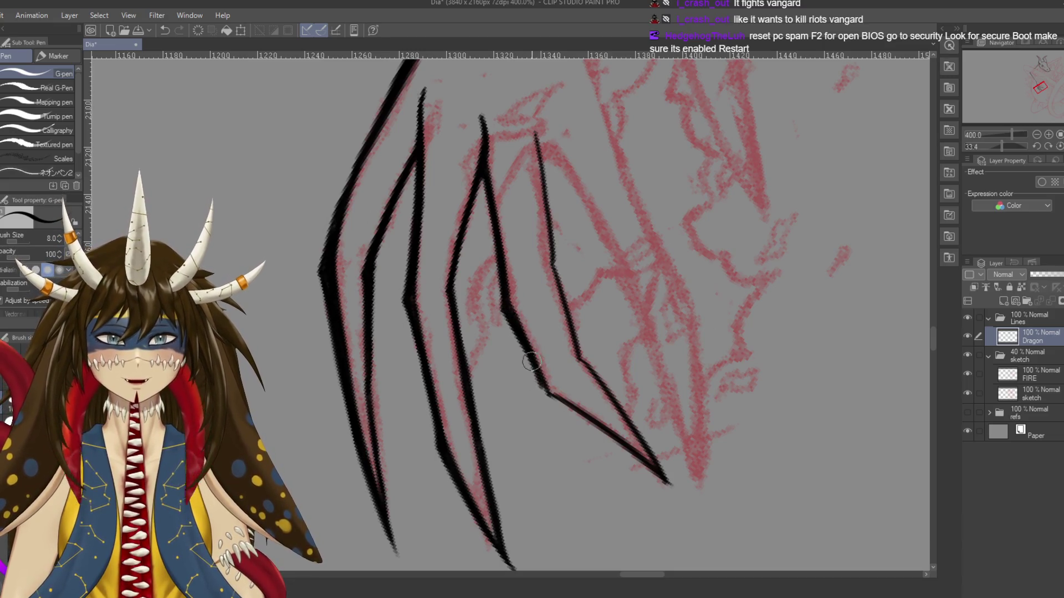
{"action": "key", "text": "ctrl+s"}
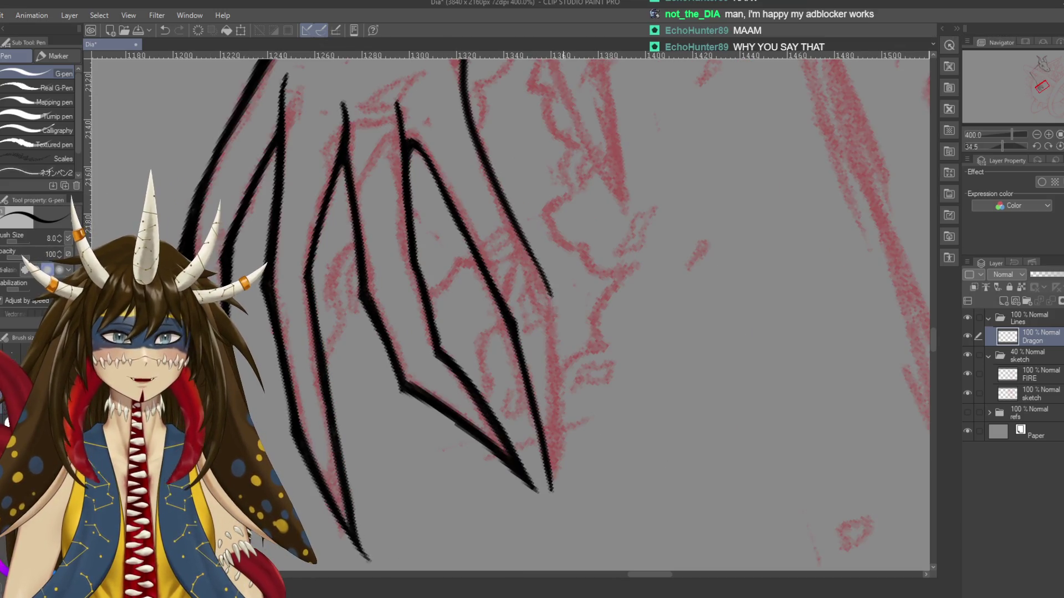
Ink the fourth claw's right edge down toward its tip, retrying the stroke
{"action": "mouse_move", "coordinate": [471, 62]}
{"action": "left_mouse_down"}
{"action": "mouse_move", "coordinate": [554, 236]}
{"action": "mouse_move", "coordinate": [551, 421]}
{"action": "left_mouse_up"}
{"action": "key", "text": "ctrl+z"}
{"action": "left_click_drag", "start_coordinate": [550, 227], "coordinate": [552, 426]}
{"action": "key", "text": "ctrl+z"}
{"action": "left_click_drag", "start_coordinate": [551, 227], "coordinate": [554, 427]}
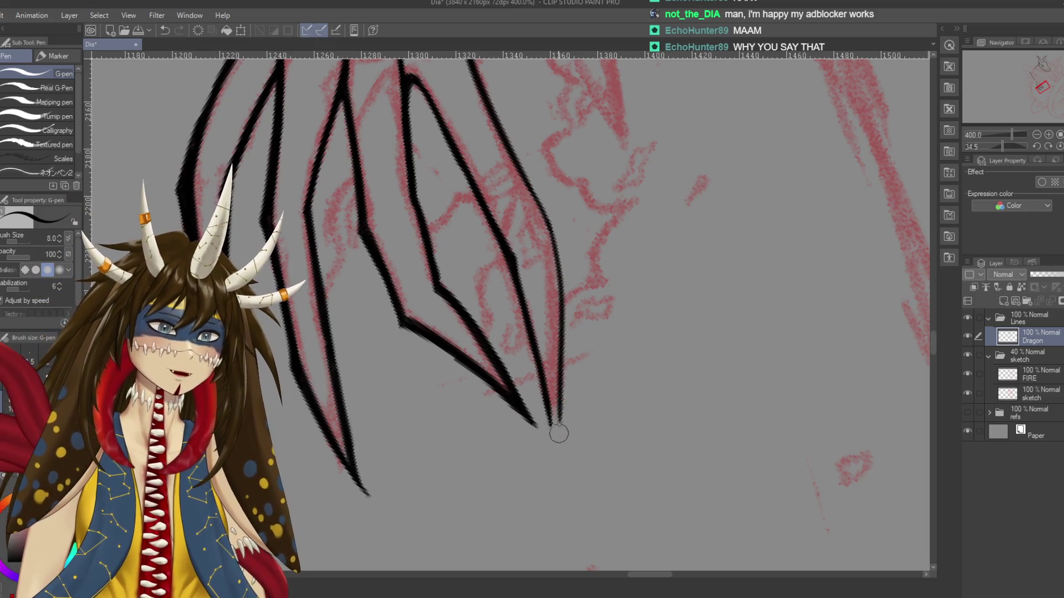
Redraw the fourth claw's right edge down to the claw tip and save
{"action": "key", "text": "ctrl+z"}
{"action": "left_click_drag", "start_coordinate": [550, 227], "coordinate": [544, 440]}
{"action": "key", "text": "ctrl+z"}
{"action": "left_click_drag", "start_coordinate": [549, 224], "coordinate": [552, 440]}
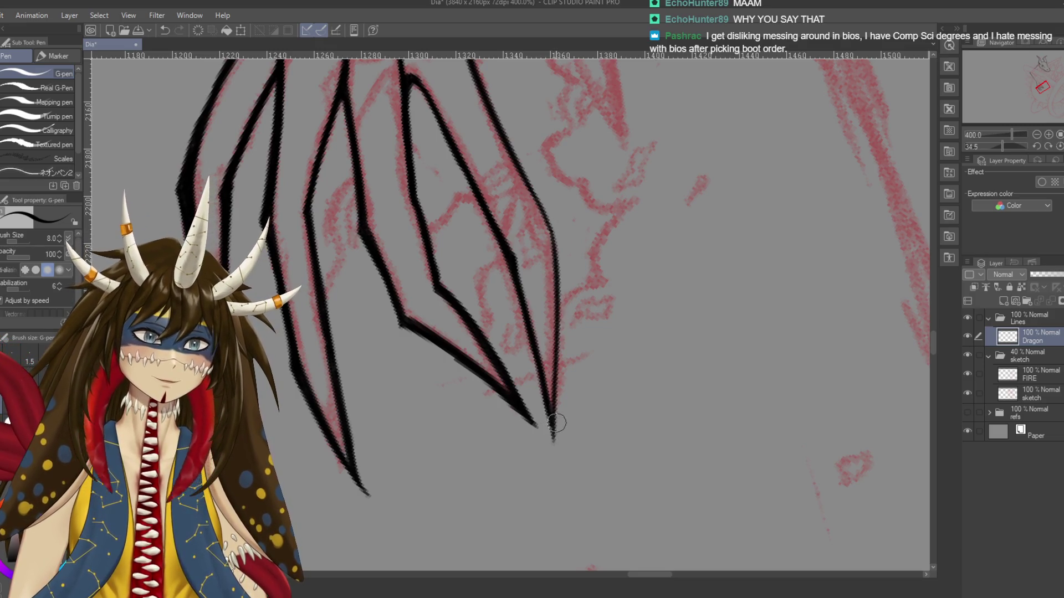
{"action": "key", "text": "ctrl+s"}
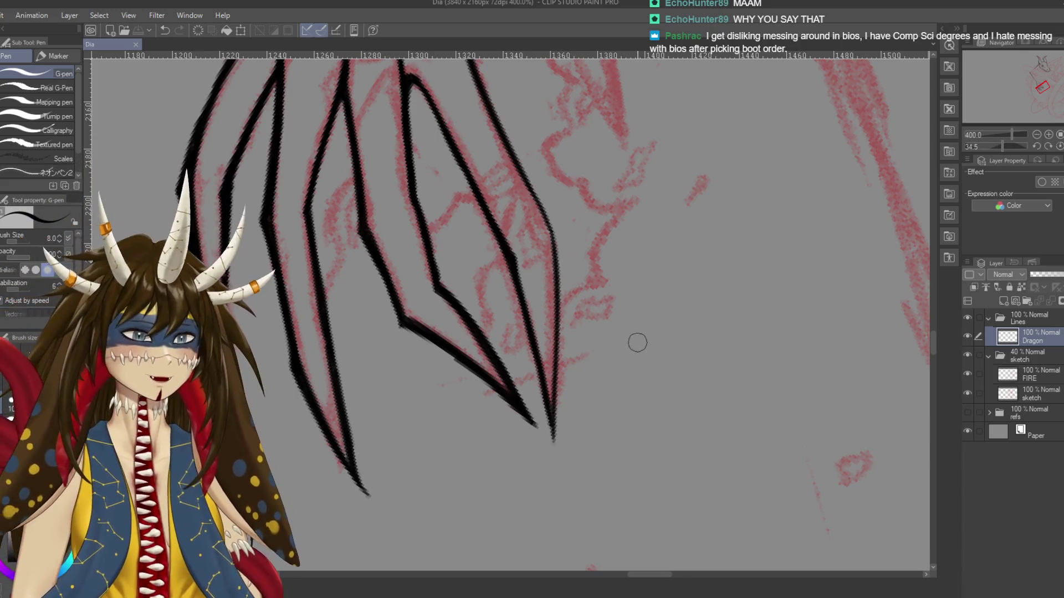
Remove the arrow doodle drawn beside the claws and save again
{"action": "mouse_move", "coordinate": [629, 343]}
{"action": "left_mouse_down"}
{"action": "mouse_move", "coordinate": [694, 319]}
{"action": "mouse_move", "coordinate": [616, 419]}
{"action": "mouse_move", "coordinate": [641, 411]}
{"action": "left_mouse_up"}
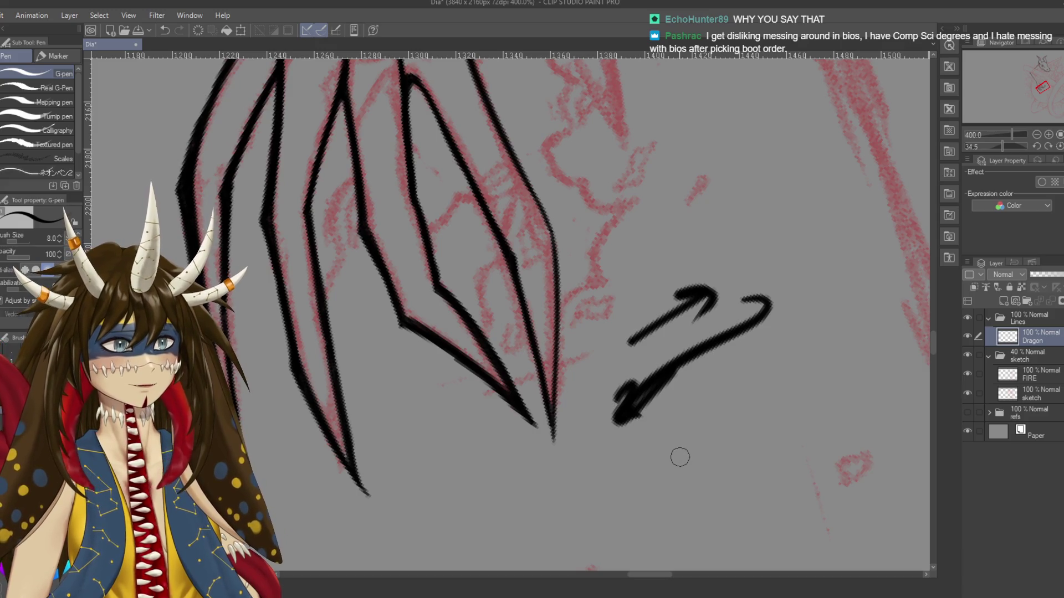
{"action": "key", "text": "ctrl+z"}
{"action": "key", "text": "ctrl+z"}
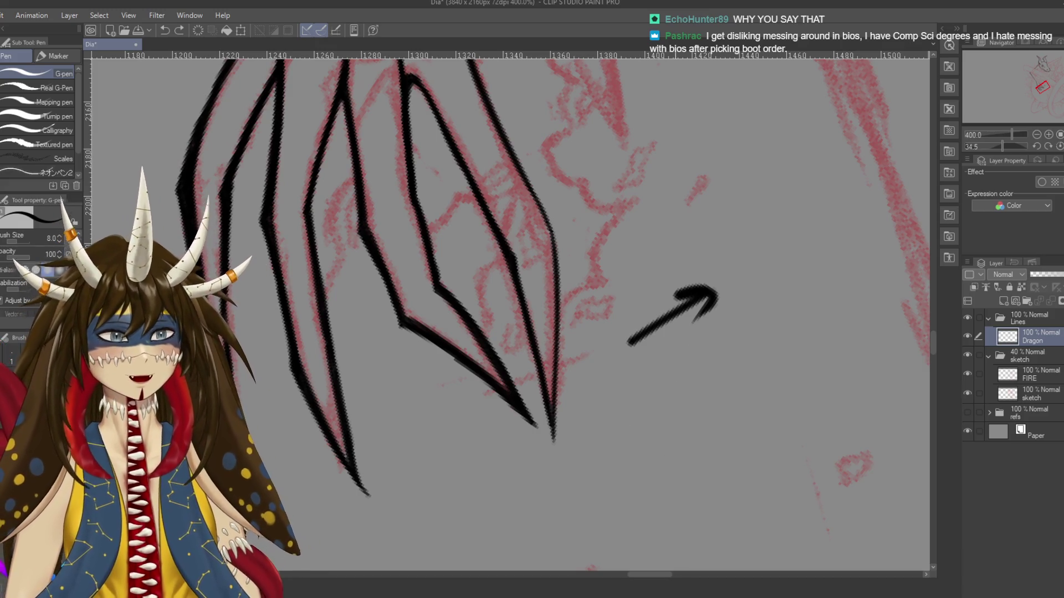
{"action": "key", "text": "ctrl+z"}
{"action": "key", "text": "ctrl+s"}
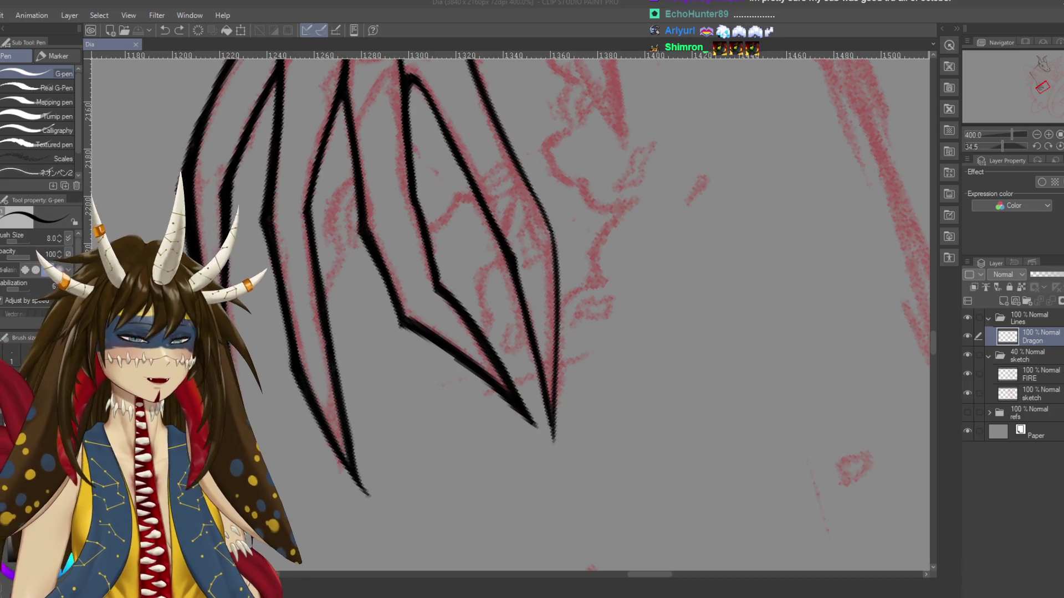
{"action": "scroll", "coordinate": [754, 235], "scroll_direction": "down", "scroll_amount": 2}
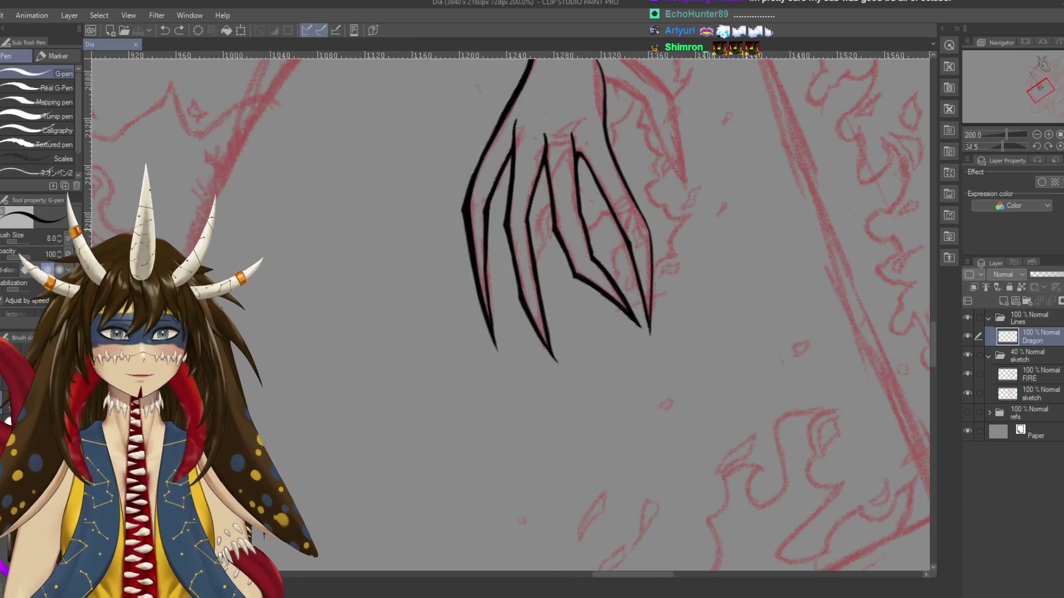
Zoomed in on the claws, thicken the line at the top of one claw and save
{"action": "scroll", "coordinate": [743, 238], "scroll_direction": "up", "scroll_amount": 2}
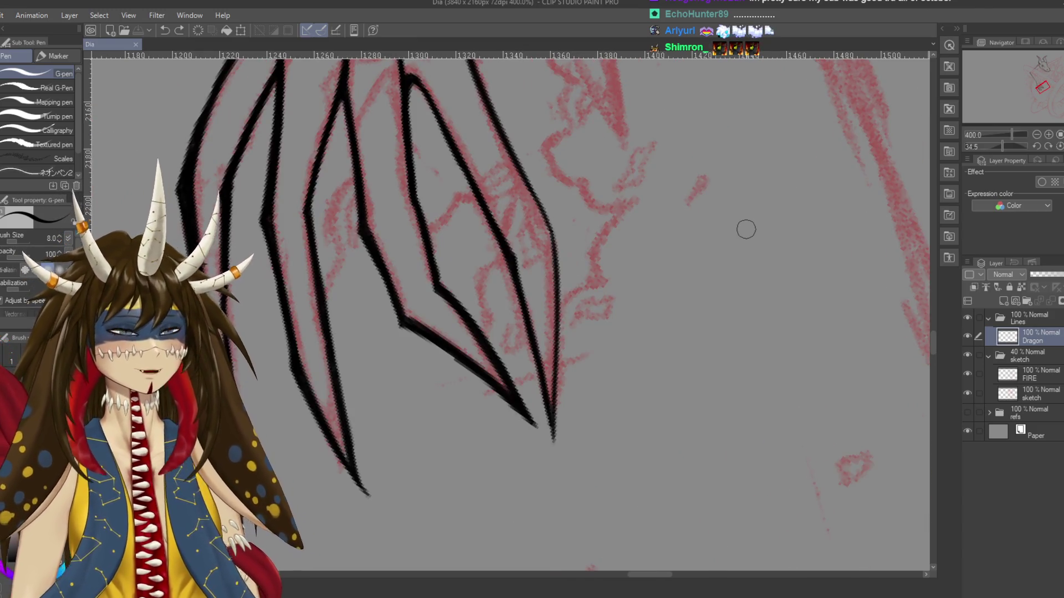
{"action": "mouse_move", "coordinate": [424, 90]}
{"action": "left_mouse_down"}
{"action": "mouse_move", "coordinate": [525, 184]}
{"action": "mouse_move", "coordinate": [517, 180]}
{"action": "mouse_move", "coordinate": [616, 346]}
{"action": "left_mouse_up"}
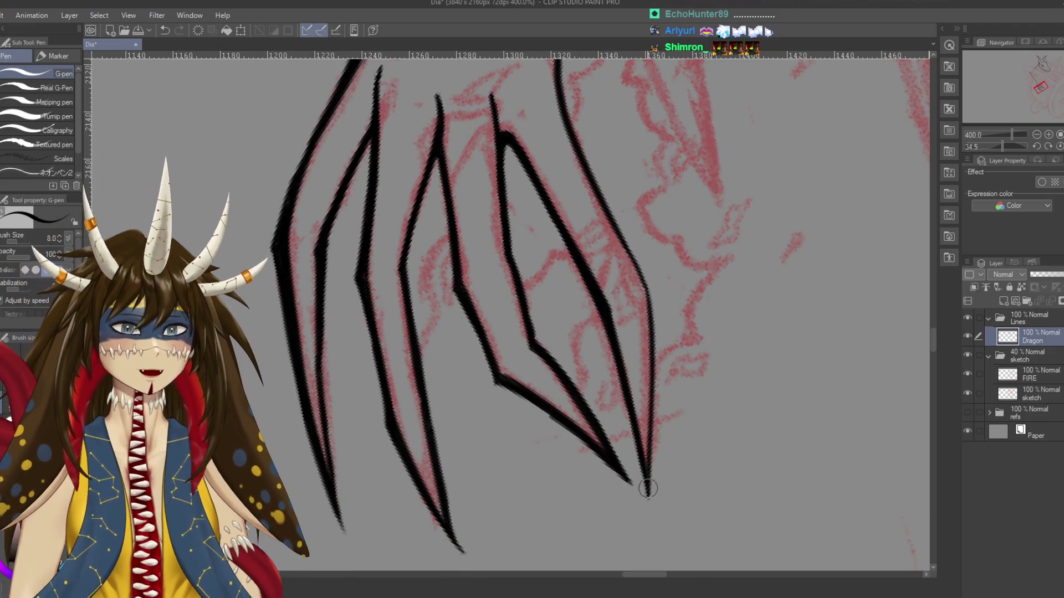
{"action": "key", "text": "ctrl+s"}
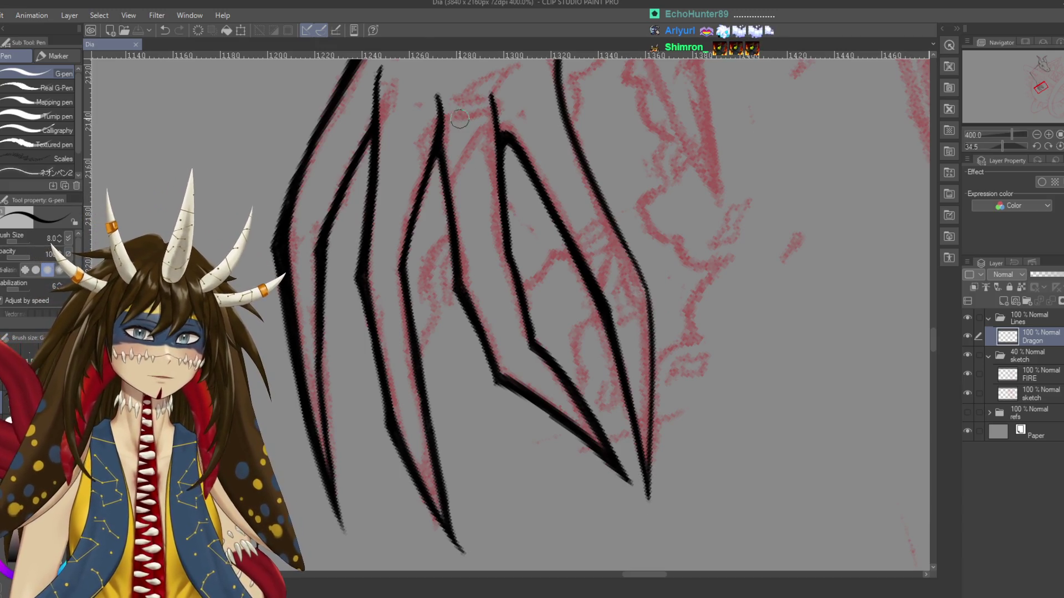
{"action": "left_click_drag", "start_coordinate": [489, 93], "coordinate": [505, 218]}
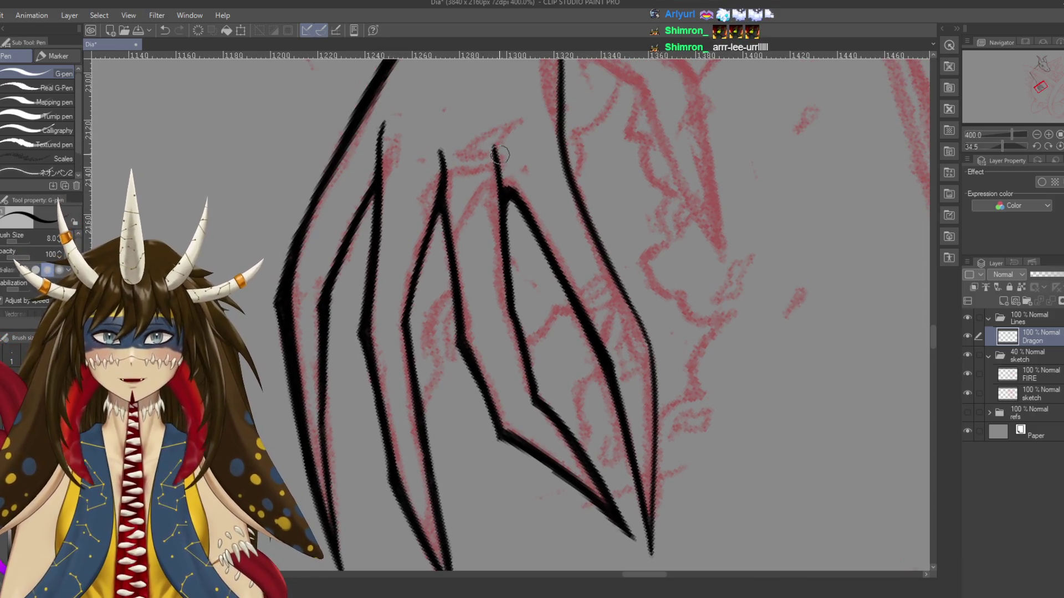
{"action": "key", "text": "e"}
{"action": "key", "text": "ctrl+s"}
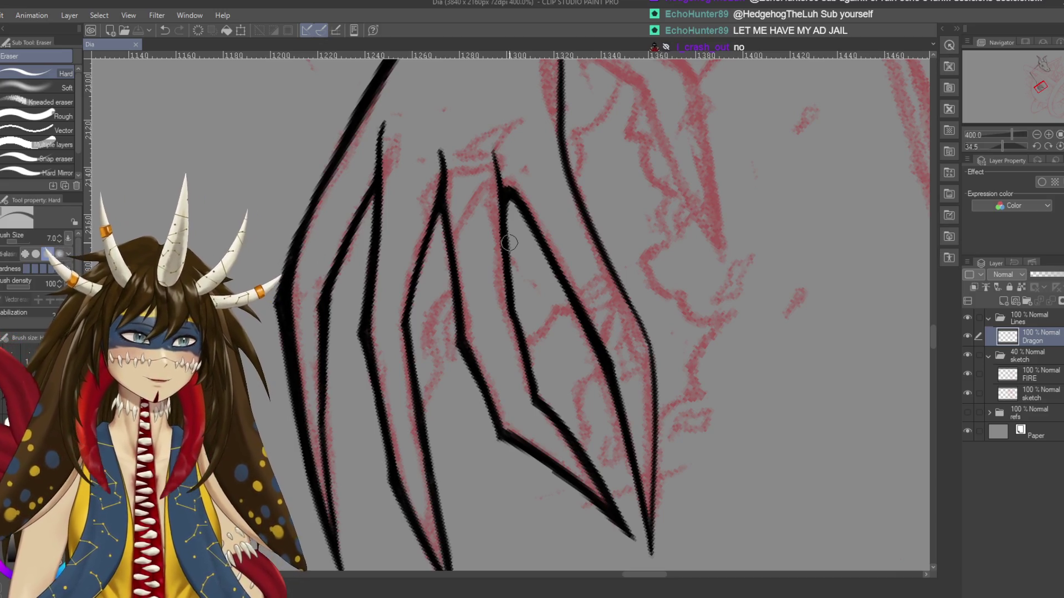
Restore the partly erased line, then thicken and extend the hand's outer edge downward
{"action": "scroll", "coordinate": [509, 242], "scroll_direction": "up", "scroll_amount": 1}
{"action": "scroll", "coordinate": [509, 242], "scroll_direction": "down", "scroll_amount": 5}
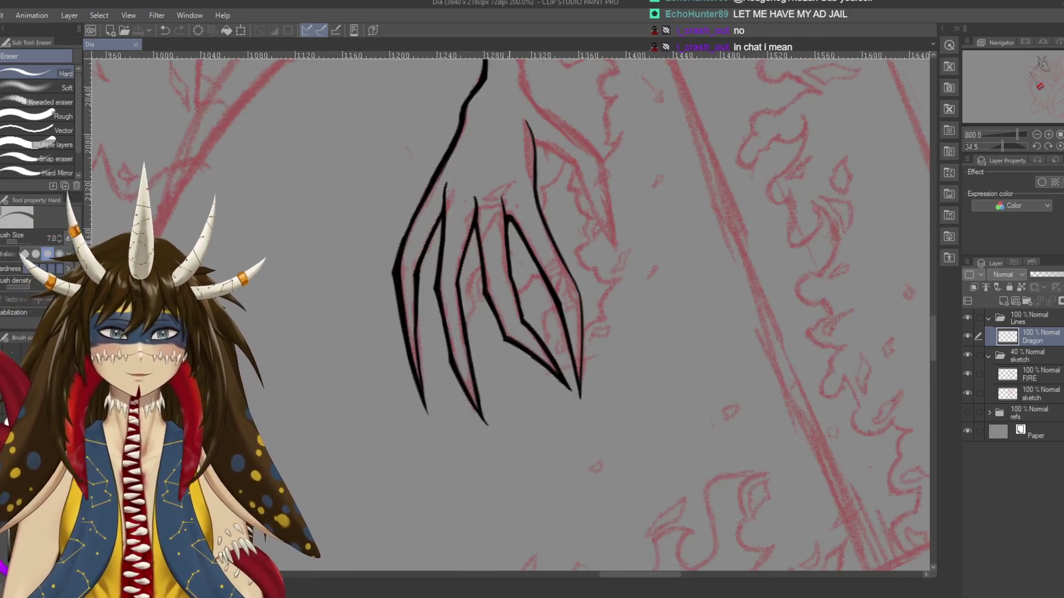
{"action": "scroll", "coordinate": [509, 242], "scroll_direction": "up", "scroll_amount": 1}
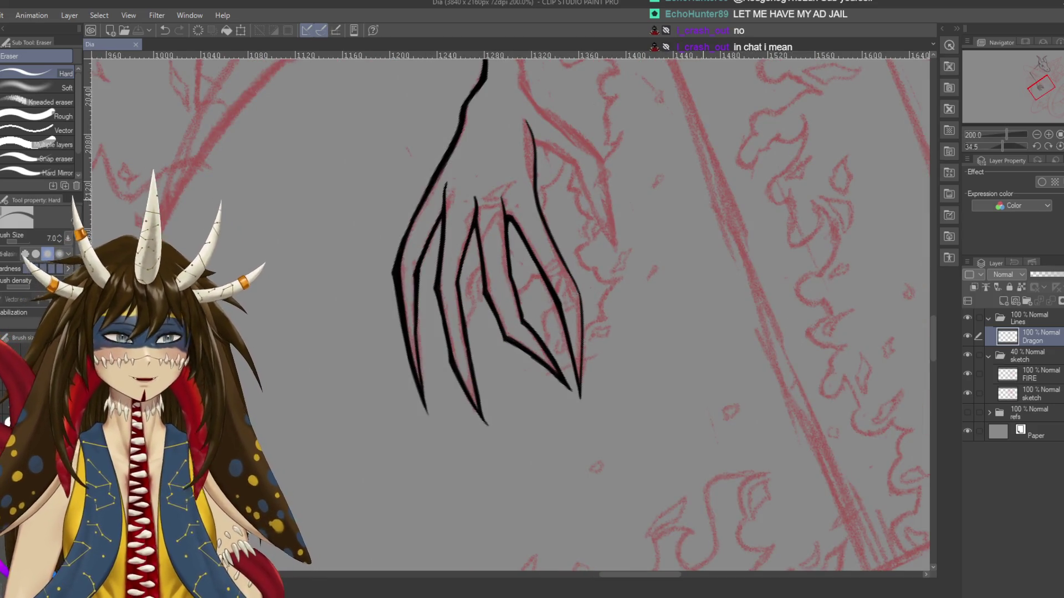
{"action": "left_click_drag", "start_coordinate": [509, 242], "coordinate": [532, 282]}
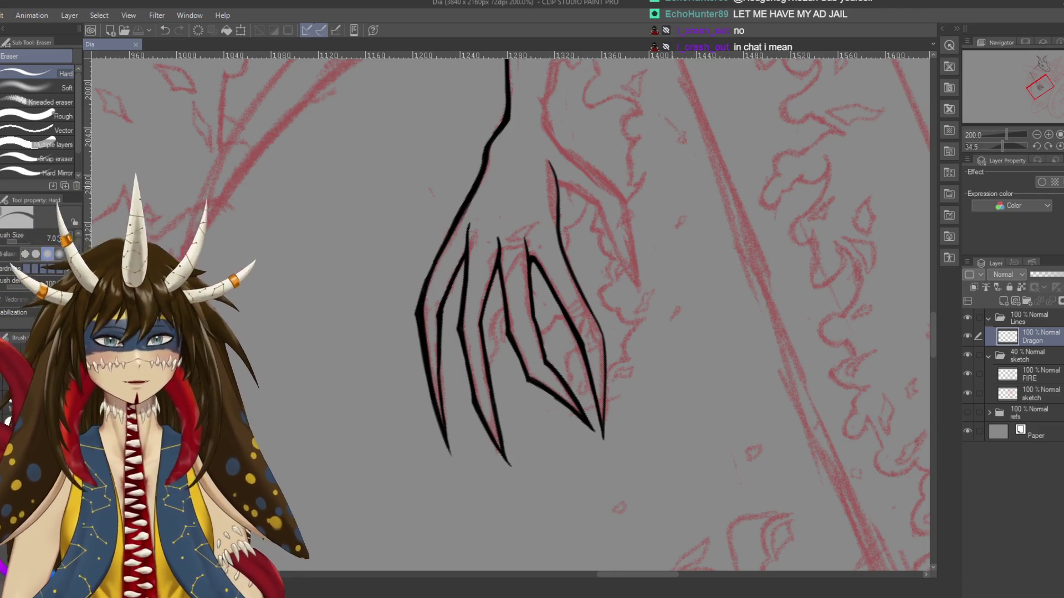
{"action": "left_click_drag", "start_coordinate": [711, 248], "coordinate": [728, 249]}
{"action": "scroll", "coordinate": [544, 128], "scroll_direction": "up", "scroll_amount": 2}
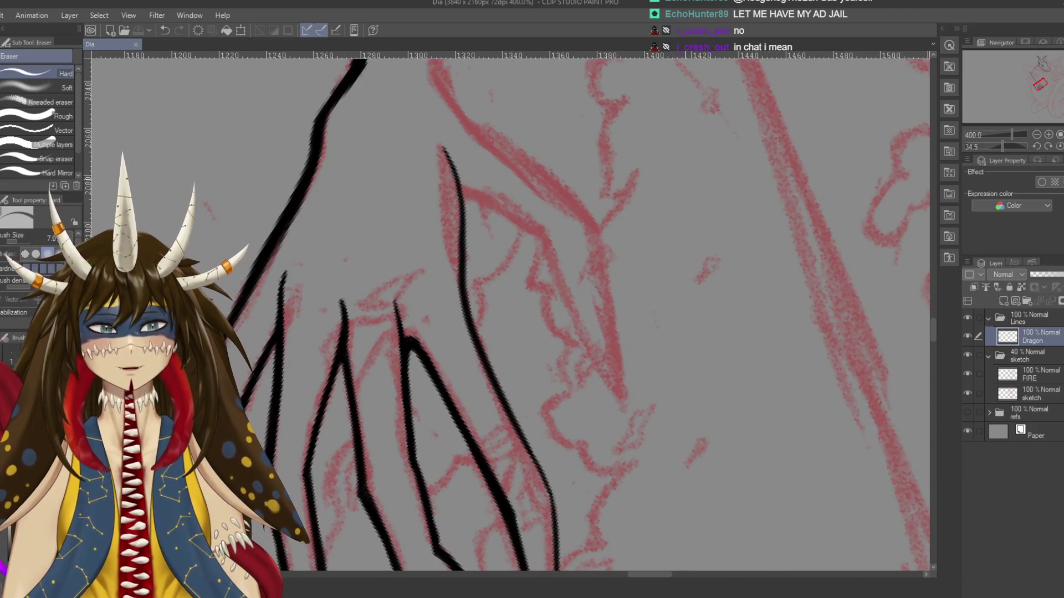
{"action": "scroll", "coordinate": [545, 128], "scroll_direction": "up", "scroll_amount": 1}
{"action": "key", "text": "ctrl+z"}
{"action": "key", "text": "p"}
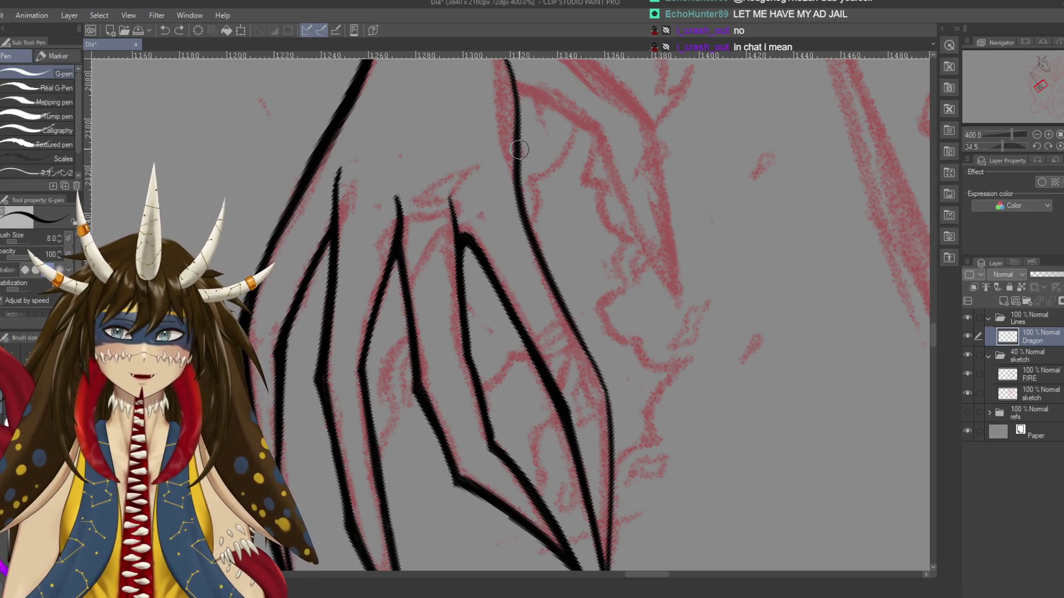
{"action": "left_click_drag", "start_coordinate": [519, 149], "coordinate": [538, 244]}
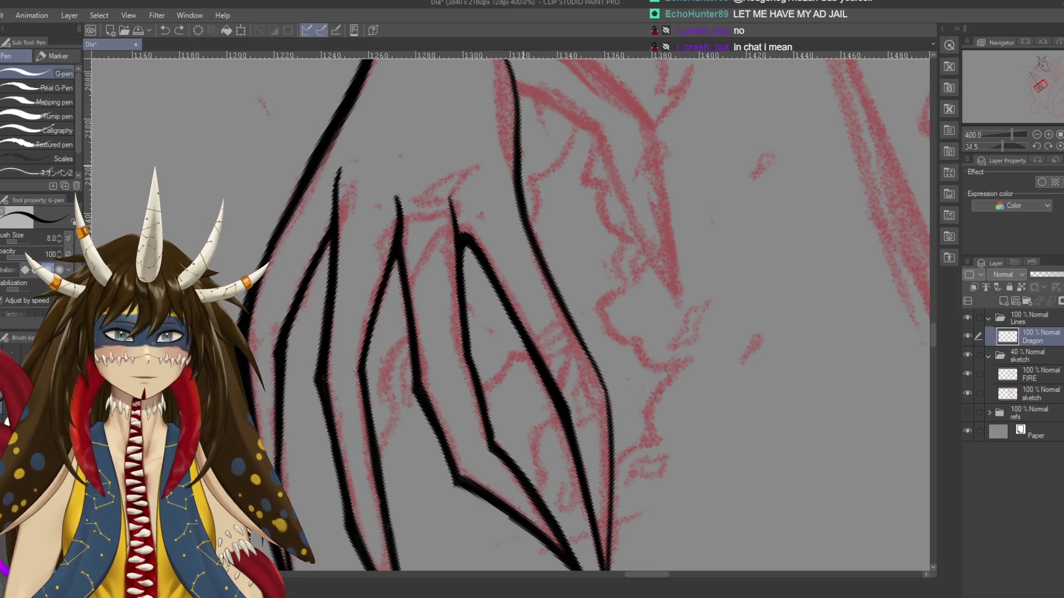
{"action": "left_click_drag", "start_coordinate": [556, 285], "coordinate": [612, 392]}
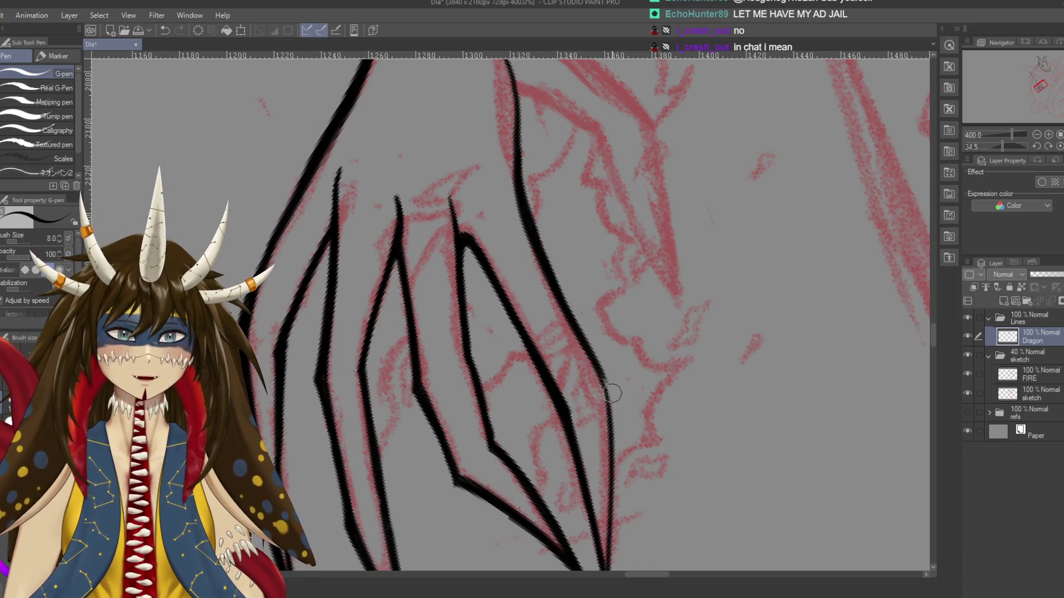
Darken the lower right-hand line and remove the question-mark and exclamation doodles beside the claws
{"action": "scroll", "coordinate": [507, 311], "scroll_direction": "down", "scroll_amount": 3}
{"action": "scroll", "coordinate": [586, 301], "scroll_direction": "down", "scroll_amount": 1}
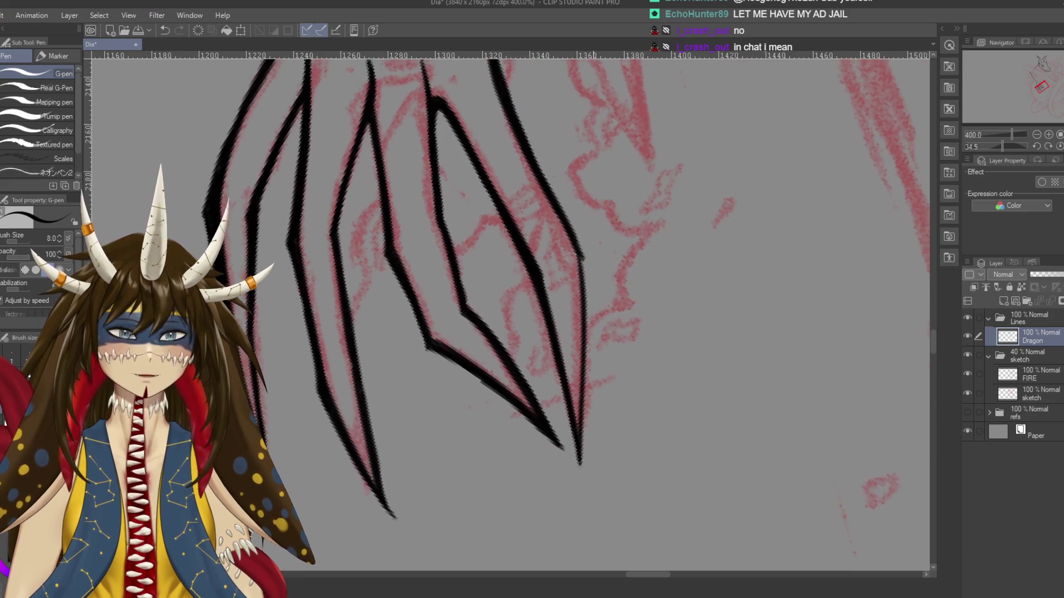
{"action": "left_click_drag", "start_coordinate": [585, 250], "coordinate": [585, 276]}
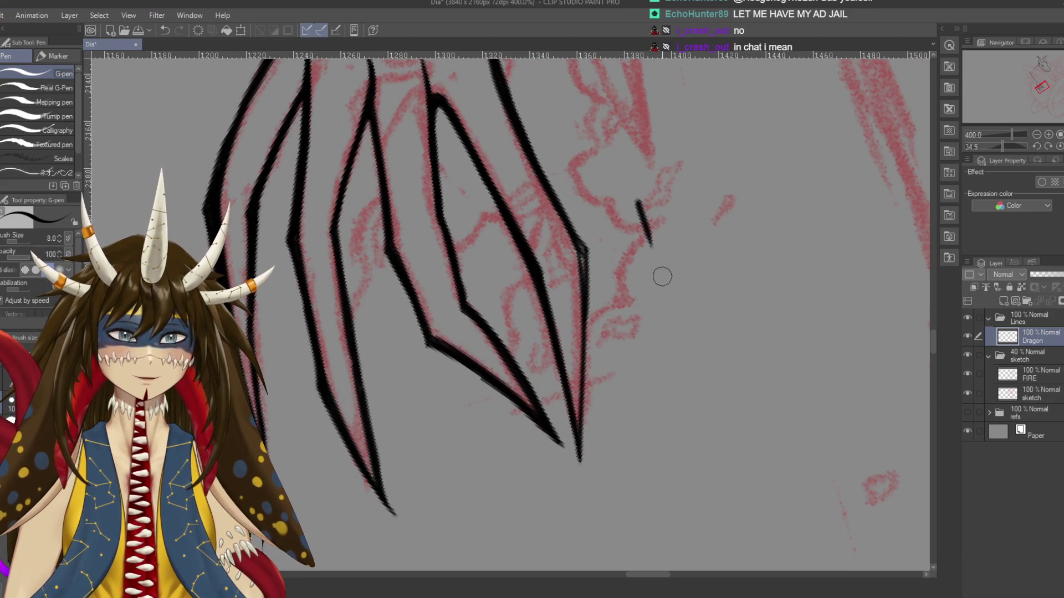
{"action": "left_click_drag", "start_coordinate": [677, 195], "coordinate": [718, 259]}
{"action": "left_click", "coordinate": [740, 275]}
{"action": "left_click_drag", "start_coordinate": [801, 147], "coordinate": [772, 274]}
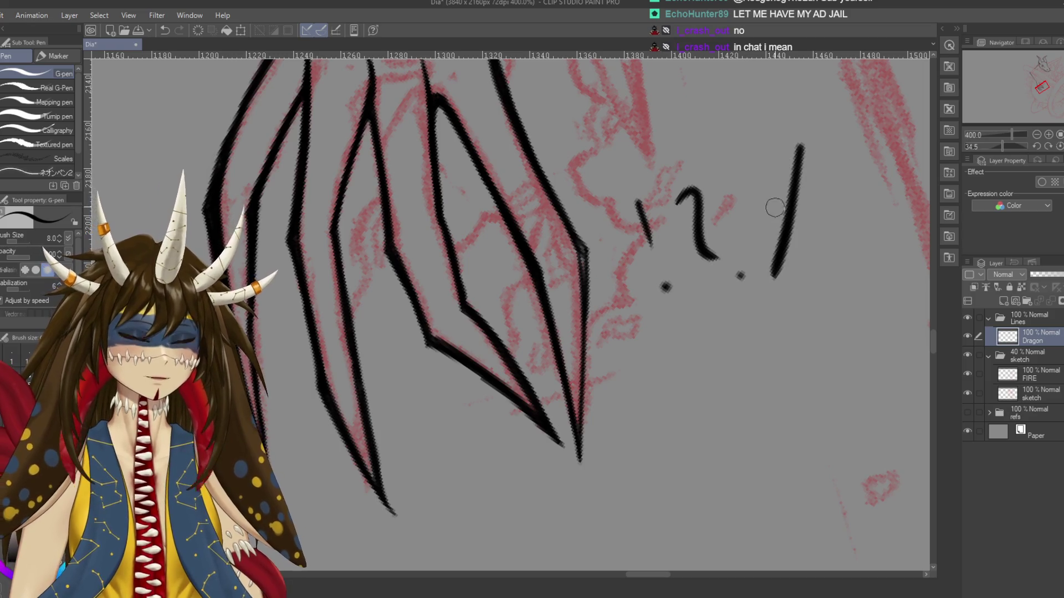
{"action": "mouse_move", "coordinate": [847, 168]}
{"action": "left_mouse_down"}
{"action": "mouse_move", "coordinate": [808, 213]}
{"action": "mouse_move", "coordinate": [844, 235]}
{"action": "left_mouse_up"}
{"action": "key", "text": "ctrl+z"}
{"action": "key", "text": "ctrl+z"}
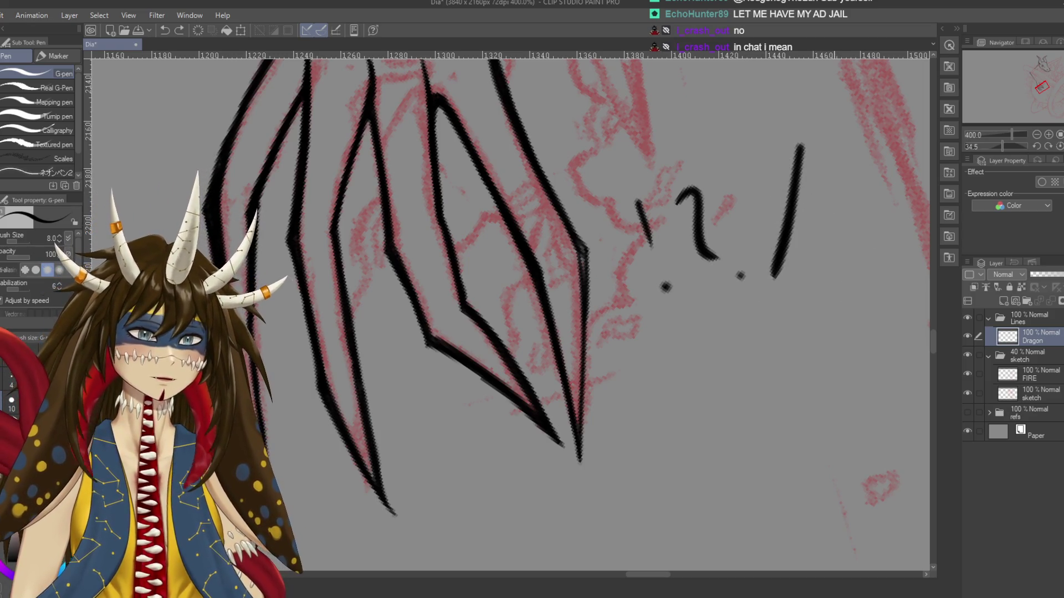
{"action": "key", "text": "ctrl+z"}
{"action": "key", "text": "ctrl+z"}
{"action": "key", "text": "ctrl+z"}
{"action": "key", "text": "ctrl+z"}
Redraw the lower part of the right claw line to a slightly shorter tip and save
{"action": "left_click_drag", "start_coordinate": [598, 258], "coordinate": [626, 257]}
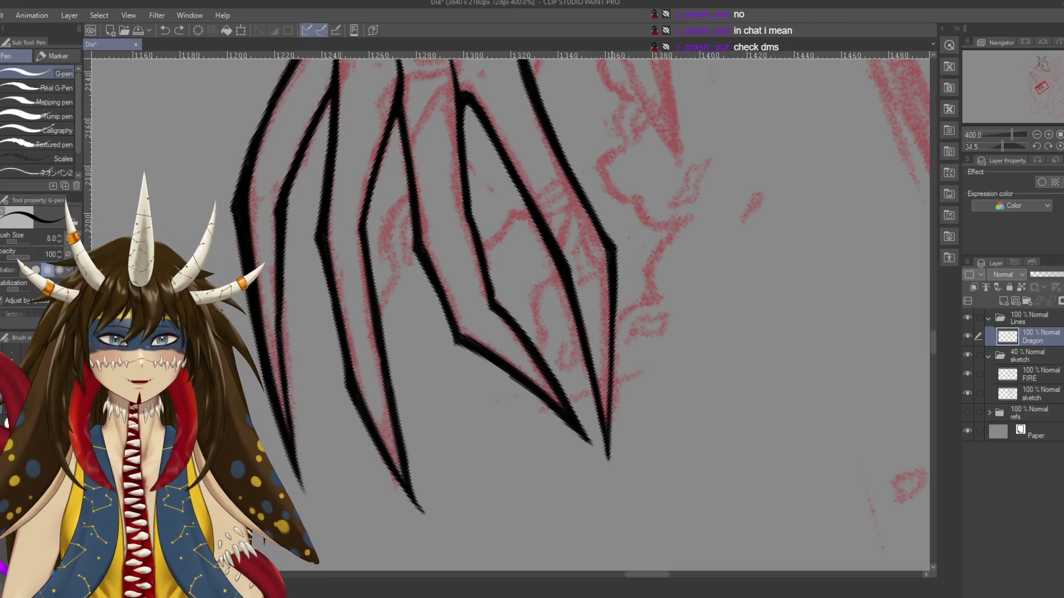
{"action": "key", "text": "ctrl+z"}
{"action": "left_click_drag", "start_coordinate": [615, 302], "coordinate": [608, 459]}
{"action": "key", "text": "ctrl+z"}
{"action": "left_click_drag", "start_coordinate": [615, 302], "coordinate": [608, 459]}
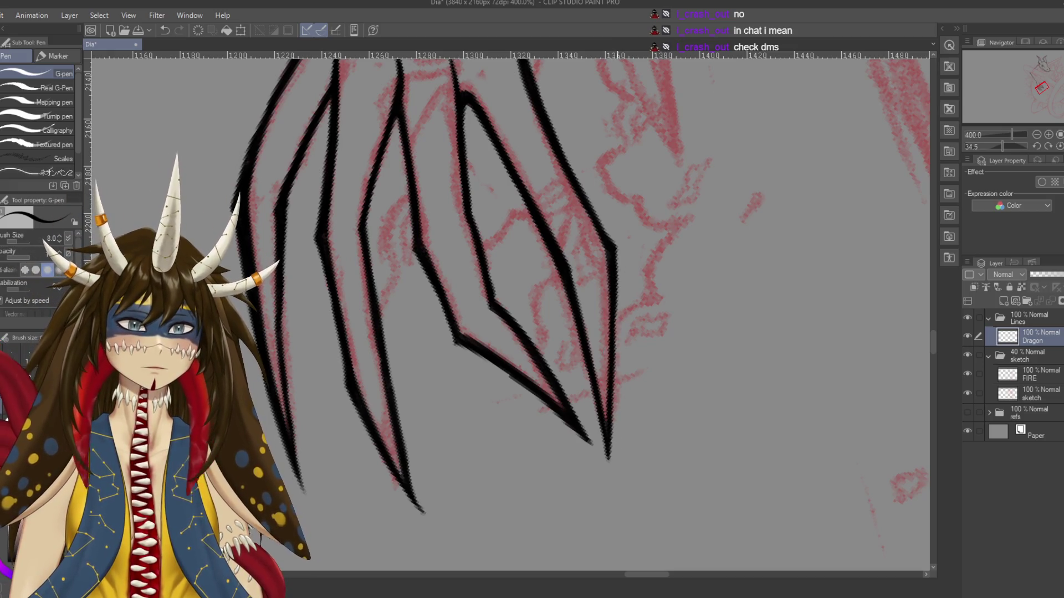
{"action": "scroll", "coordinate": [615, 332], "scroll_direction": "up", "scroll_amount": 2}
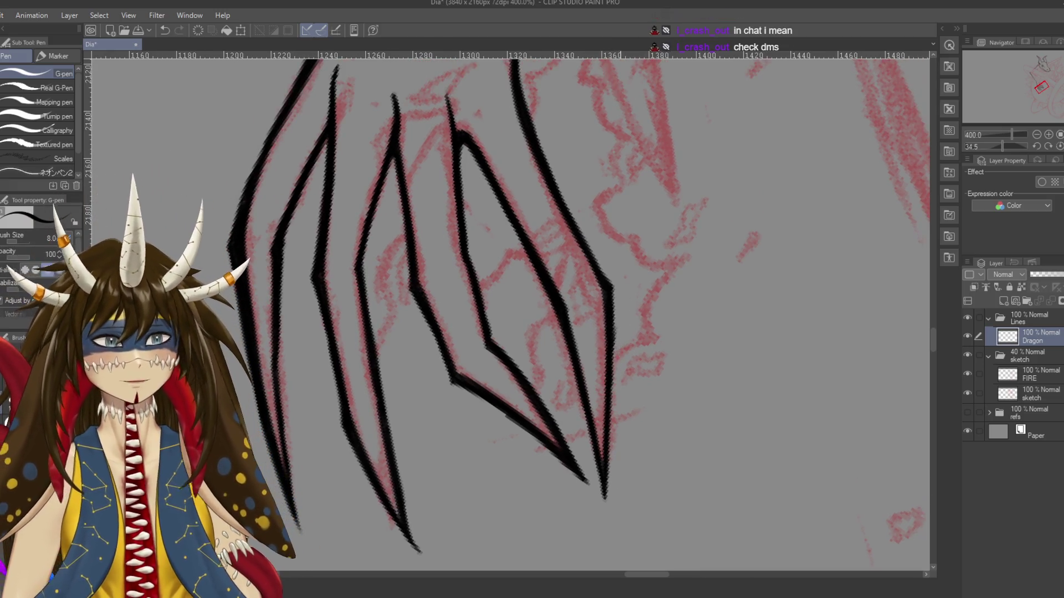
{"action": "scroll", "coordinate": [615, 332], "scroll_direction": "up", "scroll_amount": 2}
{"action": "key", "text": "ctrl+s"}
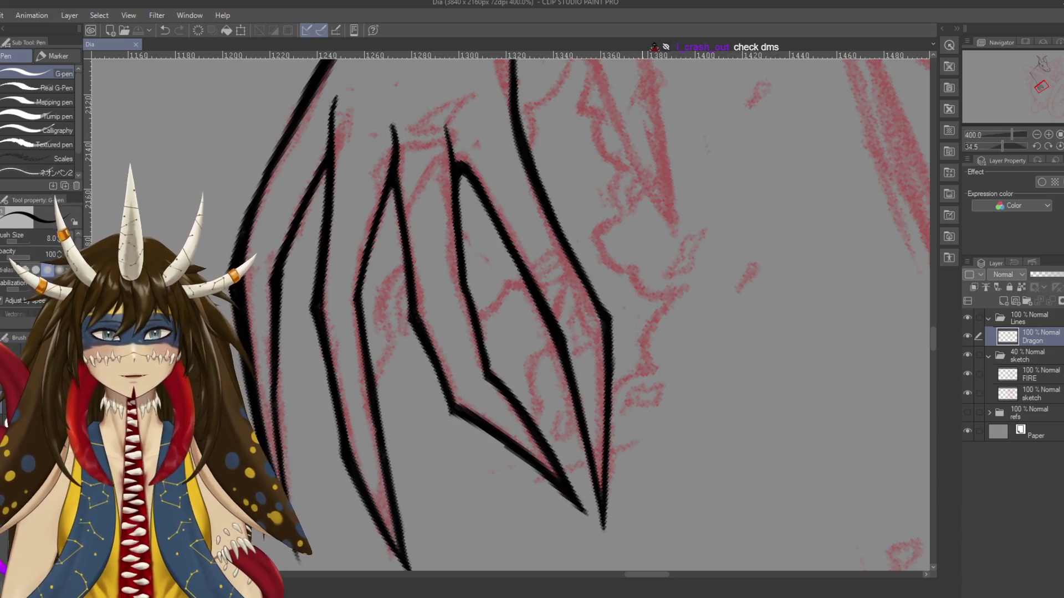
Redraw the lower section of the hand's outer line down to the claw tip and save
{"action": "scroll", "coordinate": [510, 310], "scroll_direction": "up", "scroll_amount": 3}
{"action": "mouse_move", "coordinate": [487, 158]}
{"action": "left_mouse_down"}
{"action": "mouse_move", "coordinate": [531, 121]}
{"action": "mouse_move", "coordinate": [561, 175]}
{"action": "left_mouse_up"}
{"action": "left_click_drag", "start_coordinate": [529, 119], "coordinate": [562, 222]}
{"action": "key", "text": "ctrl+z"}
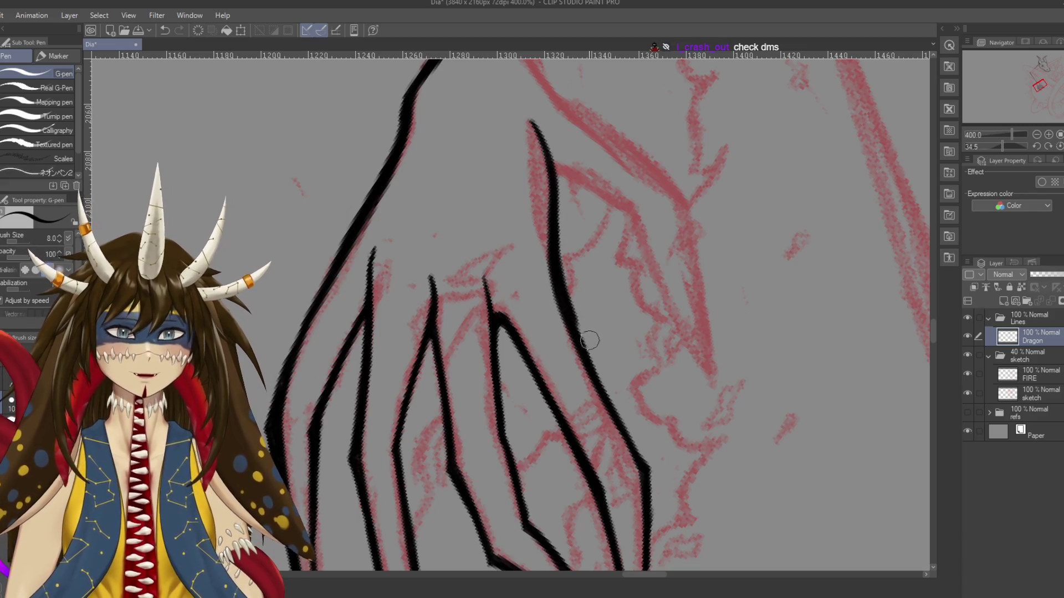
{"action": "key", "text": "ctrl+z"}
{"action": "left_click_drag", "start_coordinate": [548, 219], "coordinate": [626, 423]}
{"action": "key", "text": "ctrl+s"}
{"action": "scroll", "coordinate": [509, 311], "scroll_direction": "down", "scroll_amount": 3}
Rotate the tilted canvas view back to level and centre the whole dragon drawing
{"action": "scroll", "coordinate": [510, 310], "scroll_direction": "down", "scroll_amount": 3}
{"action": "key", "text": "r"}
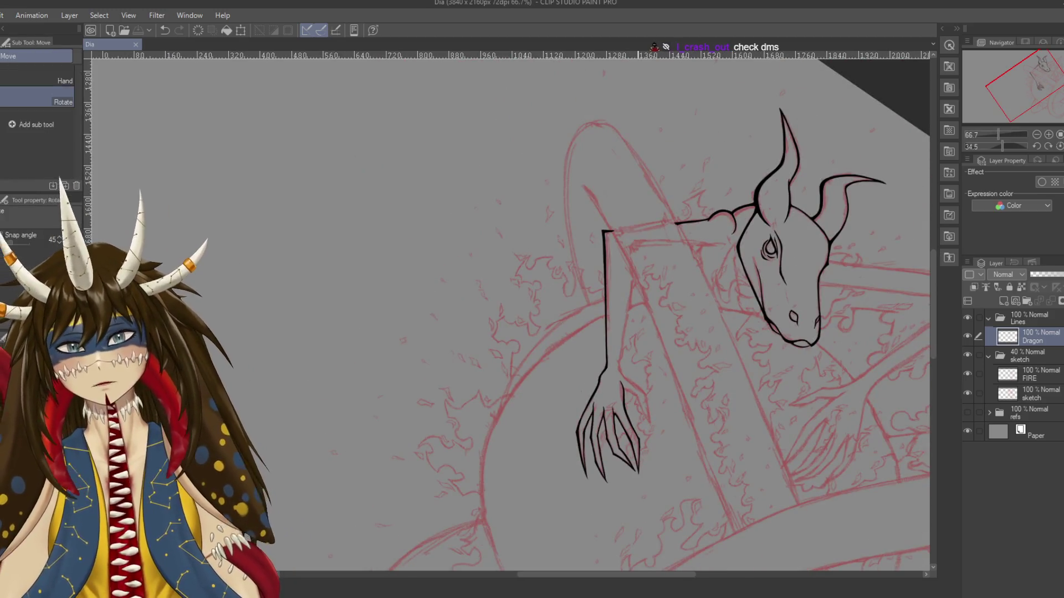
{"action": "left_click_drag", "start_coordinate": [720, 221], "coordinate": [554, 139]}
{"action": "key", "text": "p"}
{"action": "left_click_drag", "start_coordinate": [554, 277], "coordinate": [512, 294]}
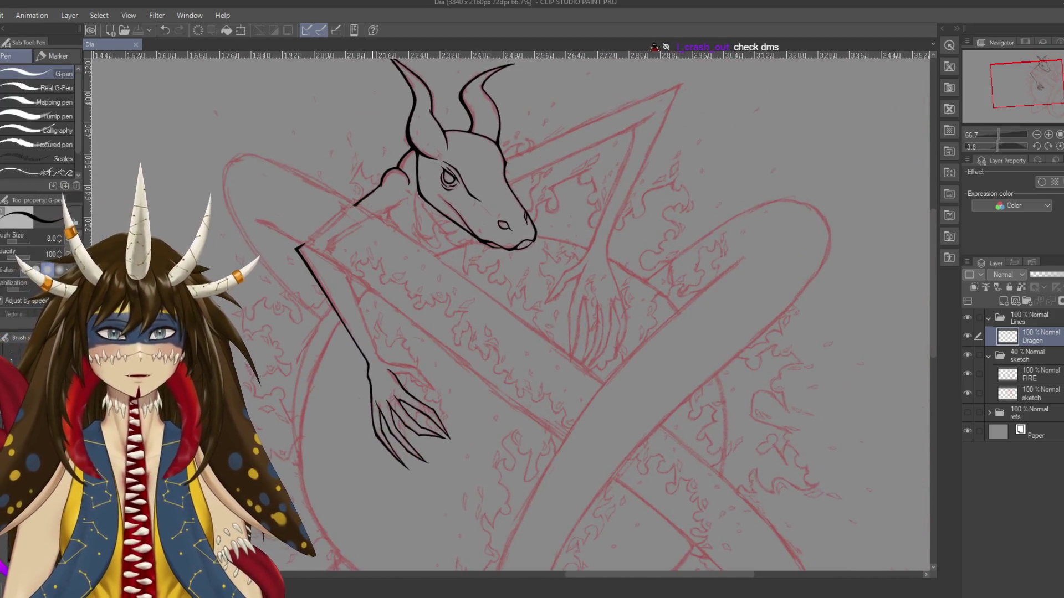
{"action": "scroll", "coordinate": [371, 391], "scroll_direction": "down", "scroll_amount": 1}
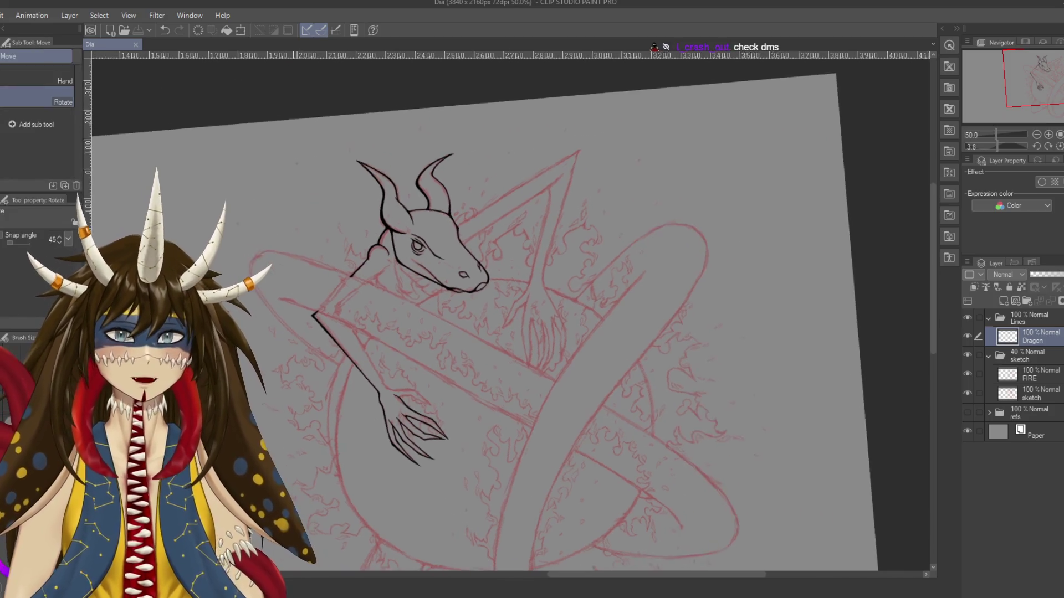
{"action": "left_click_drag", "start_coordinate": [371, 391], "coordinate": [421, 354]}
{"action": "mouse_move", "coordinate": [521, 375]}
{"action": "left_mouse_down"}
{"action": "mouse_move", "coordinate": [577, 347]}
{"action": "mouse_move", "coordinate": [590, 313]}
{"action": "left_mouse_up"}
{"action": "scroll", "coordinate": [577, 347], "scroll_direction": "down", "scroll_amount": 1}
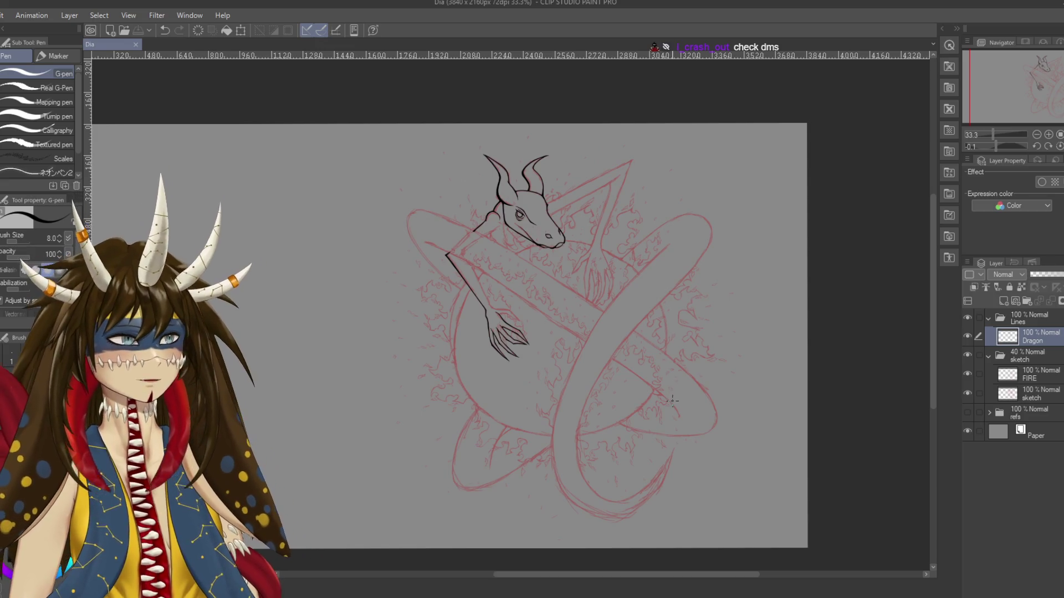
{"action": "left_click_drag", "start_coordinate": [672, 400], "coordinate": [689, 374]}
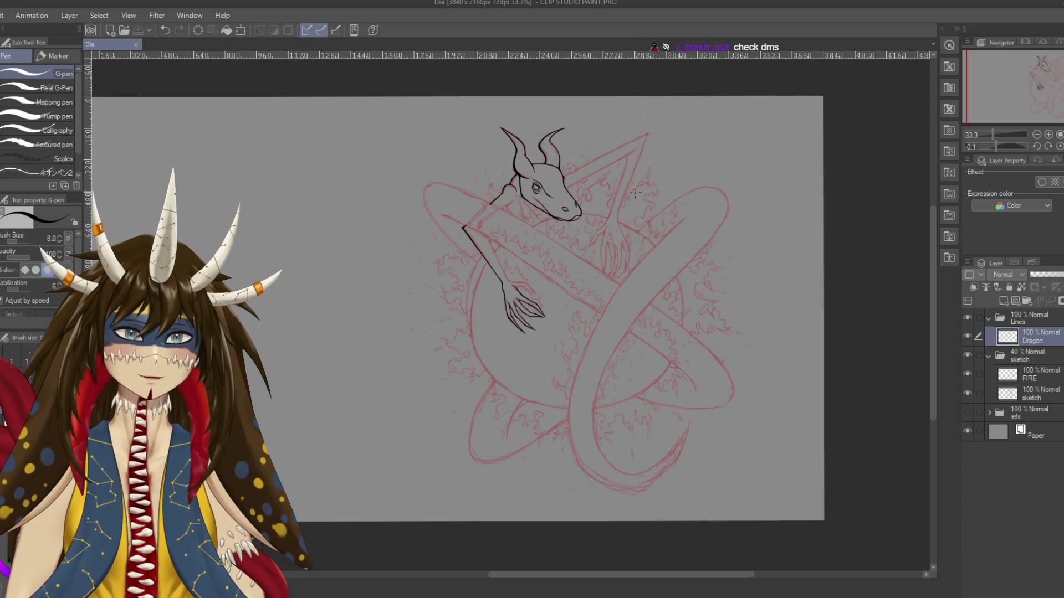
Inspect the inked head close up, then head, arm and claws together, and frame the fire sketch
{"action": "scroll", "coordinate": [554, 277], "scroll_direction": "up", "scroll_amount": 5}
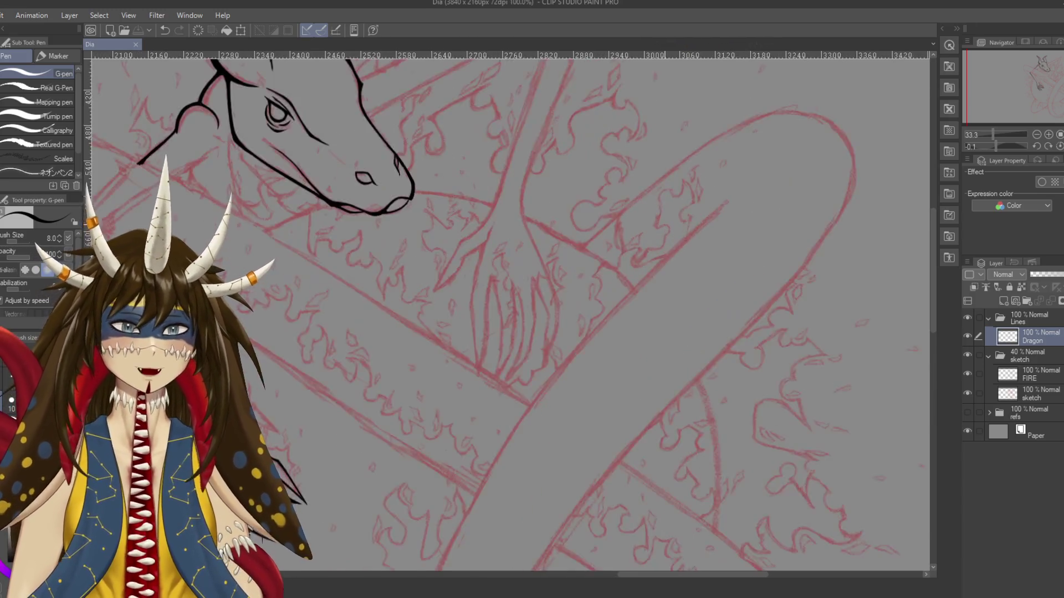
{"action": "left_click_drag", "start_coordinate": [387, 233], "coordinate": [645, 379]}
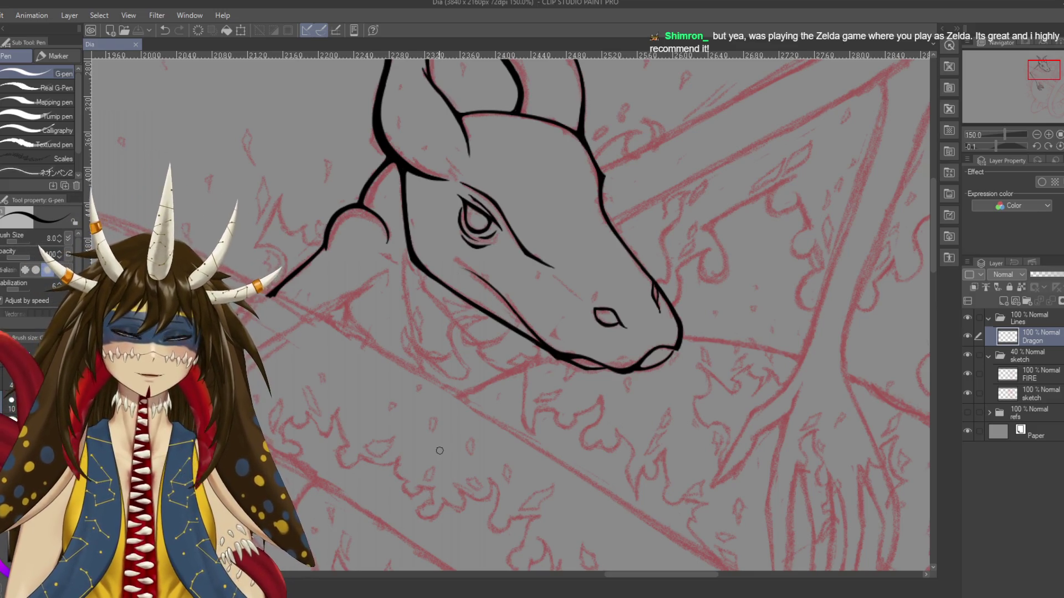
{"action": "scroll", "coordinate": [507, 310], "scroll_direction": "down", "scroll_amount": 4}
{"action": "left_click_drag", "start_coordinate": [487, 310], "coordinate": [521, 144]}
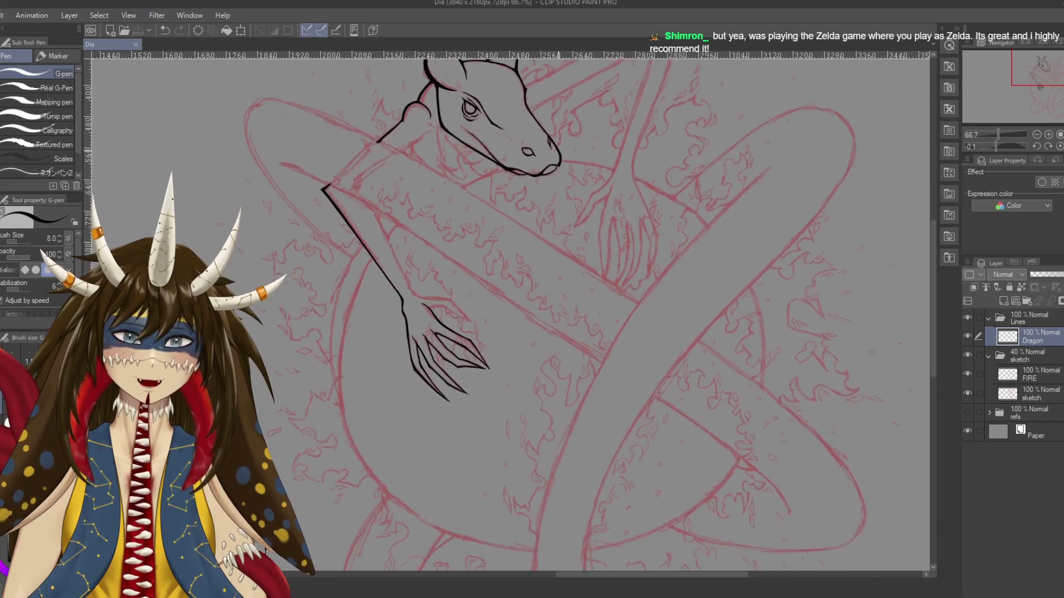
{"action": "left_click_drag", "start_coordinate": [499, 222], "coordinate": [510, 355]}
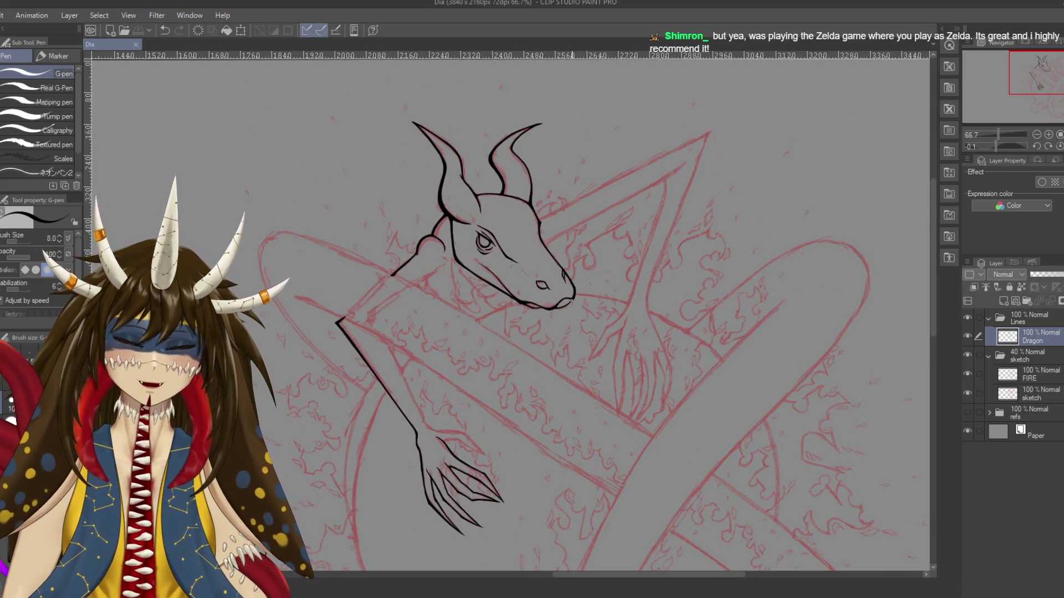
{"action": "scroll", "coordinate": [575, 303], "scroll_direction": "up", "scroll_amount": 4}
{"action": "left_click_drag", "start_coordinate": [576, 305], "coordinate": [649, 61]}
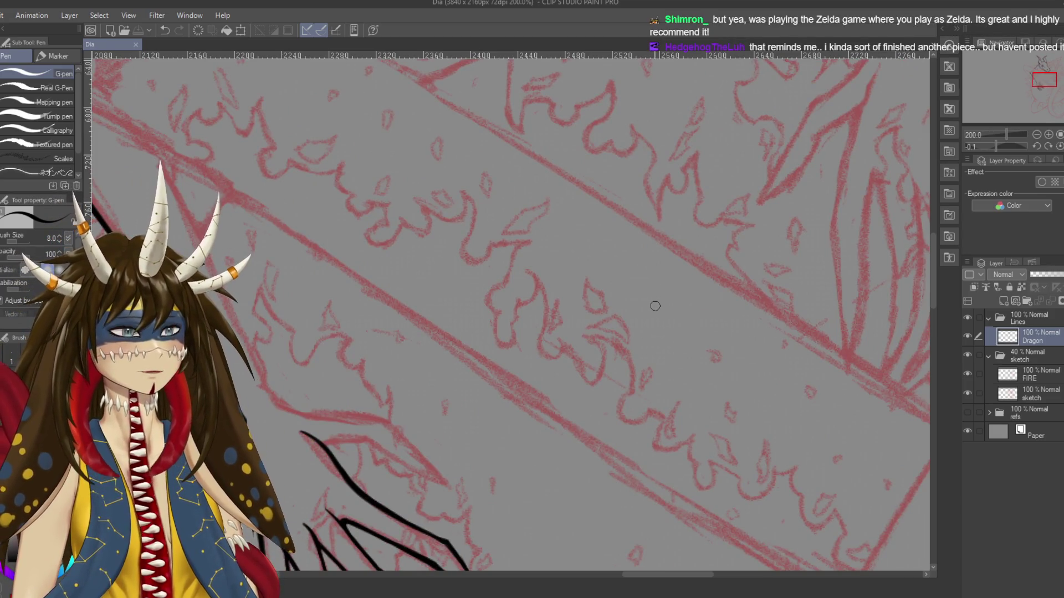
Try a diamond-shaped flame loop in ink, undo both strokes, and pan to the clawed hand
{"action": "left_click_drag", "start_coordinate": [645, 282], "coordinate": [659, 317]}
{"action": "mouse_move", "coordinate": [637, 280]}
{"action": "left_mouse_down"}
{"action": "mouse_move", "coordinate": [681, 245]}
{"action": "mouse_move", "coordinate": [665, 318]}
{"action": "left_mouse_up"}
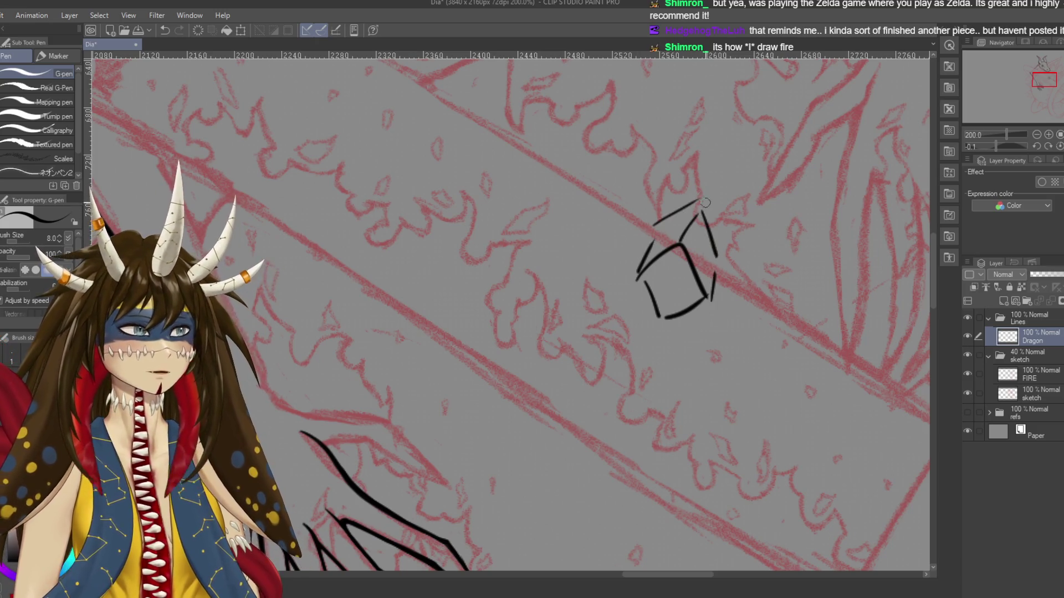
{"action": "key", "text": "ctrl+z"}
{"action": "key", "text": "ctrl+z"}
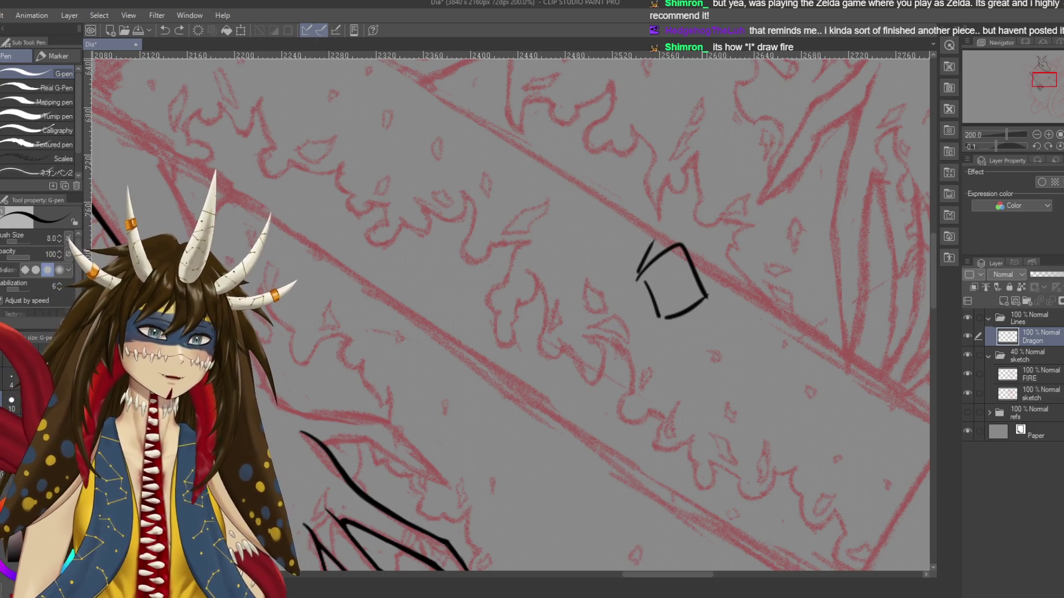
{"action": "key", "text": "ctrl+z"}
{"action": "key", "text": "ctrl+z"}
{"action": "key", "text": "ctrl+z"}
{"action": "key", "text": "ctrl+z"}
{"action": "key", "text": "ctrl+z"}
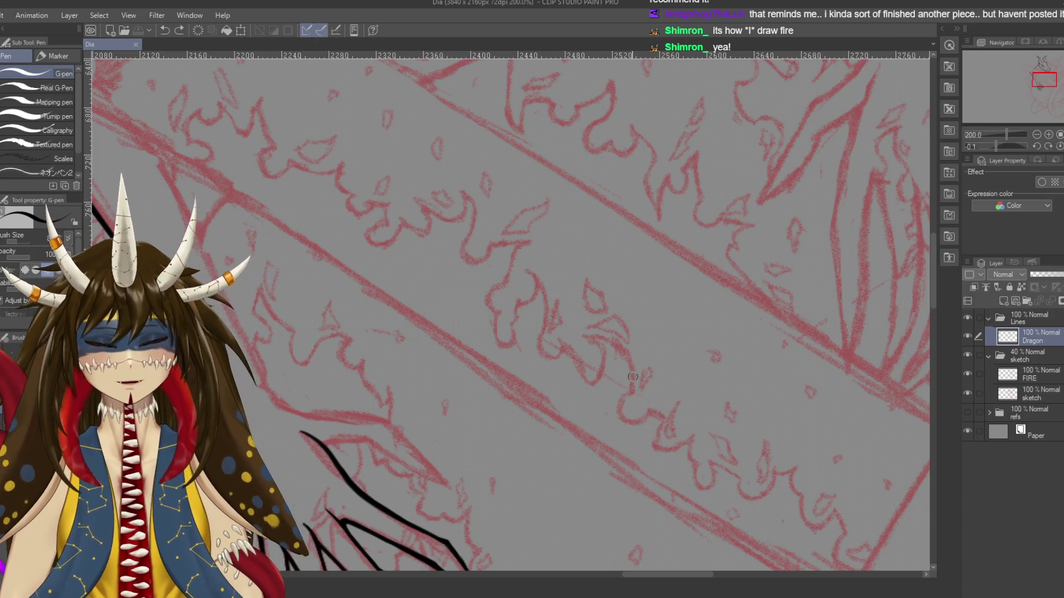
{"action": "mouse_move", "coordinate": [632, 376]}
{"action": "left_mouse_down"}
{"action": "mouse_move", "coordinate": [821, 391]}
{"action": "mouse_move", "coordinate": [760, 50]}
{"action": "left_mouse_up"}
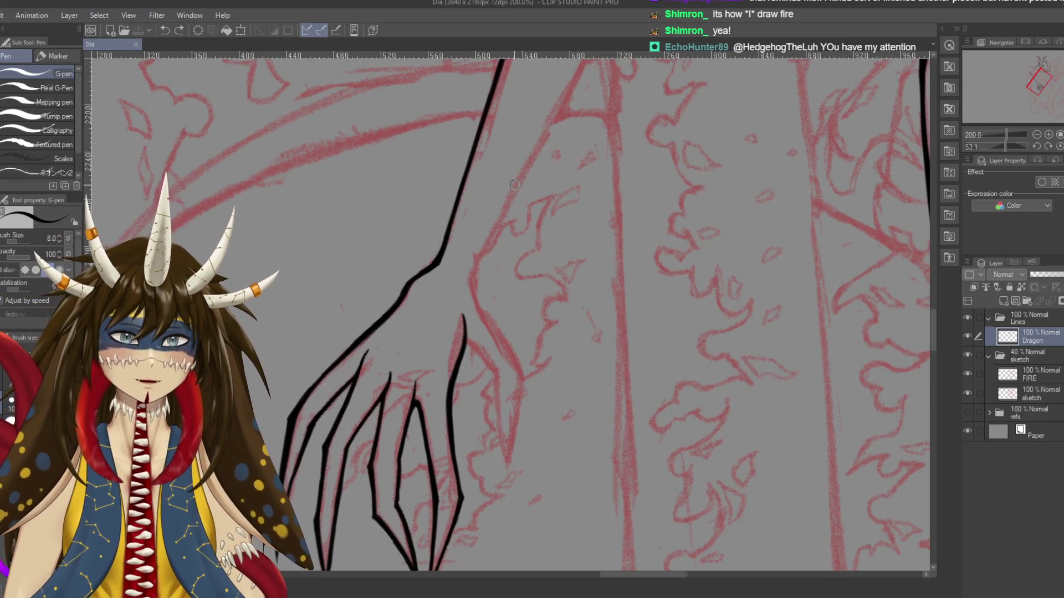
Ink the hand's outer edge, extending it toward the claw, then save the drawing
{"action": "left_click_drag", "start_coordinate": [520, 176], "coordinate": [486, 290]}
{"action": "key", "text": "ctrl+z"}
{"action": "left_click_drag", "start_coordinate": [524, 178], "coordinate": [475, 294]}
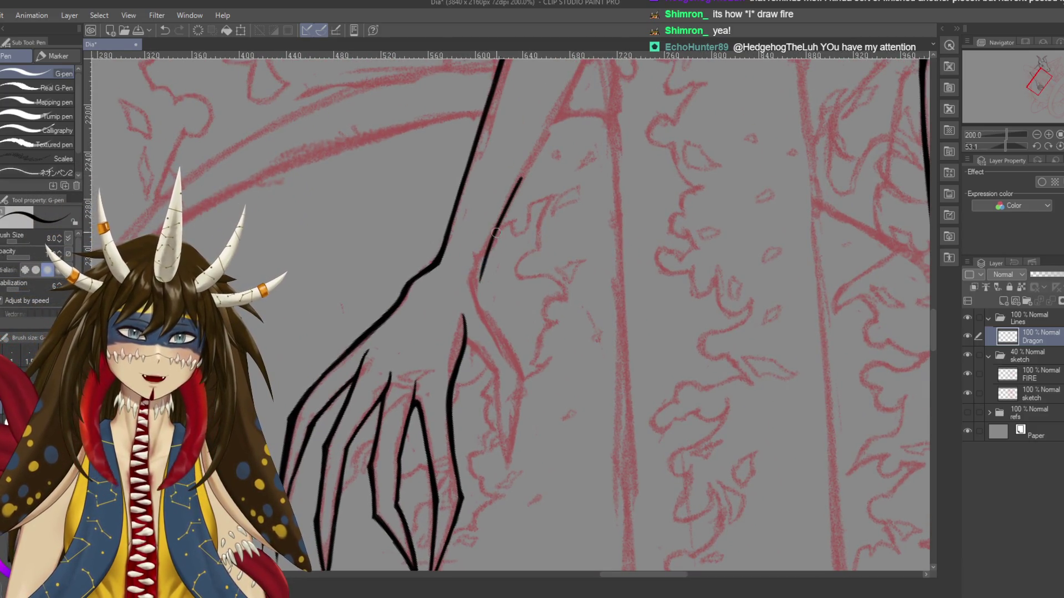
{"action": "key", "text": "ctrl+z"}
{"action": "left_click_drag", "start_coordinate": [527, 167], "coordinate": [480, 278]}
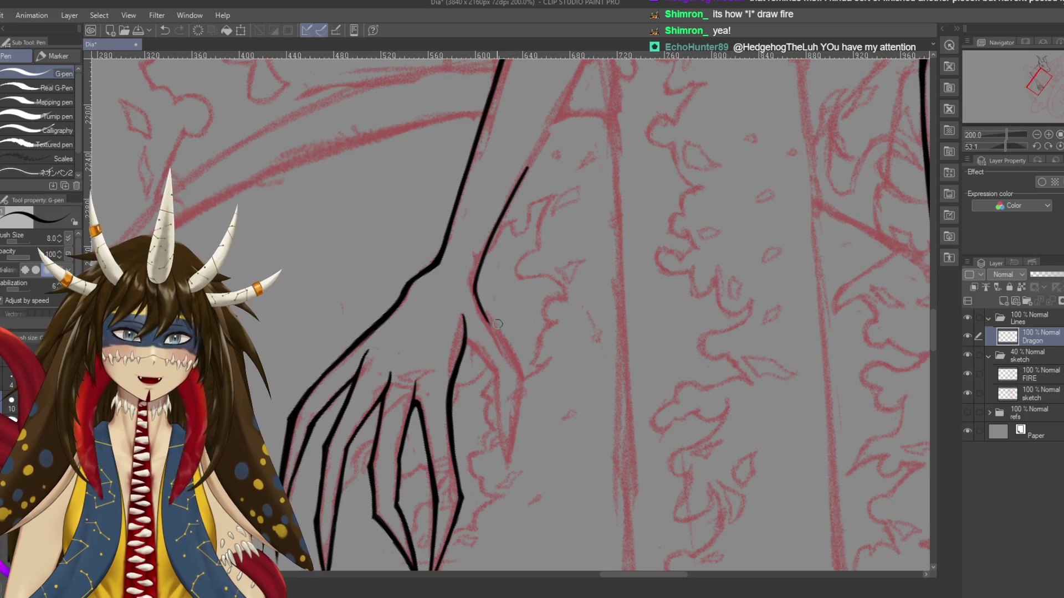
{"action": "left_click_drag", "start_coordinate": [514, 356], "coordinate": [524, 374]}
{"action": "key", "text": "ctrl+z"}
{"action": "left_click_drag", "start_coordinate": [476, 294], "coordinate": [524, 375]}
{"action": "key", "text": "ctrl+s"}
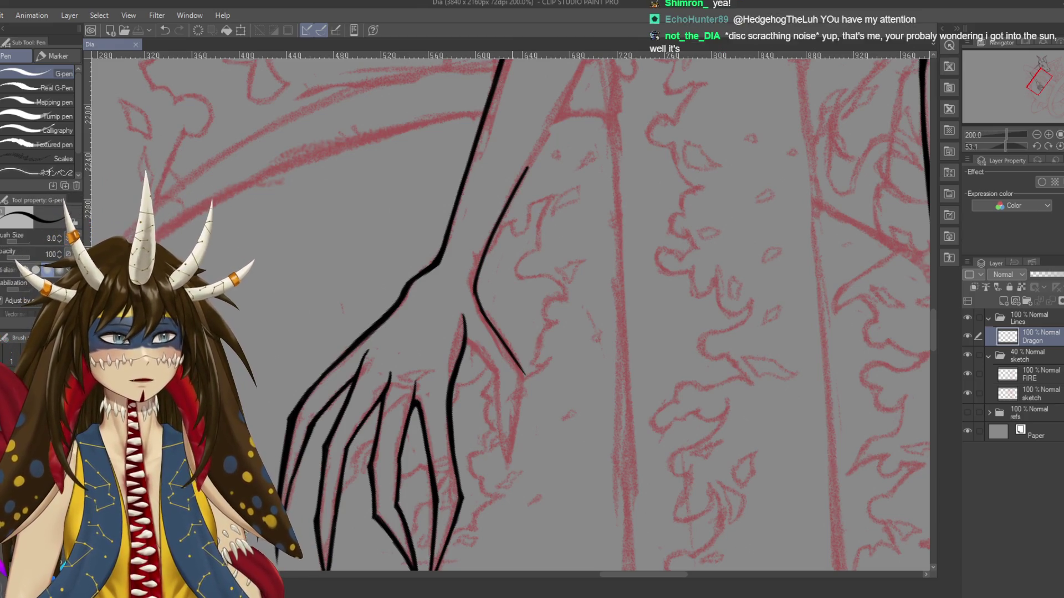
Zoom in and ink a new claw's inner and outer edges meeting in a sharp tip
{"action": "scroll", "coordinate": [512, 359], "scroll_direction": "up", "scroll_amount": 3}
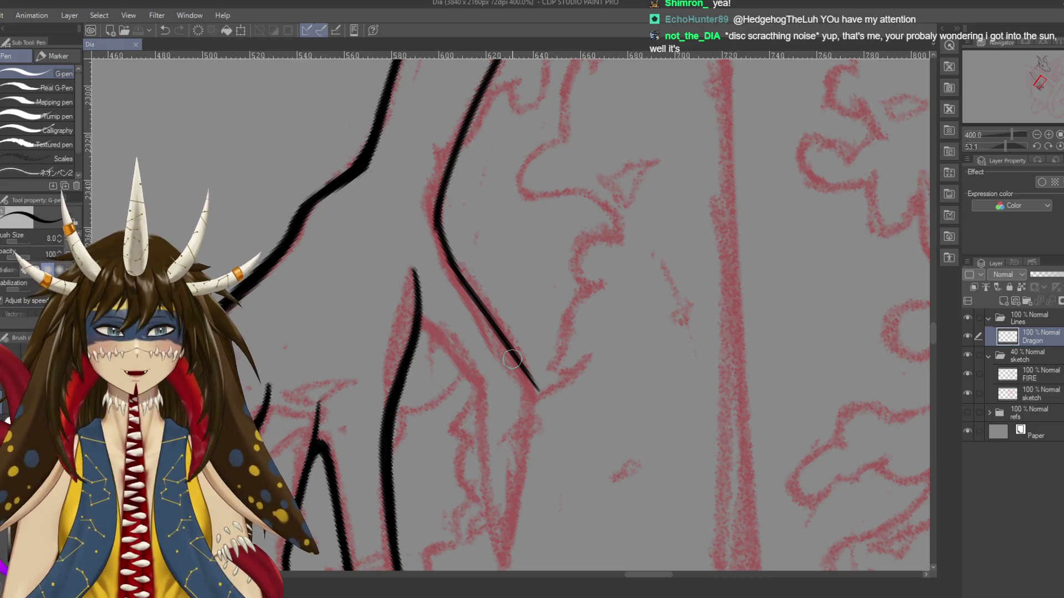
{"action": "left_click_drag", "start_coordinate": [510, 360], "coordinate": [571, 221]}
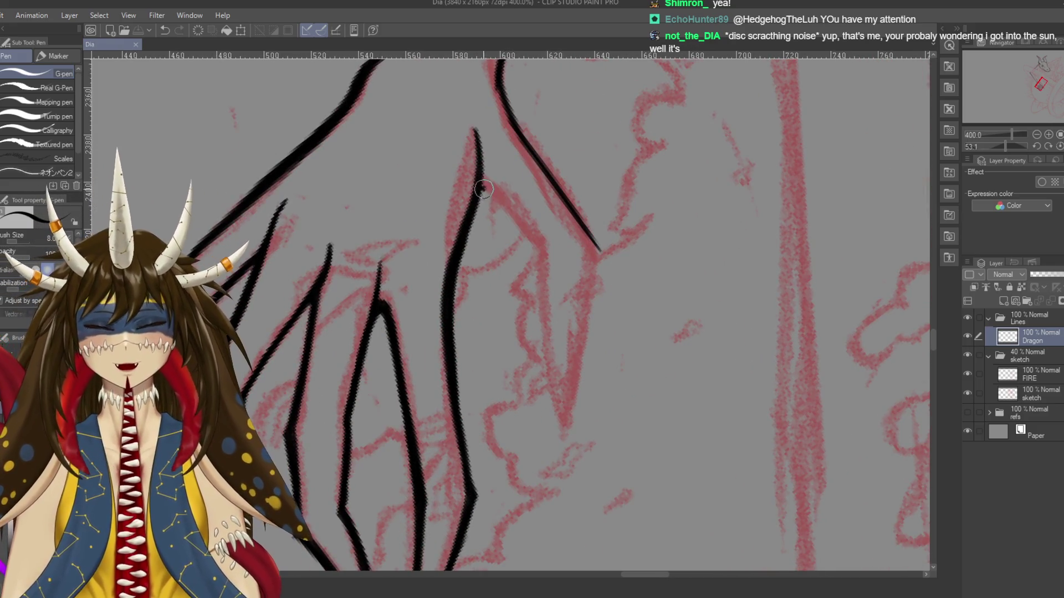
{"action": "mouse_move", "coordinate": [478, 167]}
{"action": "left_mouse_down"}
{"action": "mouse_move", "coordinate": [480, 189]}
{"action": "mouse_move", "coordinate": [543, 256]}
{"action": "mouse_move", "coordinate": [579, 452]}
{"action": "left_mouse_up"}
{"action": "key", "text": "ctrl+z"}
{"action": "left_click_drag", "start_coordinate": [546, 255], "coordinate": [554, 451]}
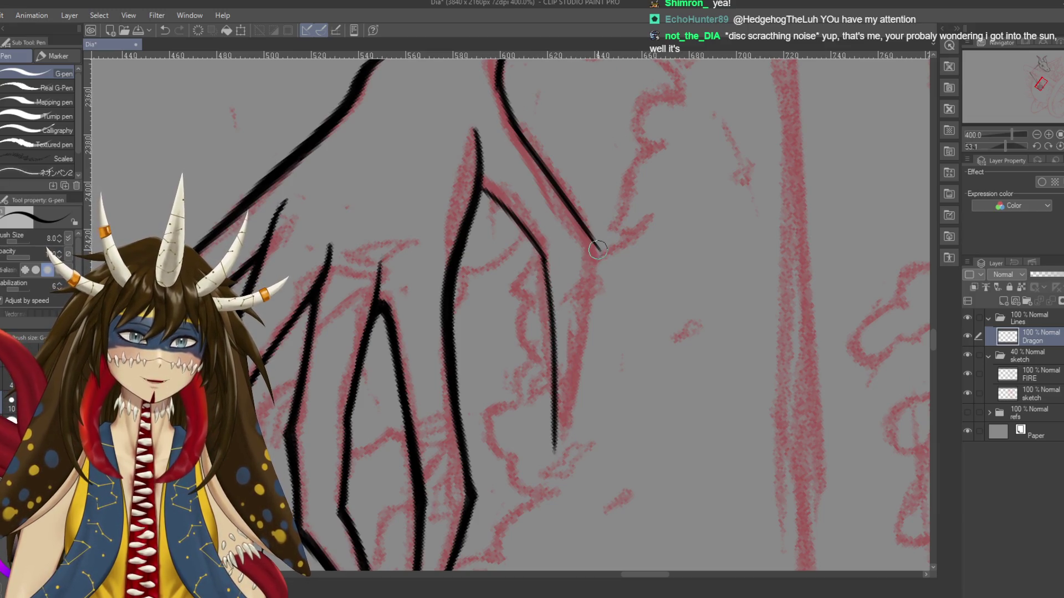
{"action": "left_click_drag", "start_coordinate": [597, 249], "coordinate": [557, 449]}
{"action": "key", "text": "ctrl+z"}
{"action": "left_click_drag", "start_coordinate": [598, 253], "coordinate": [557, 476]}
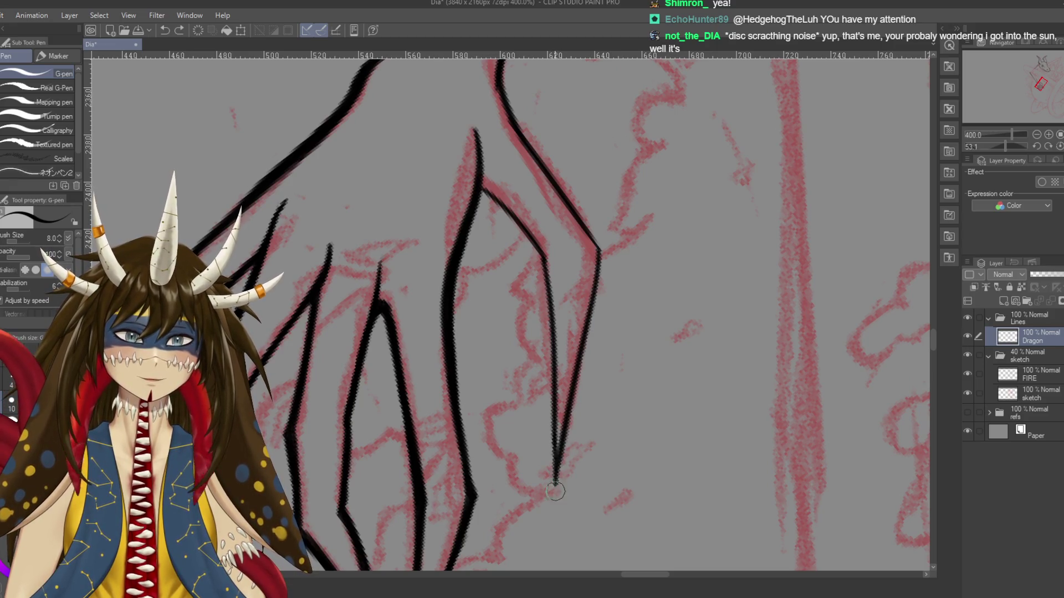
{"action": "scroll", "coordinate": [510, 310], "scroll_direction": "down", "scroll_amount": 3}
{"action": "scroll", "coordinate": [510, 310], "scroll_direction": "down", "scroll_amount": 2}
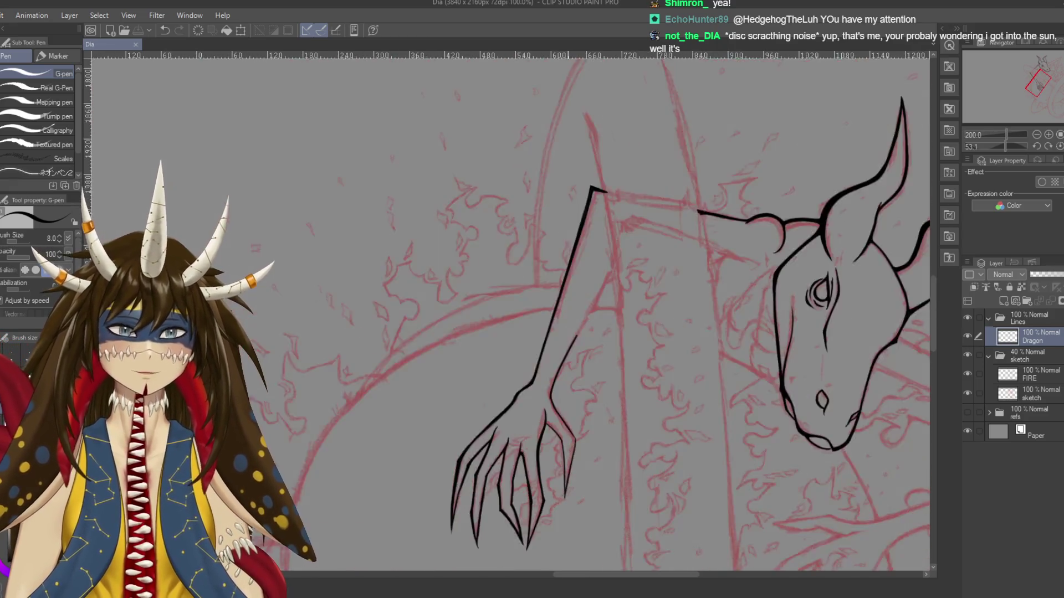
Rotate the canvas nearly upright and zoom in centred on the dragon's hand
{"action": "key", "text": "r"}
{"action": "left_click_drag", "start_coordinate": [447, 332], "coordinate": [444, 306]}
{"action": "key", "text": "p"}
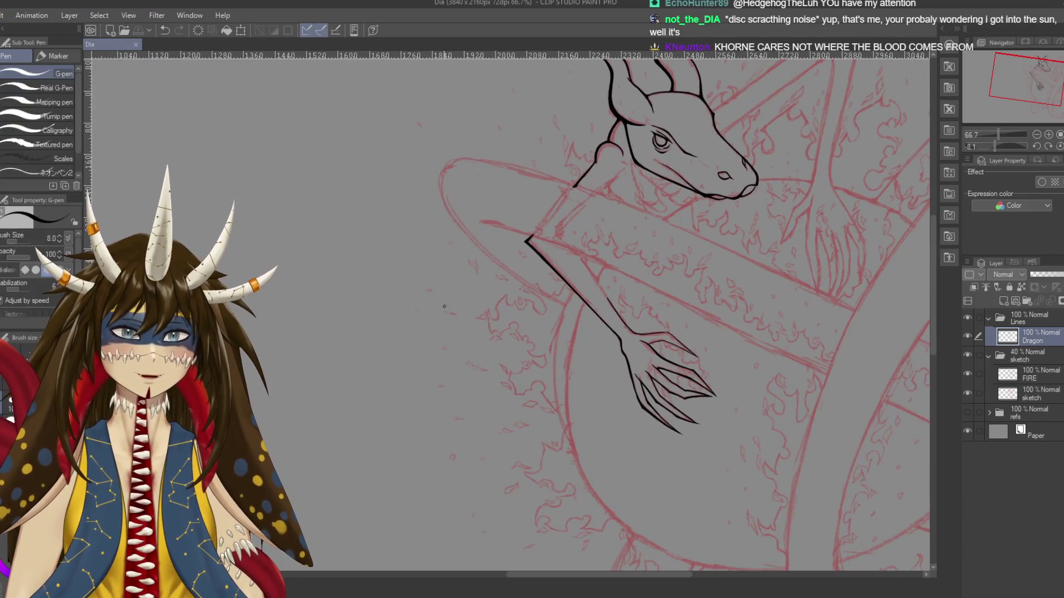
{"action": "left_click_drag", "start_coordinate": [732, 201], "coordinate": [716, 285]}
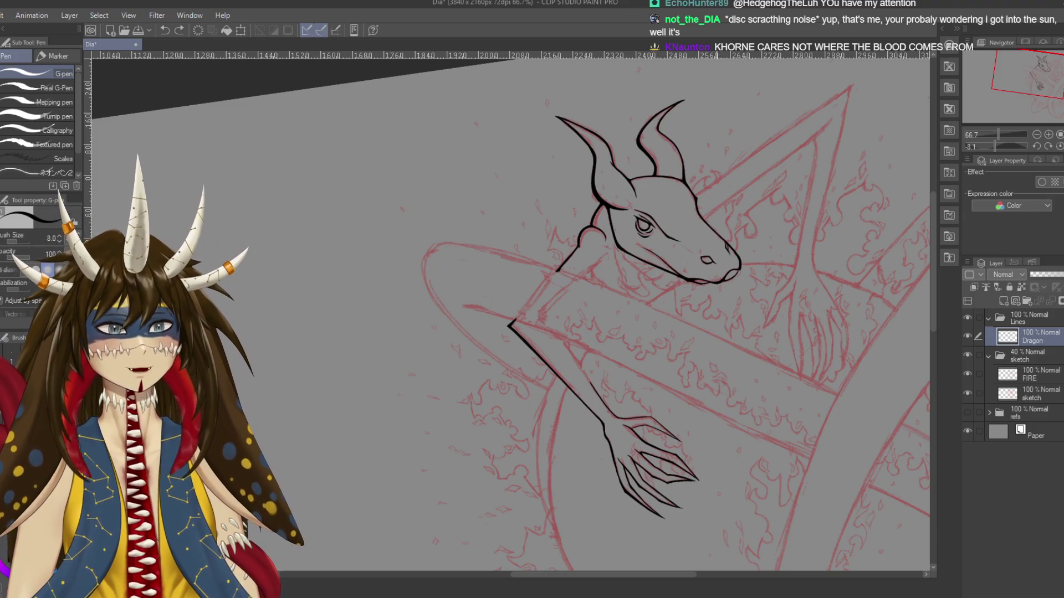
{"action": "left_click_drag", "start_coordinate": [716, 285], "coordinate": [693, 241]}
{"action": "left_click_drag", "start_coordinate": [701, 381], "coordinate": [673, 329]}
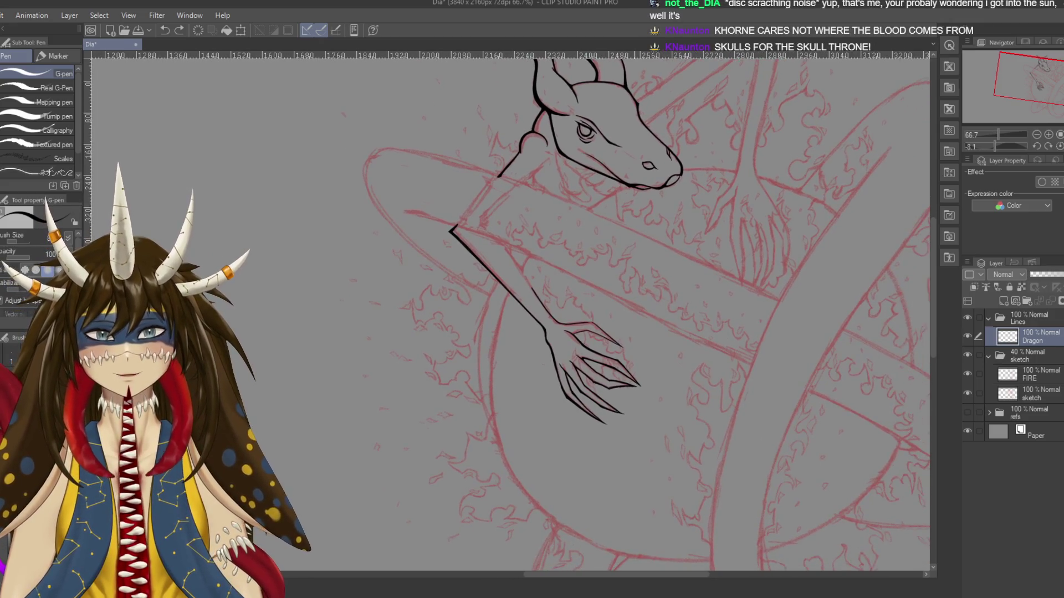
{"action": "scroll", "coordinate": [617, 377], "scroll_direction": "up", "scroll_amount": 3}
{"action": "scroll", "coordinate": [634, 366], "scroll_direction": "up", "scroll_amount": 3}
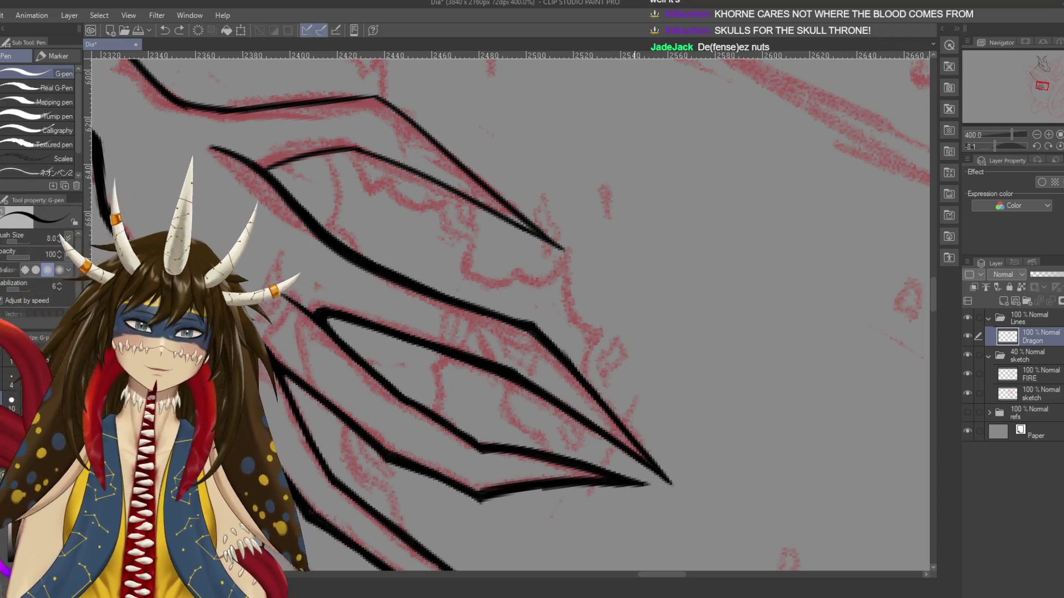
Turn the view to the claw tips and mend the junction where two claw lines meet
{"action": "left_click_drag", "start_coordinate": [635, 367], "coordinate": [566, 186]}
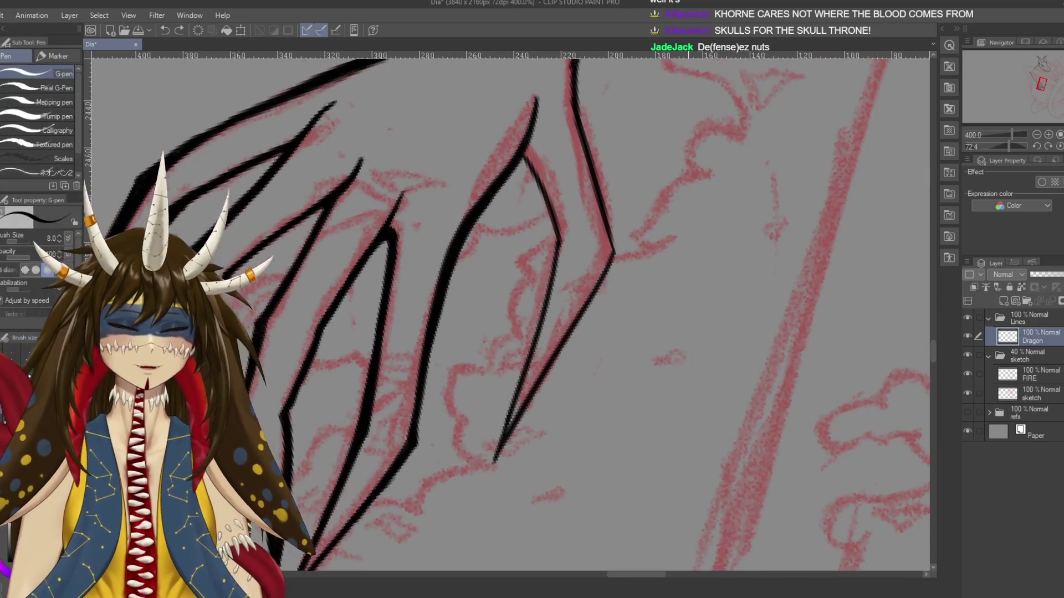
{"action": "left_click_drag", "start_coordinate": [621, 274], "coordinate": [626, 344]}
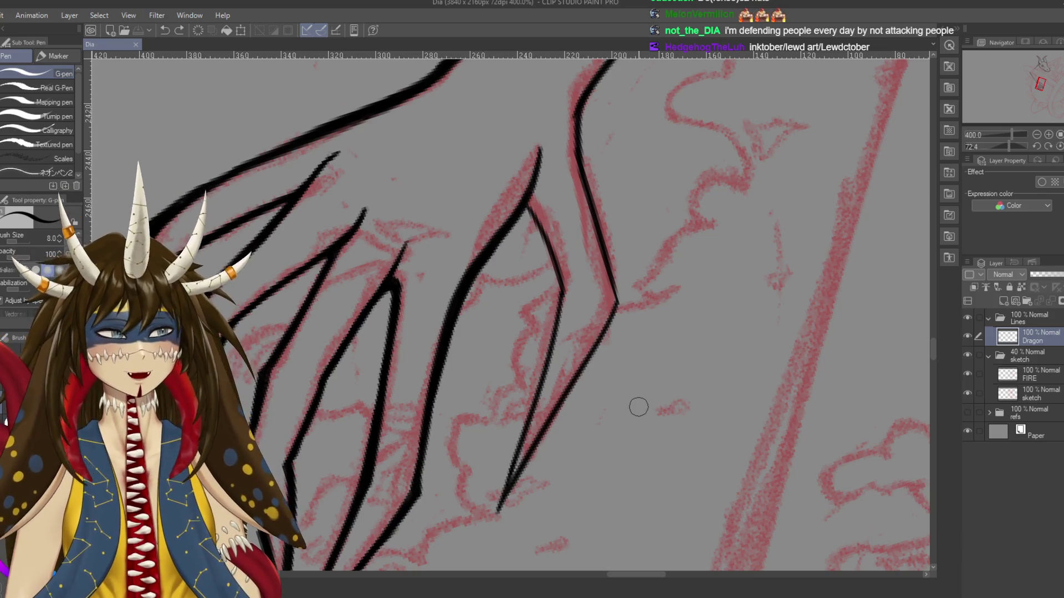
{"action": "left_click_drag", "start_coordinate": [638, 407], "coordinate": [686, 457]}
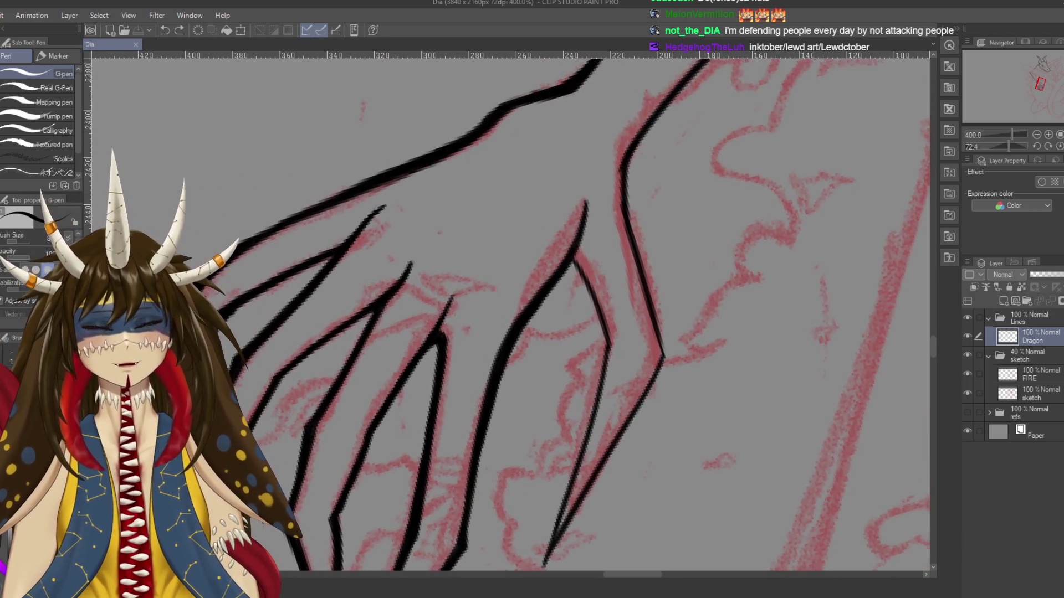
{"action": "left_click_drag", "start_coordinate": [580, 256], "coordinate": [619, 169]}
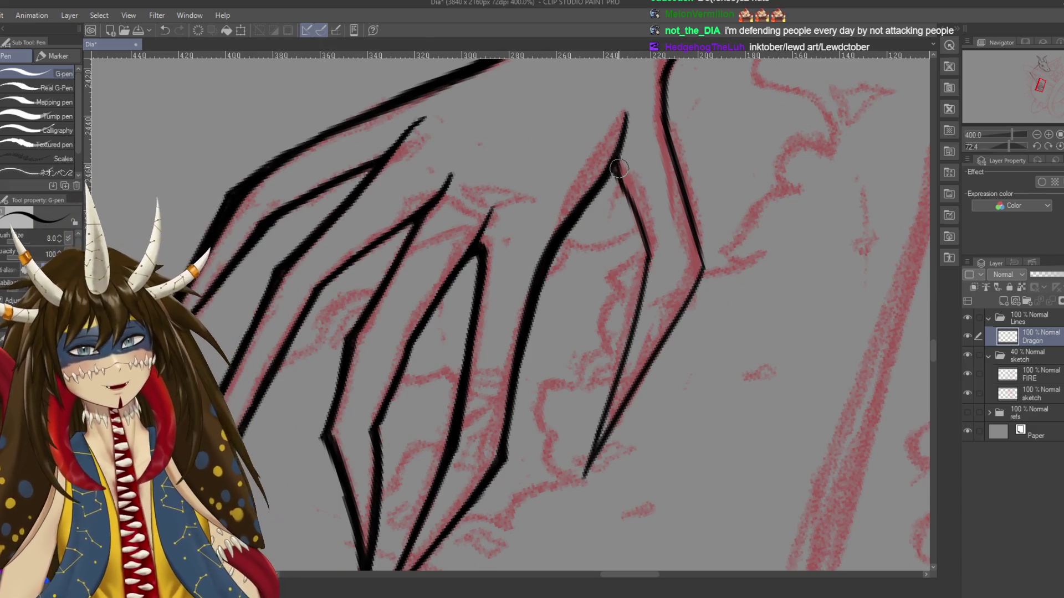
{"action": "left_click_drag", "start_coordinate": [618, 159], "coordinate": [623, 191]}
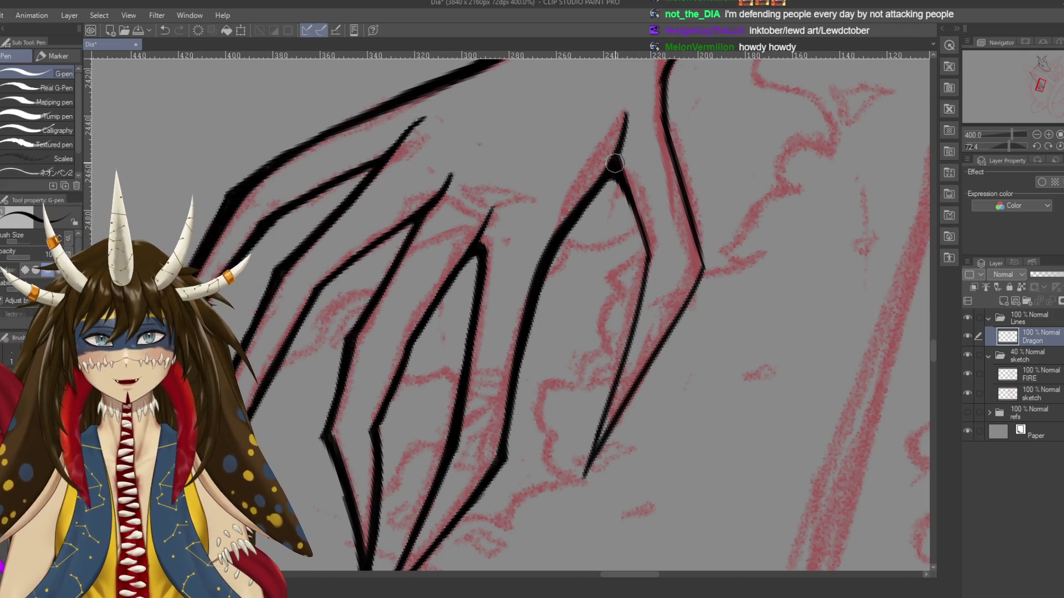
Redraw the upper claw's diagonal outer edge longer, ending in a sharper tip
{"action": "mouse_move", "coordinate": [636, 221]}
{"action": "left_mouse_down"}
{"action": "mouse_move", "coordinate": [530, 277]}
{"action": "mouse_move", "coordinate": [521, 171]}
{"action": "left_mouse_up"}
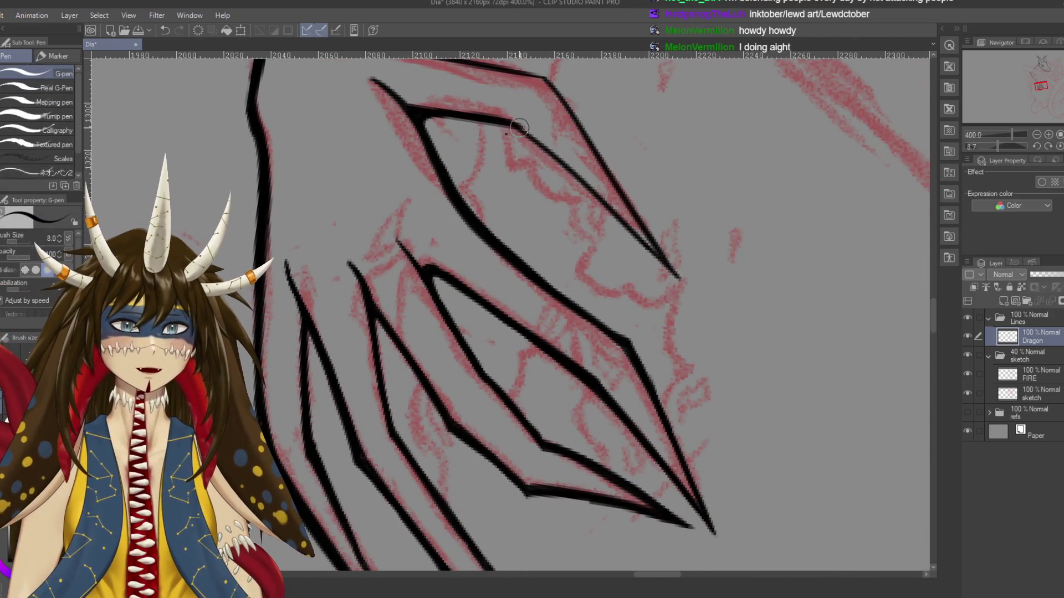
{"action": "left_click_drag", "start_coordinate": [515, 123], "coordinate": [636, 244]}
{"action": "key", "text": "ctrl+z"}
{"action": "left_click_drag", "start_coordinate": [512, 121], "coordinate": [693, 304]}
{"action": "key", "text": "e"}
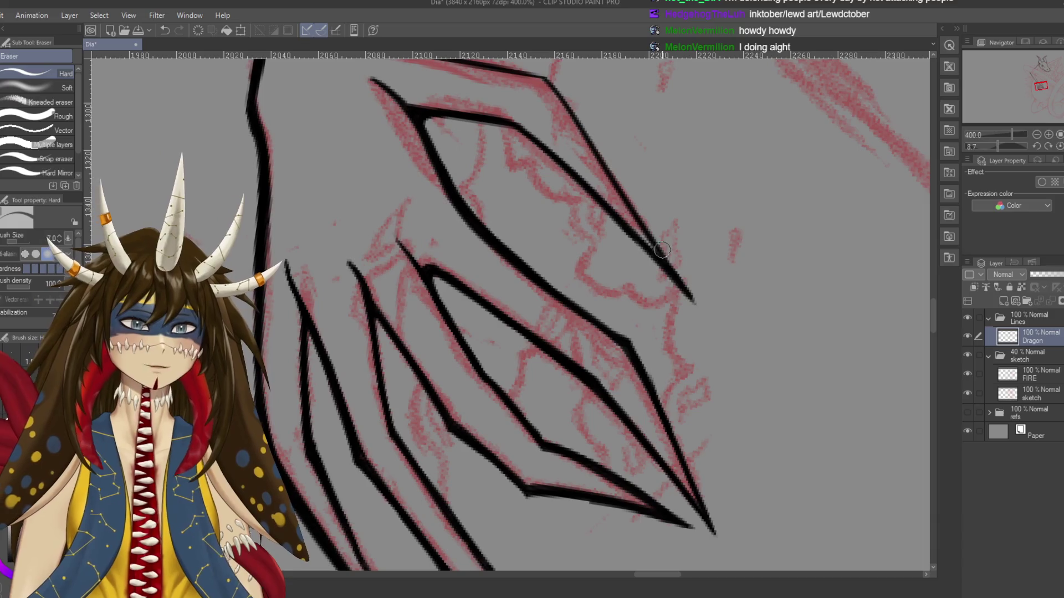